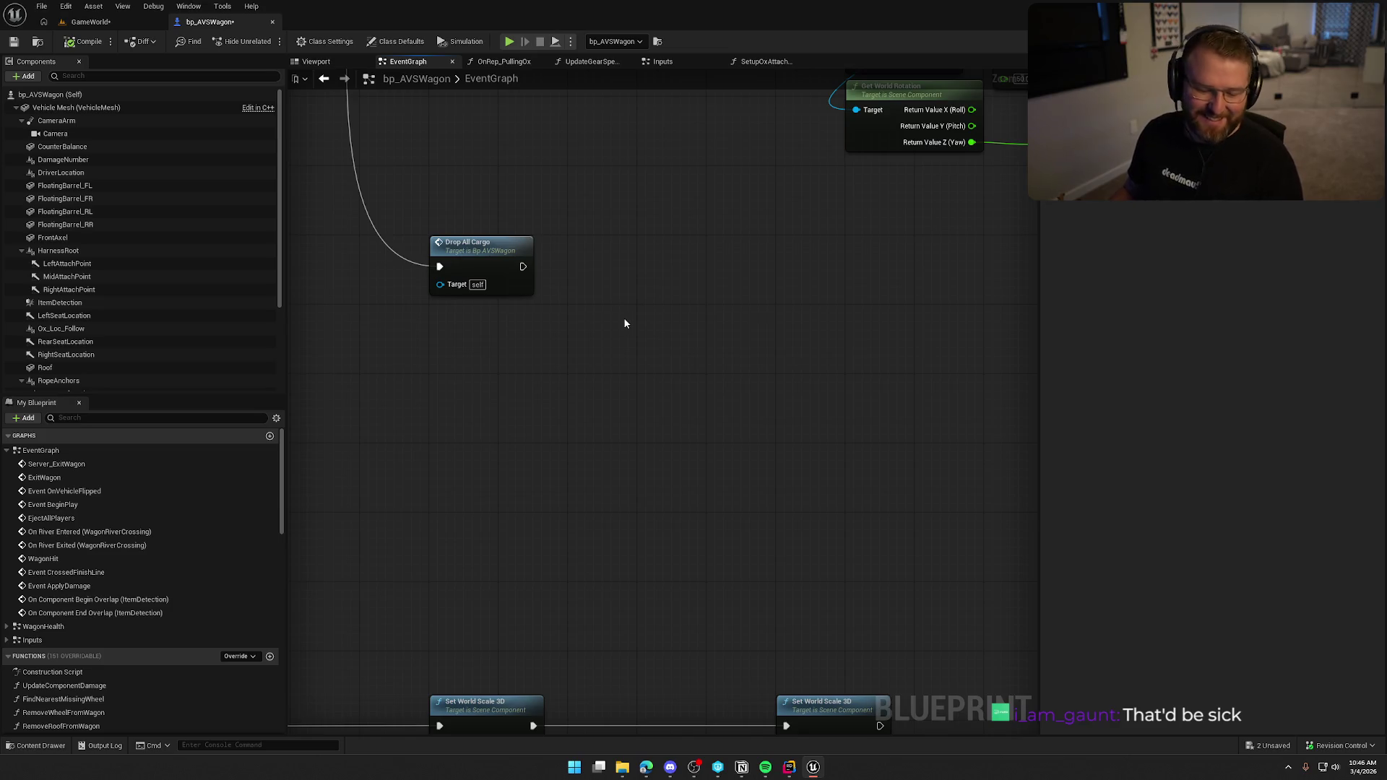
- Recenter the bp_AVSWagon Event Graph around the Drop All Cargo event
{"action": "left_click_drag", "start_coordinate": [625, 323], "coordinate": [651, 298]}
{"action": "key", "text": "alt+Tab"}
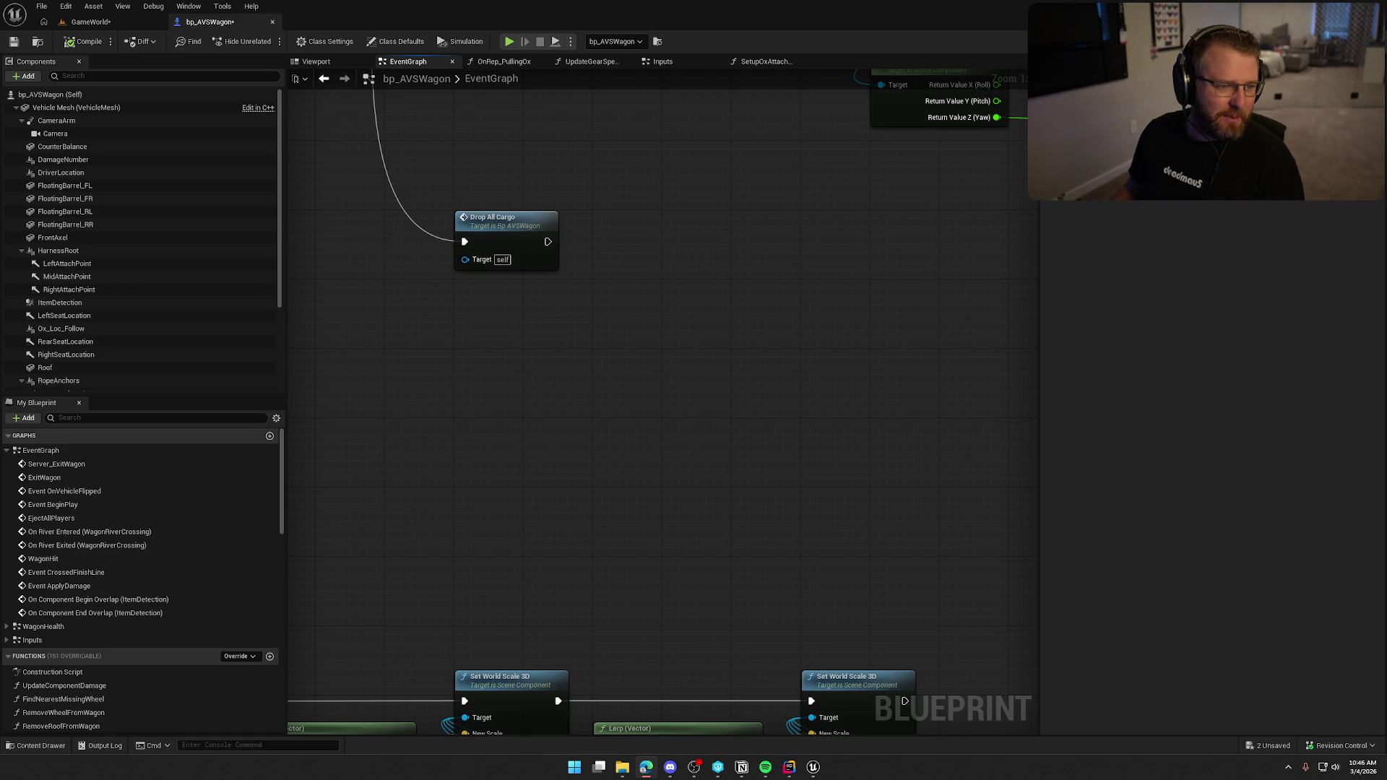
{"action": "left_click", "coordinate": [672, 385]}
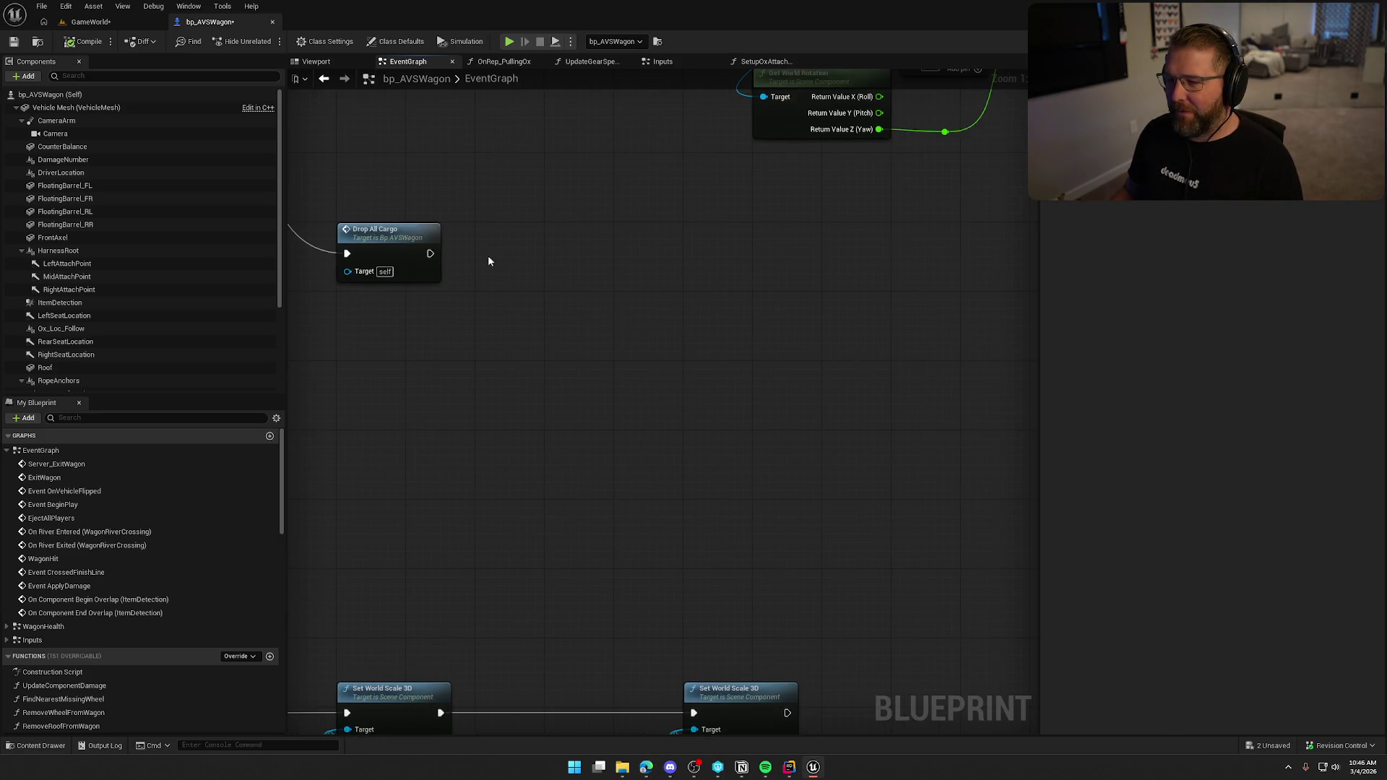
{"action": "mouse_move", "coordinate": [488, 255]}
{"action": "left_mouse_down"}
{"action": "mouse_move", "coordinate": [842, 463]}
{"action": "mouse_move", "coordinate": [718, 366]}
{"action": "left_mouse_up"}
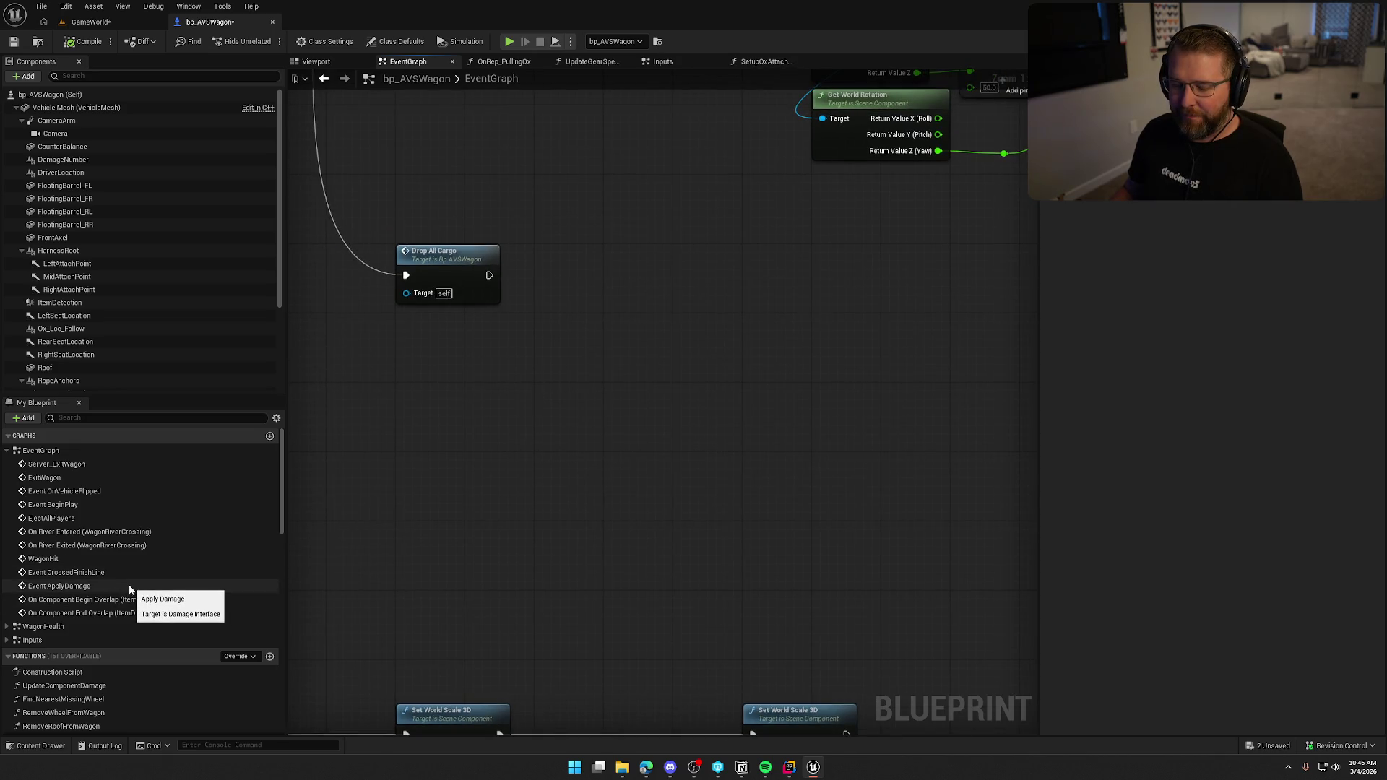
- Review Event OnVehicleFlipped's Eject Player, Delay and Set Physics nodes, then show the Maps folder
{"action": "double_click", "coordinate": [64, 491]}
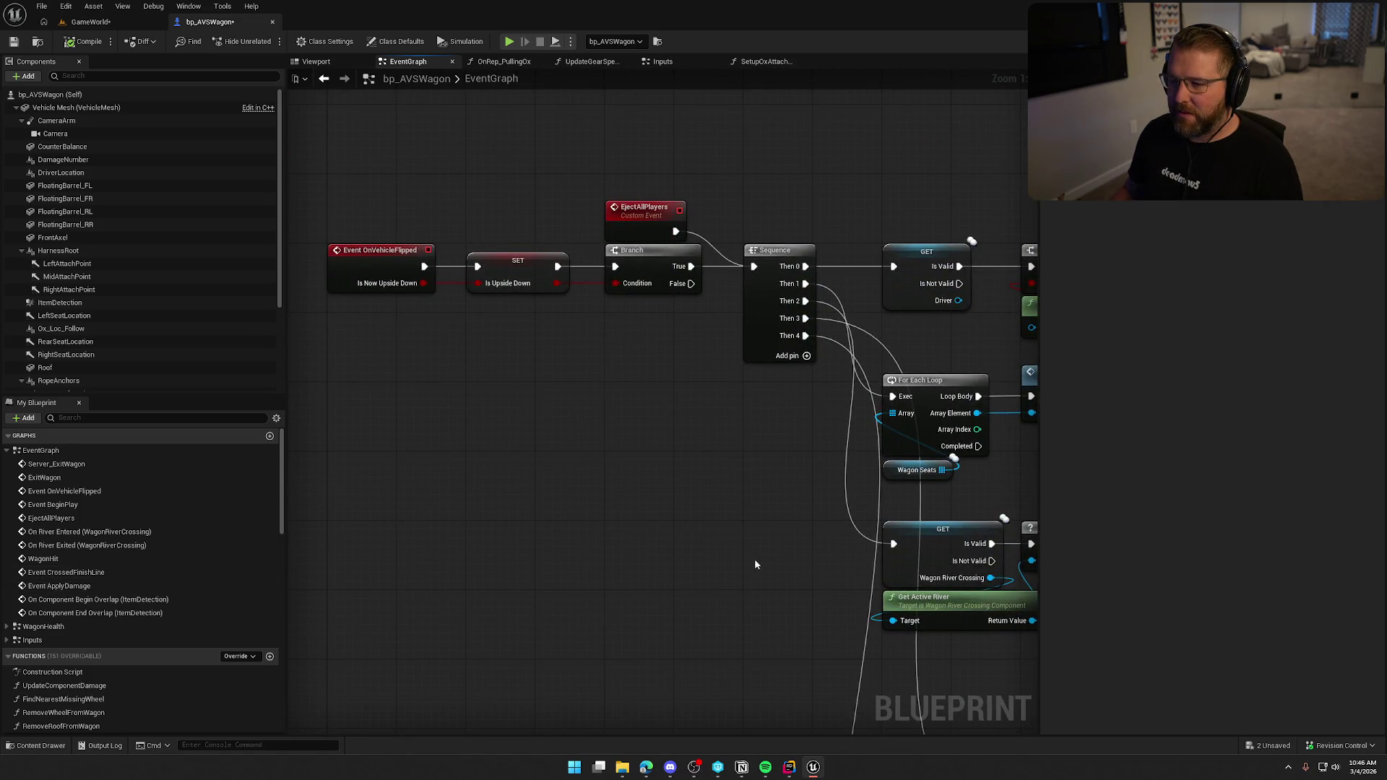
{"action": "mouse_move", "coordinate": [755, 563]}
{"action": "left_mouse_down"}
{"action": "mouse_move", "coordinate": [443, 479]}
{"action": "mouse_move", "coordinate": [334, 483]}
{"action": "left_mouse_up"}
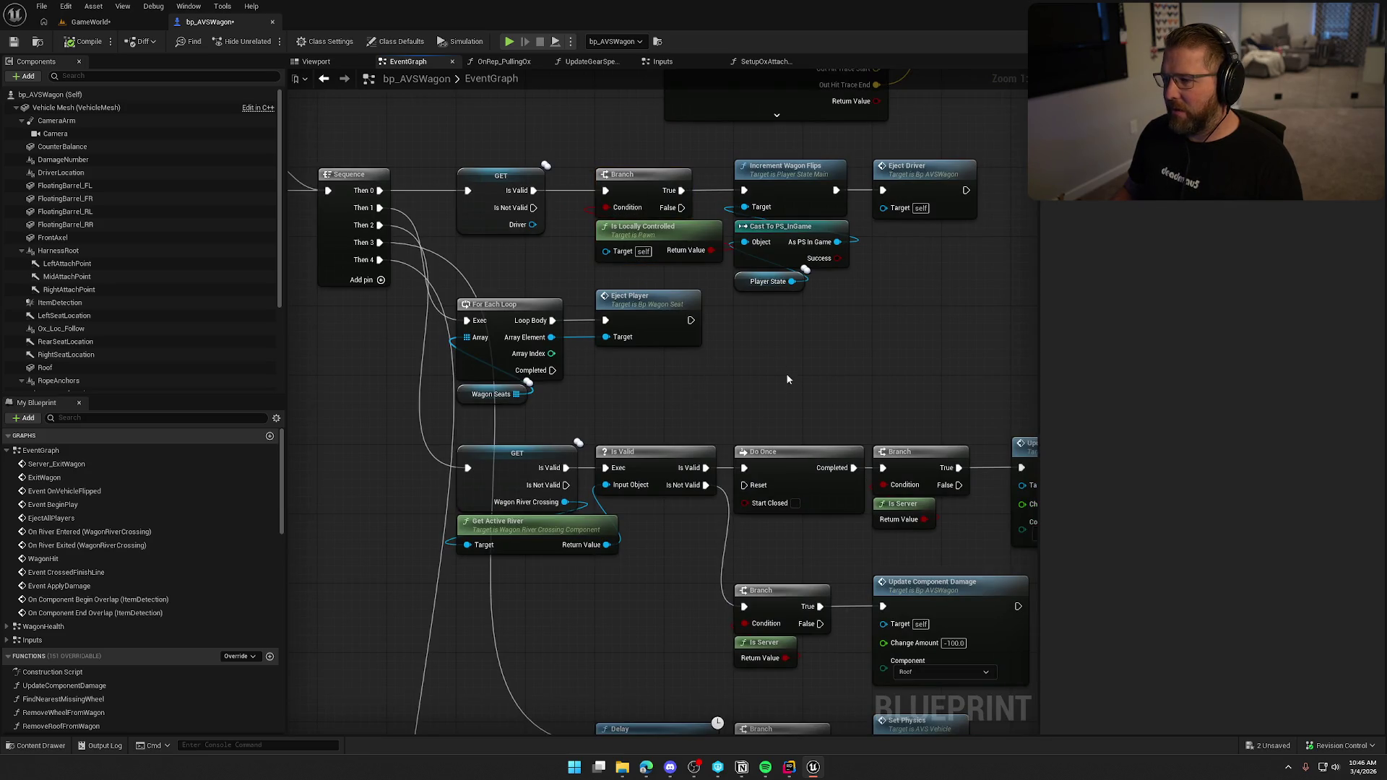
{"action": "mouse_move", "coordinate": [746, 405]}
{"action": "left_mouse_down"}
{"action": "mouse_move", "coordinate": [791, 342]}
{"action": "mouse_move", "coordinate": [728, 194]}
{"action": "left_mouse_up"}
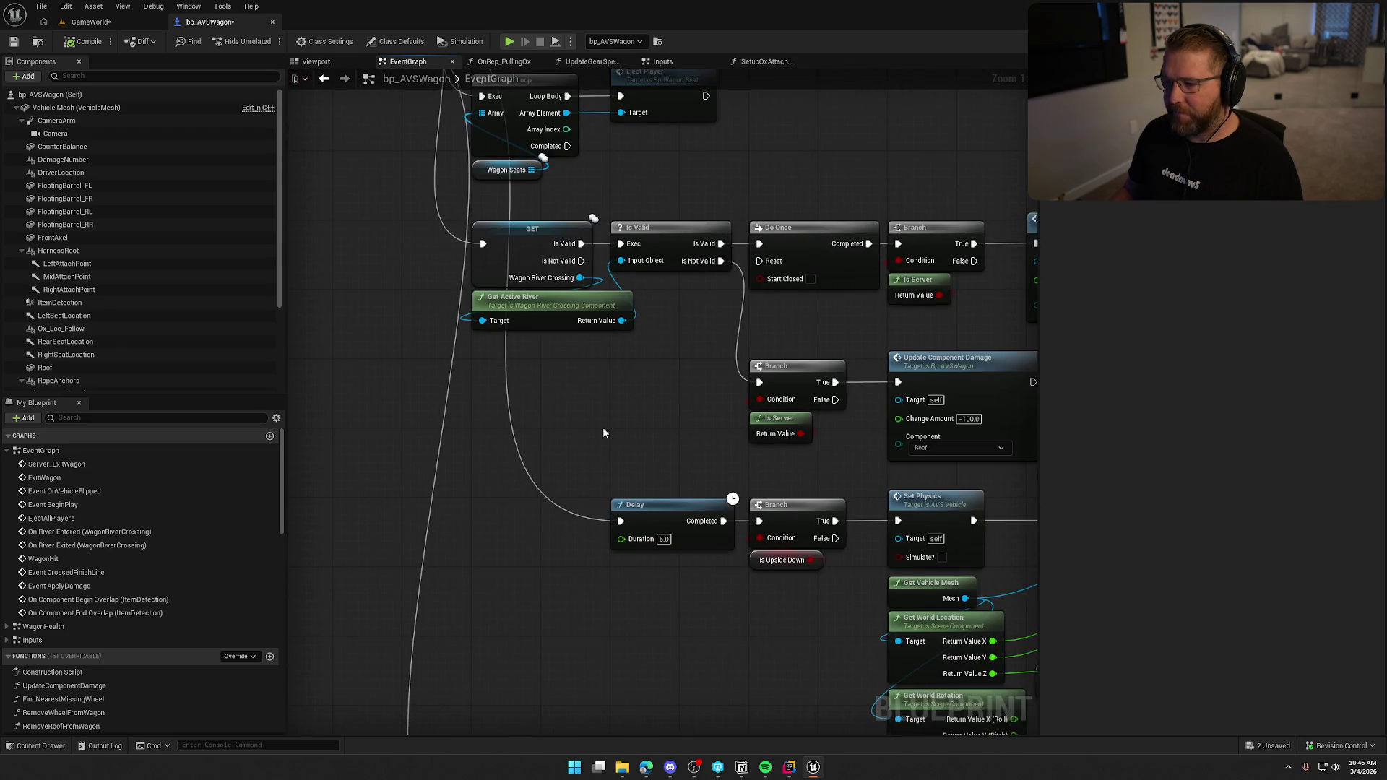
{"action": "key", "text": "ctrl+space"}
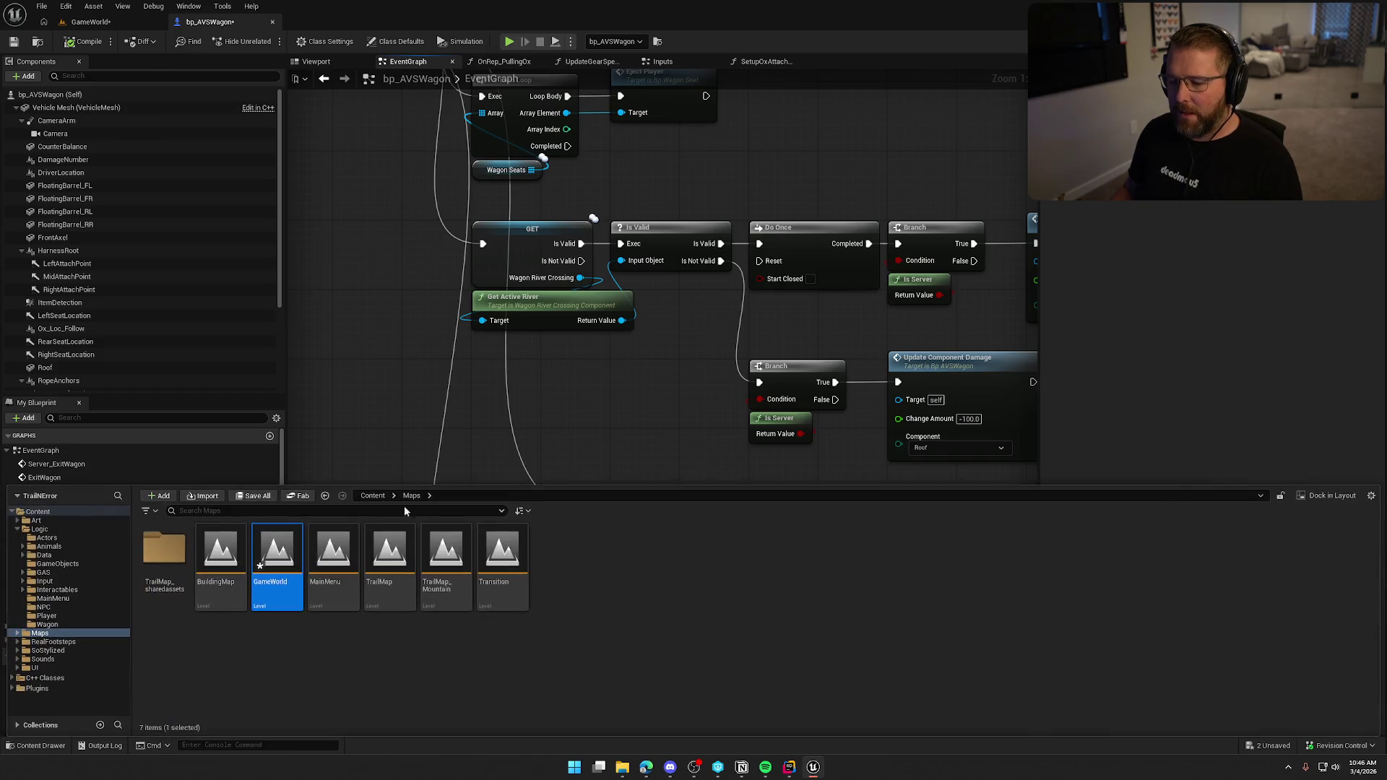
- Select the ox in GameWorld, open bp_AI_Ox, and pan the Input graph to Server_AttachToWagon
{"action": "left_click", "coordinate": [90, 22]}
{"action": "left_click", "coordinate": [619, 520]}
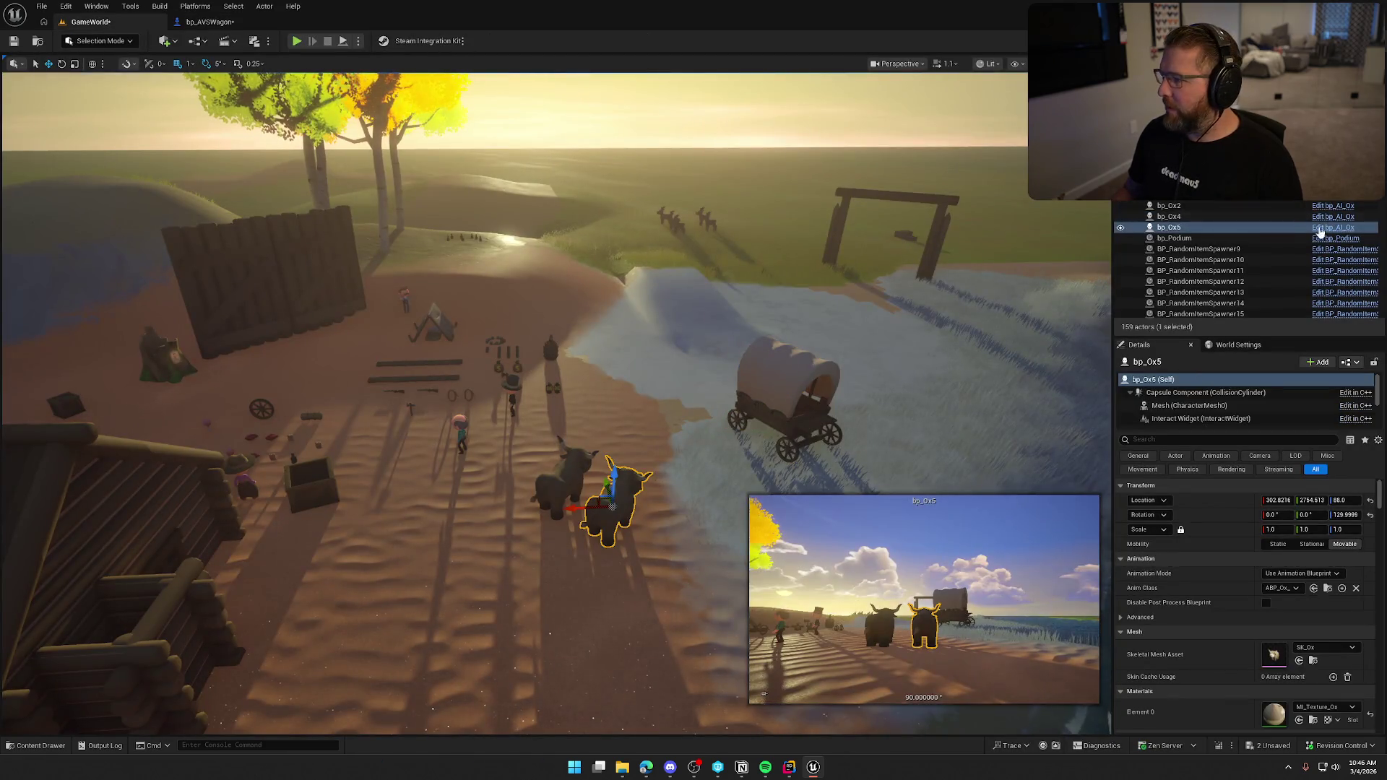
{"action": "key", "text": "ctrl+e"}
{"action": "mouse_move", "coordinate": [351, 114]}
{"action": "left_mouse_down"}
{"action": "mouse_move", "coordinate": [805, 176]}
{"action": "mouse_move", "coordinate": [966, 226]}
{"action": "mouse_move", "coordinate": [864, 561]}
{"action": "mouse_move", "coordinate": [811, 299]}
{"action": "left_mouse_up"}
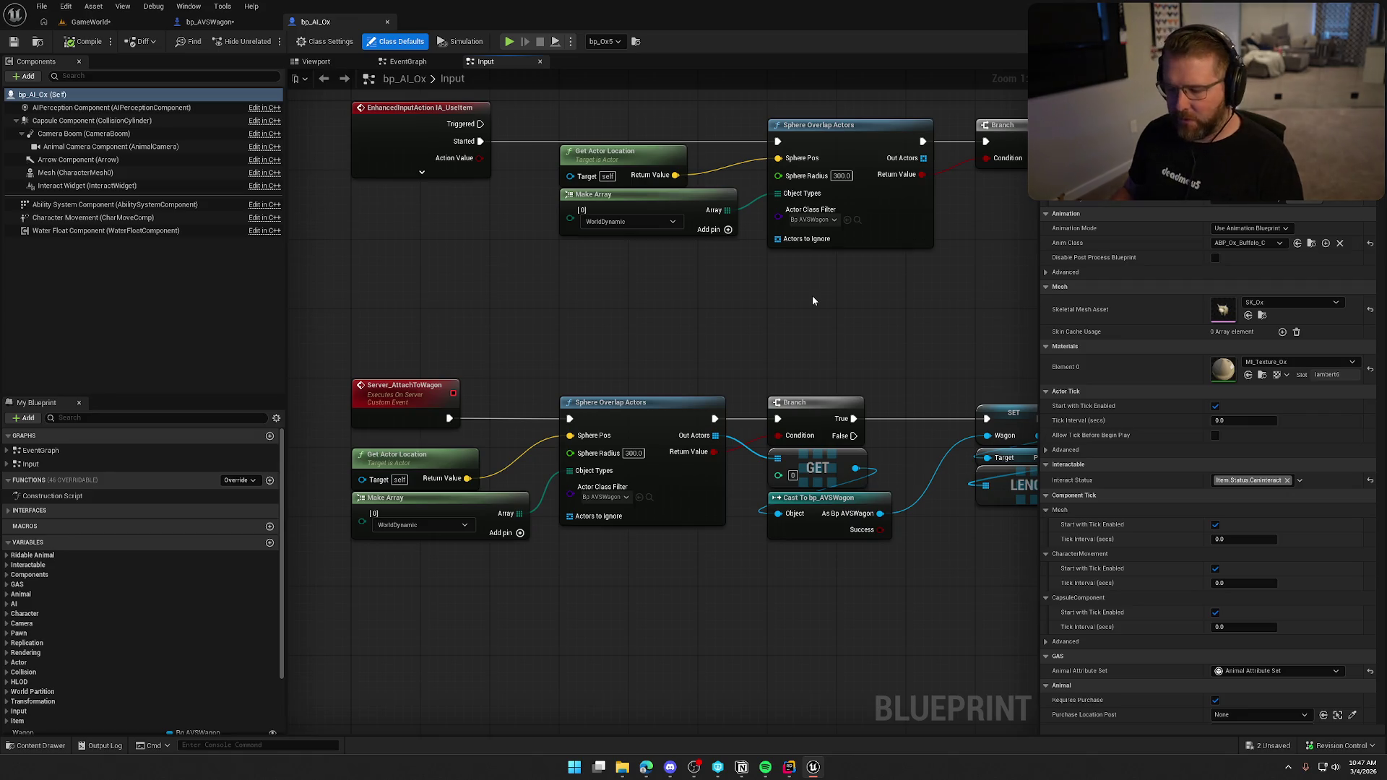
- Switch to bp_AI_Ox's EventGraph and zoom in on the Set Movement Mode chain
{"action": "left_click_drag", "start_coordinate": [768, 304], "coordinate": [769, 436]}
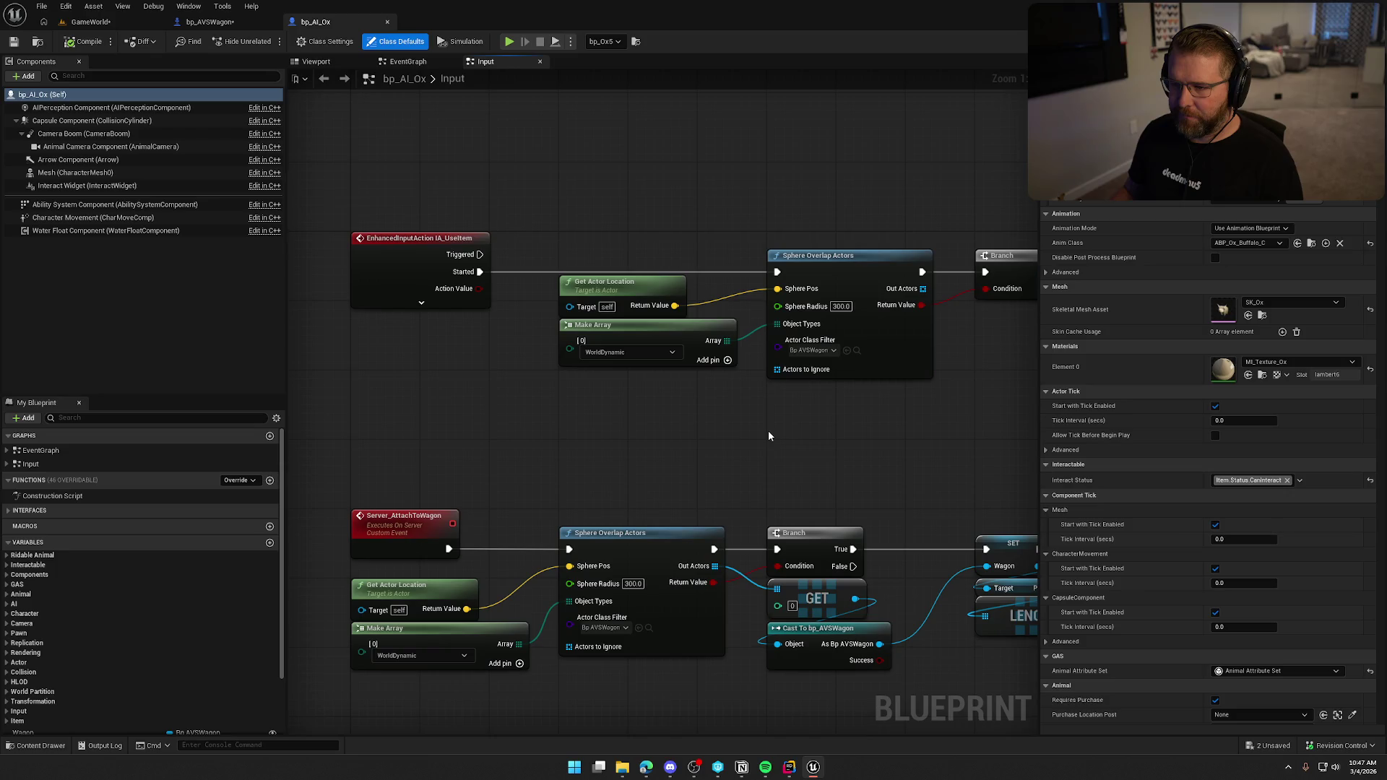
{"action": "left_click", "coordinate": [408, 61]}
{"action": "mouse_move", "coordinate": [595, 400]}
{"action": "left_mouse_down"}
{"action": "mouse_move", "coordinate": [945, 414]}
{"action": "mouse_move", "coordinate": [471, 398]}
{"action": "mouse_move", "coordinate": [765, 390]}
{"action": "mouse_move", "coordinate": [395, 376]}
{"action": "mouse_move", "coordinate": [833, 400]}
{"action": "mouse_move", "coordinate": [773, 385]}
{"action": "mouse_move", "coordinate": [545, 402]}
{"action": "mouse_move", "coordinate": [406, 392]}
{"action": "left_mouse_up"}
{"action": "scroll", "coordinate": [553, 401], "scroll_direction": "down", "scroll_amount": 2}
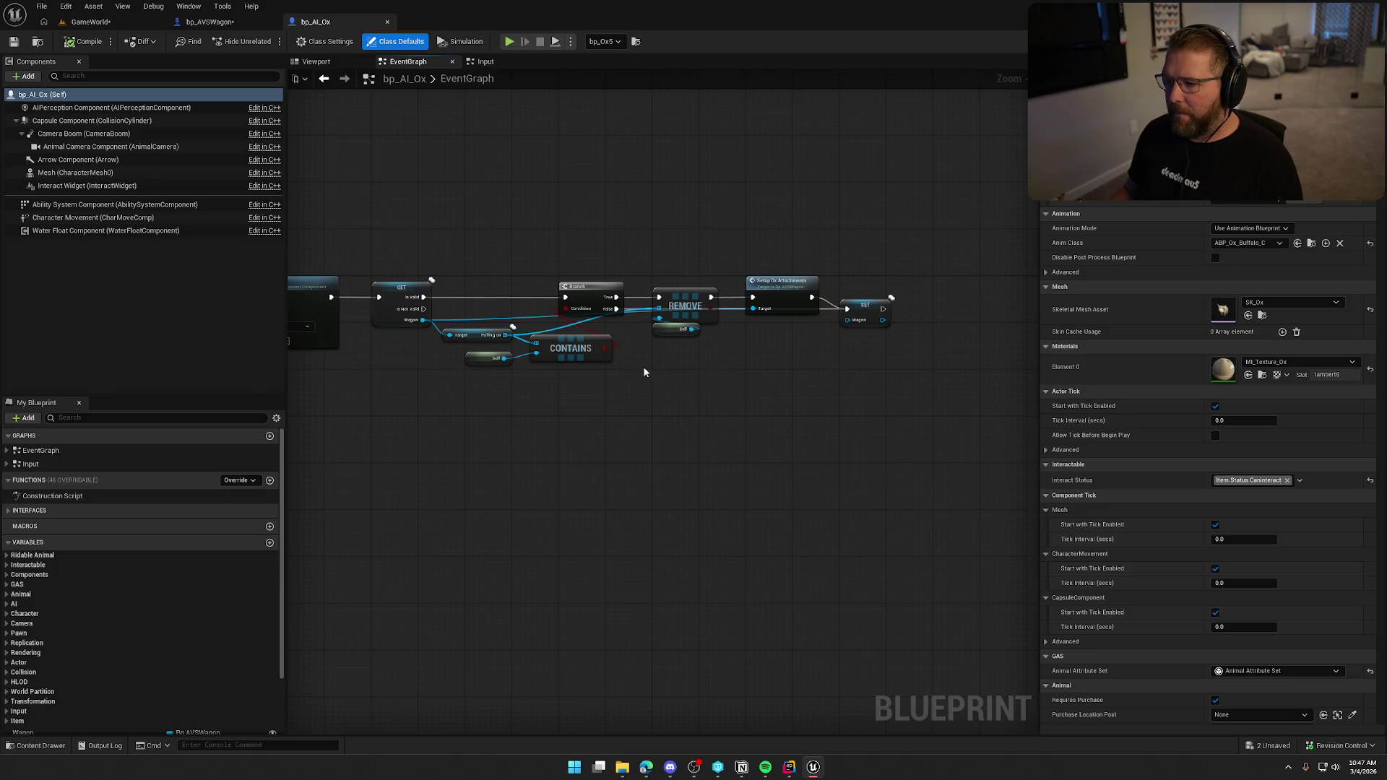
{"action": "left_click_drag", "start_coordinate": [645, 372], "coordinate": [703, 335]}
- Reveal the Authority and Event Interact nodes, then place Character Movement above Set Movement Mode
{"action": "mouse_move", "coordinate": [584, 411]}
{"action": "left_mouse_down"}
{"action": "mouse_move", "coordinate": [532, 384]}
{"action": "mouse_move", "coordinate": [548, 384]}
{"action": "mouse_move", "coordinate": [511, 389]}
{"action": "left_mouse_up"}
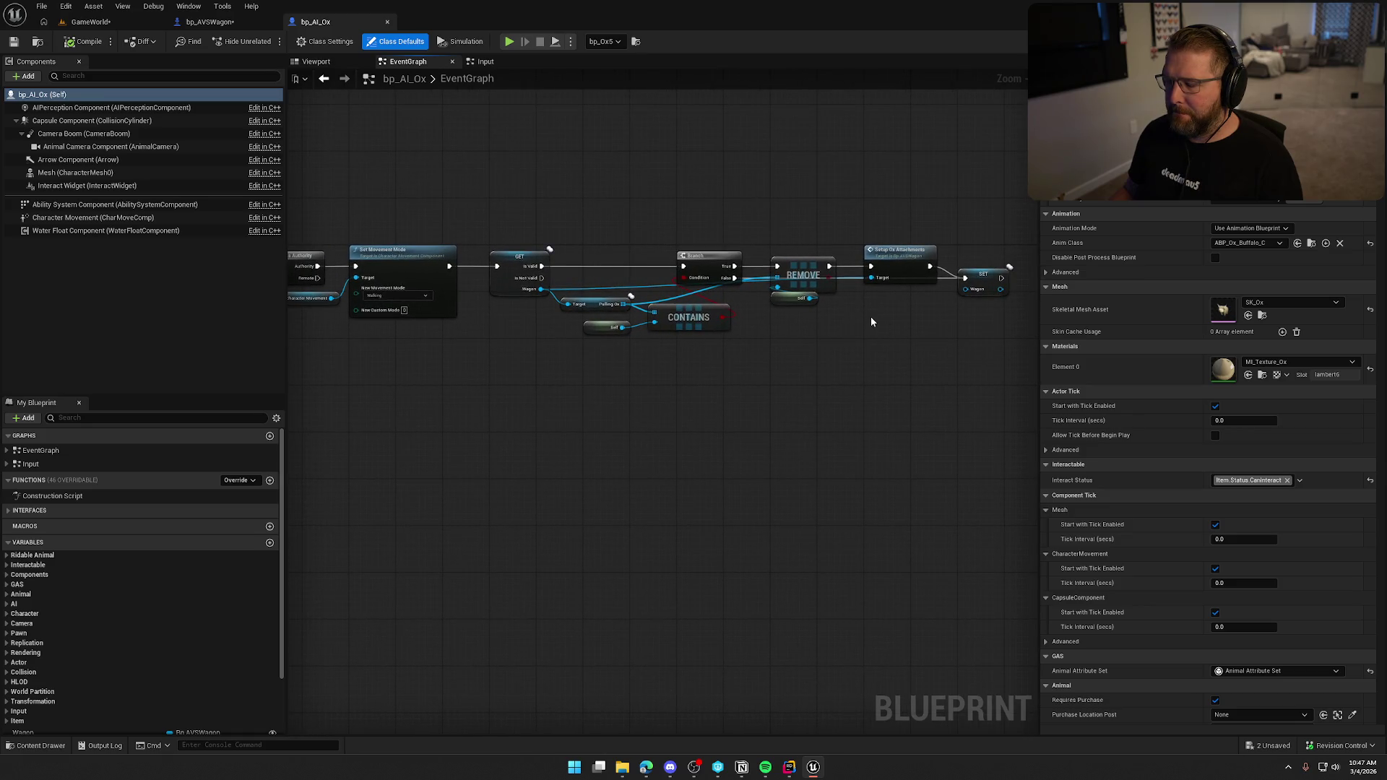
{"action": "mouse_move", "coordinate": [511, 412]}
{"action": "left_mouse_down"}
{"action": "mouse_move", "coordinate": [803, 409]}
{"action": "mouse_move", "coordinate": [542, 409]}
{"action": "mouse_move", "coordinate": [759, 399]}
{"action": "left_mouse_up"}
{"action": "mouse_move", "coordinate": [393, 202]}
{"action": "left_mouse_down"}
{"action": "mouse_move", "coordinate": [568, 394]}
{"action": "mouse_move", "coordinate": [452, 374]}
{"action": "mouse_move", "coordinate": [480, 381]}
{"action": "mouse_move", "coordinate": [460, 387]}
{"action": "left_mouse_up"}
{"action": "left_click_drag", "start_coordinate": [366, 284], "coordinate": [439, 227]}
- Back in bp_AVSWagon, position the Pulling Ox getter above the For Each Loop node
{"action": "left_click", "coordinate": [416, 184]}
{"action": "left_click_drag", "start_coordinate": [397, 170], "coordinate": [577, 405]}
{"action": "left_click", "coordinate": [556, 364]}
{"action": "left_click", "coordinate": [209, 22]}
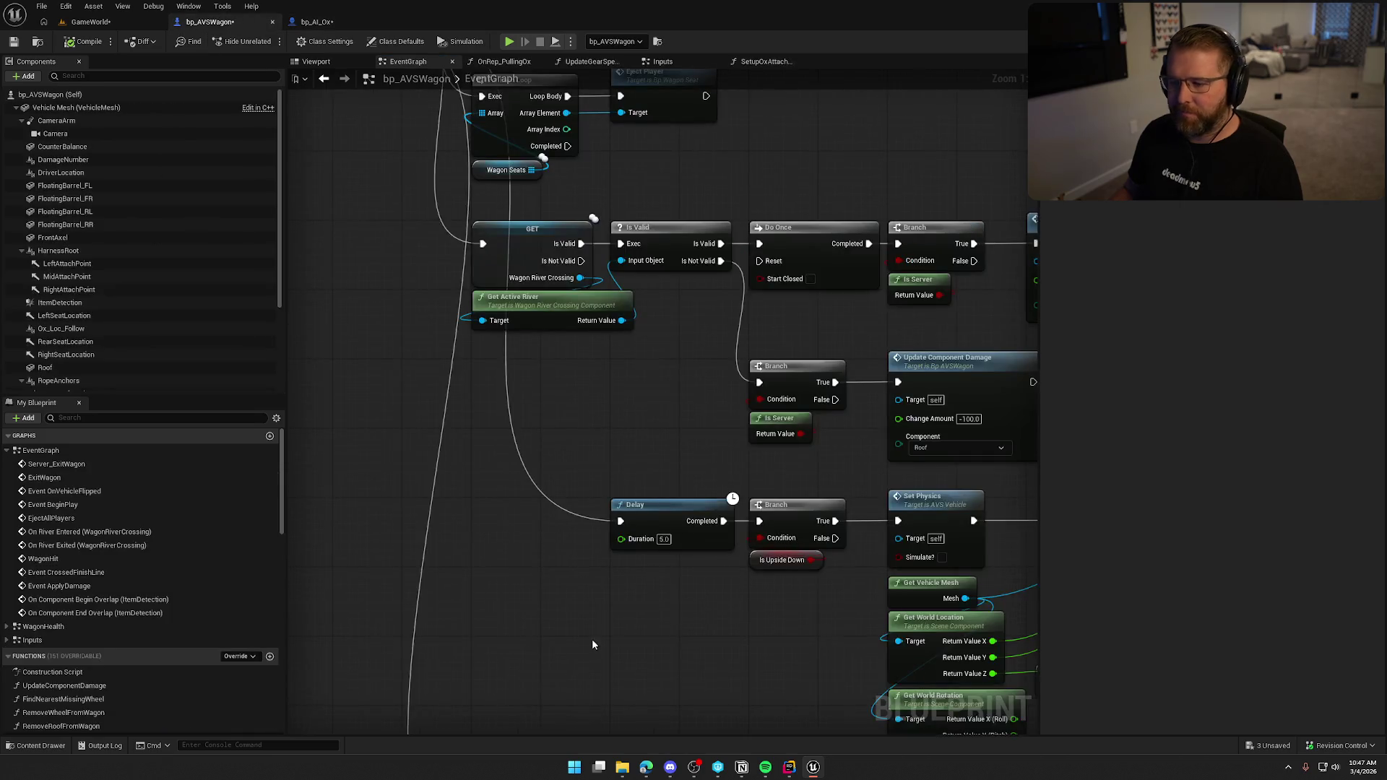
{"action": "scroll", "coordinate": [124, 661], "scroll_direction": "down", "scroll_amount": 15}
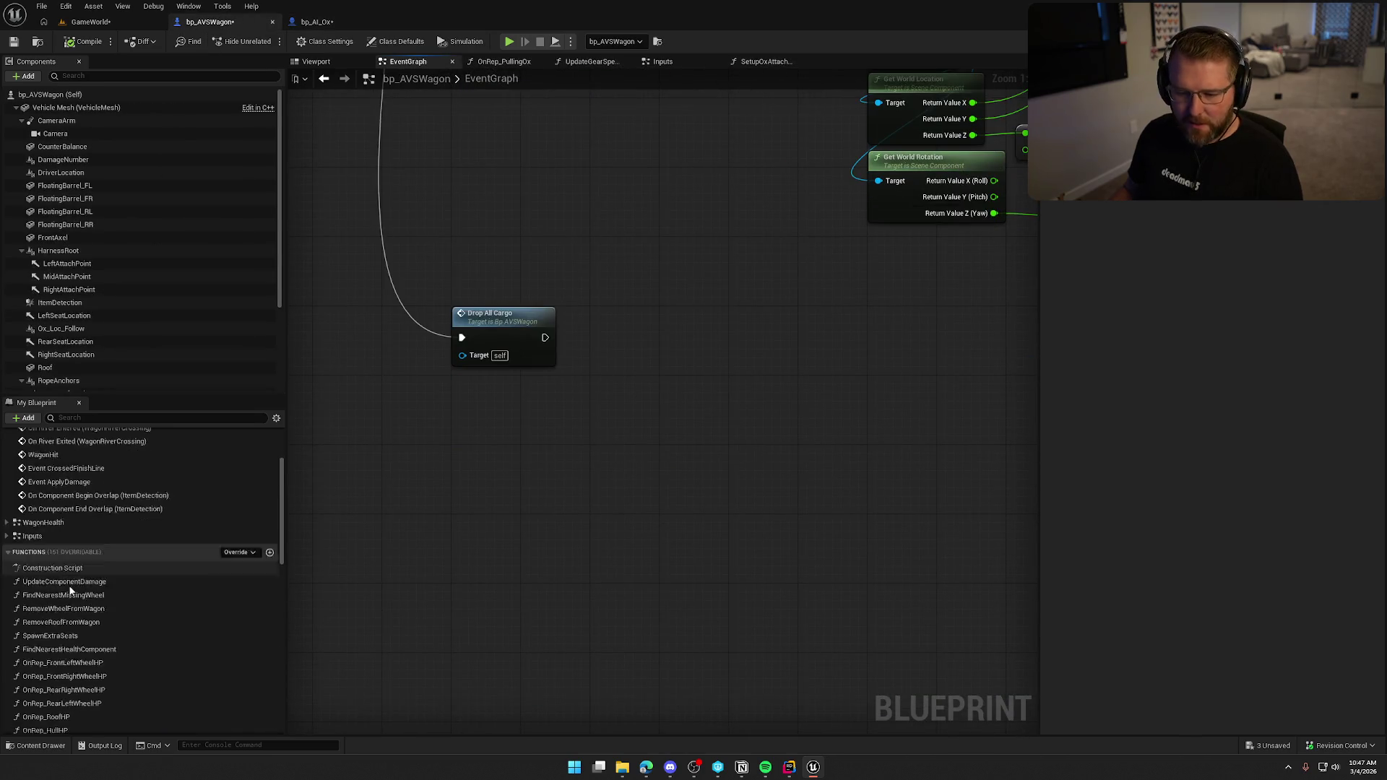
{"action": "scroll", "coordinate": [101, 620], "scroll_direction": "down", "scroll_amount": 5}
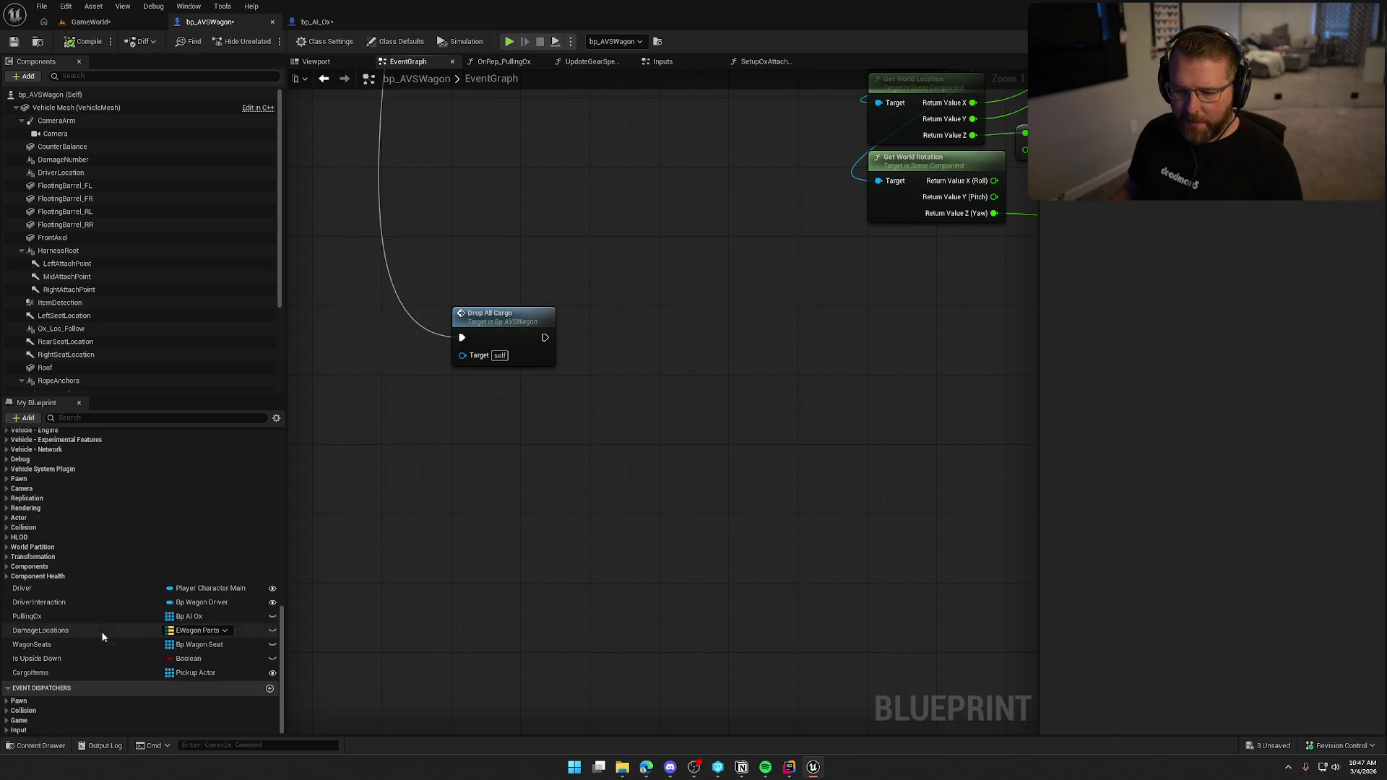
{"action": "mouse_move", "coordinate": [50, 617]}
{"action": "left_mouse_down"}
{"action": "mouse_move", "coordinate": [486, 492]}
{"action": "mouse_move", "coordinate": [538, 406]}
{"action": "mouse_move", "coordinate": [626, 333]}
{"action": "mouse_move", "coordinate": [635, 357]}
{"action": "mouse_move", "coordinate": [706, 322]}
{"action": "left_mouse_up"}
{"action": "mouse_move", "coordinate": [531, 402]}
{"action": "left_mouse_down"}
{"action": "mouse_move", "coordinate": [693, 306]}
{"action": "mouse_move", "coordinate": [824, 328]}
{"action": "mouse_move", "coordinate": [787, 329]}
{"action": "left_mouse_up"}
{"action": "left_click", "coordinate": [717, 328], "text": "shift"}
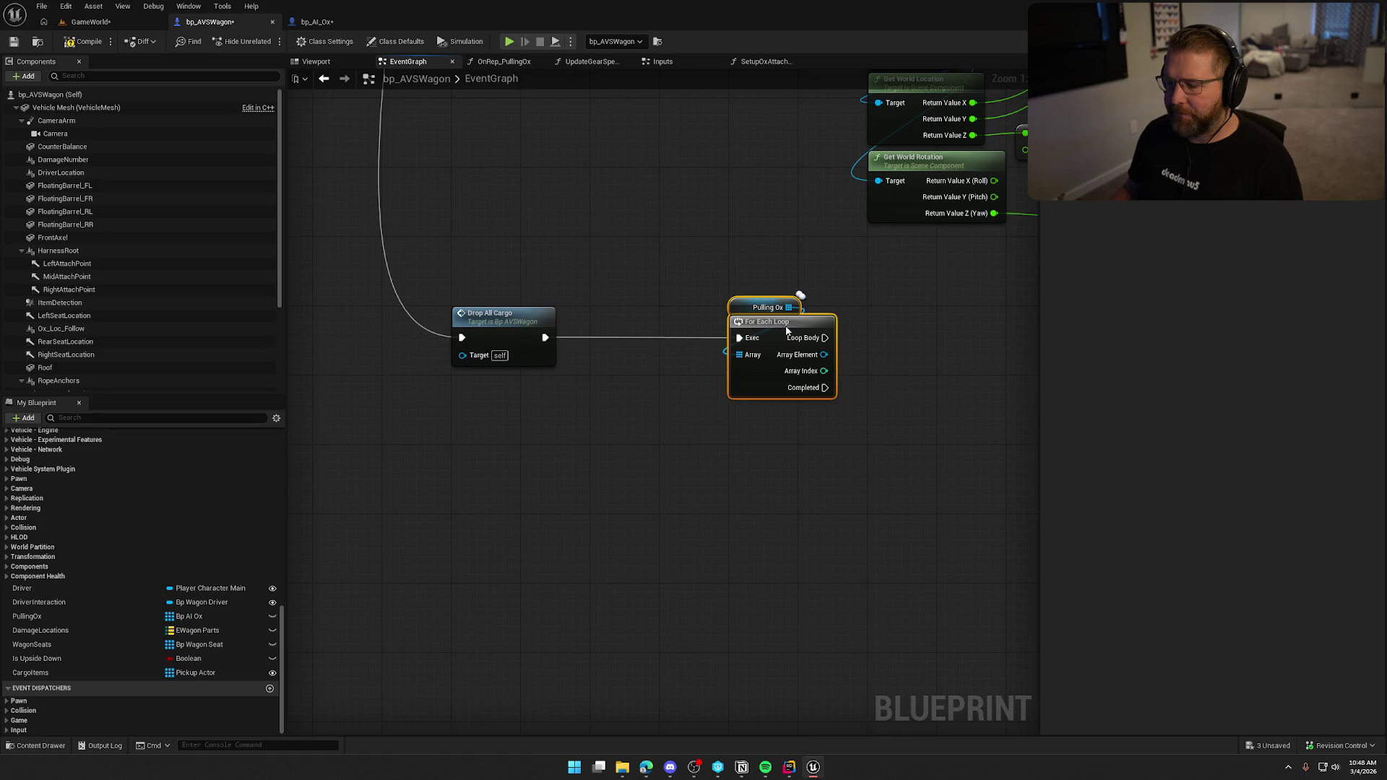
- Insert Switch Has Authority between Drop All Cargo and the loop, then return to GameWorld
{"action": "left_click_drag", "start_coordinate": [544, 337], "coordinate": [607, 353]}
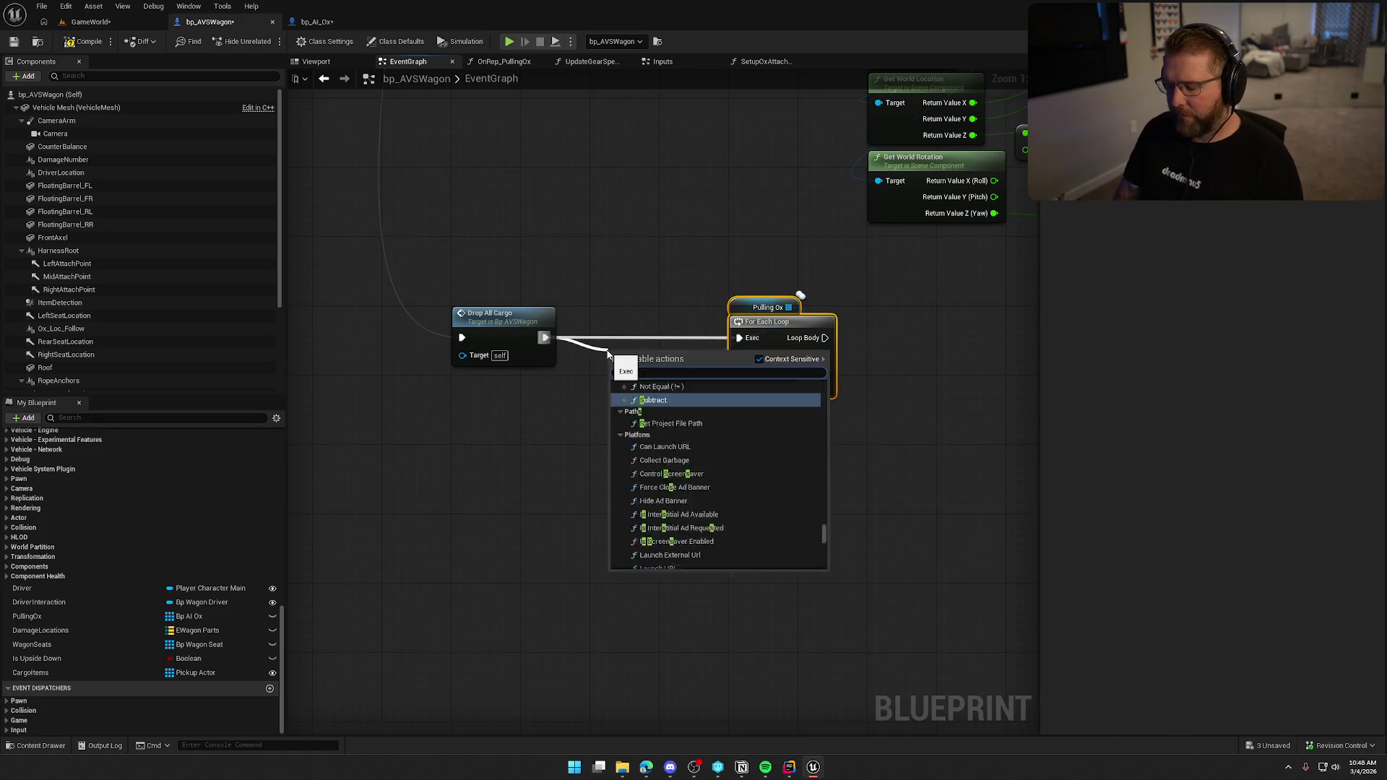
{"action": "type", "text": "switch has"}
{"action": "key", "text": "Return"}
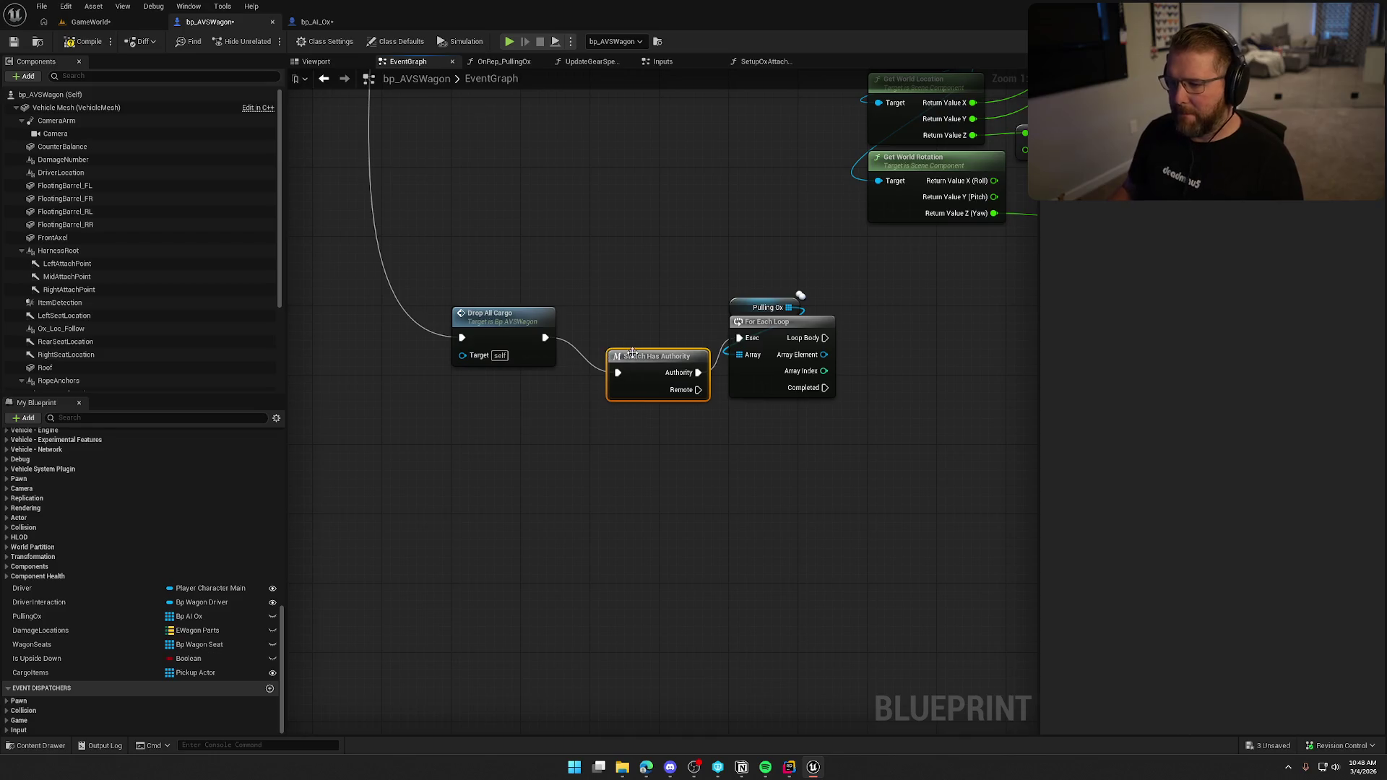
{"action": "left_click_drag", "start_coordinate": [648, 405], "coordinate": [631, 369]}
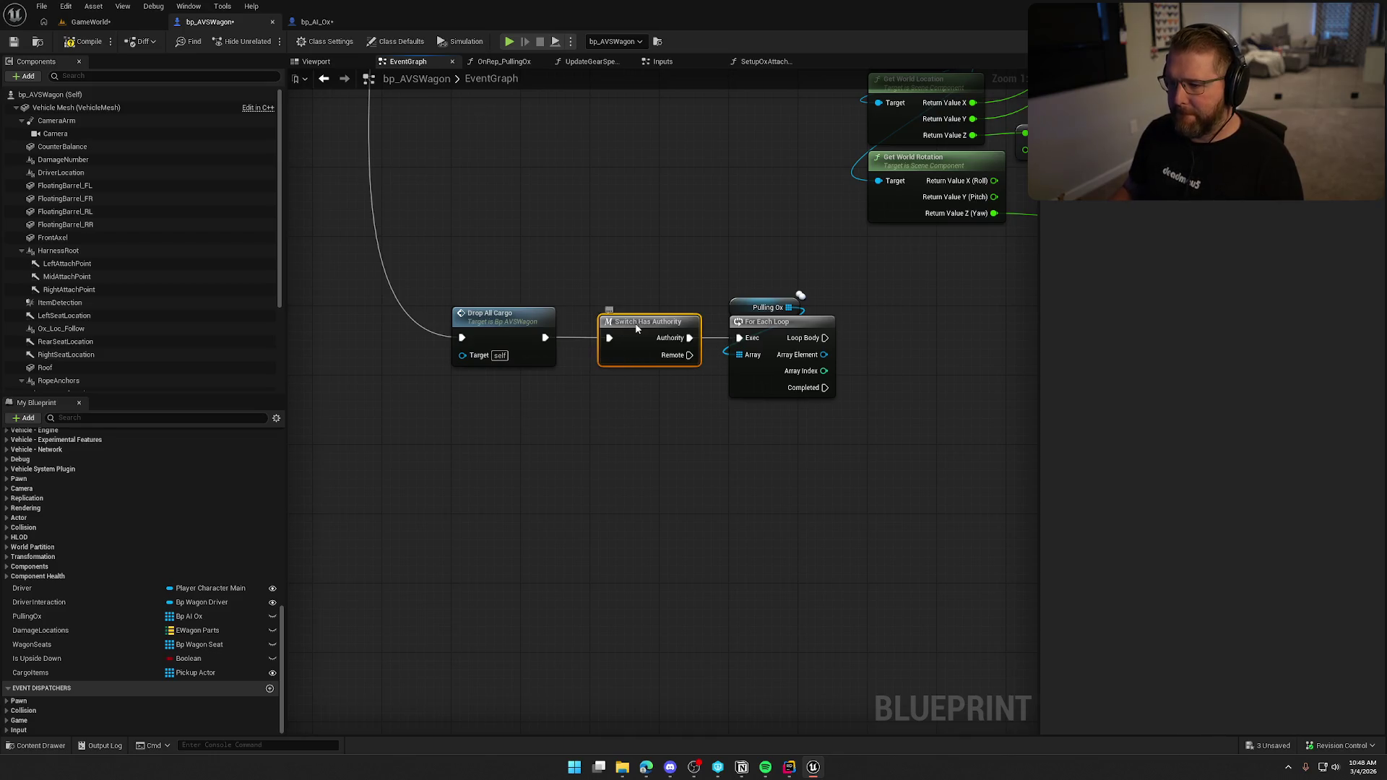
{"action": "left_click", "coordinate": [636, 453]}
{"action": "mouse_move", "coordinate": [636, 453]}
{"action": "left_mouse_down"}
{"action": "mouse_move", "coordinate": [491, 473]}
{"action": "mouse_move", "coordinate": [471, 423]}
{"action": "left_mouse_up"}
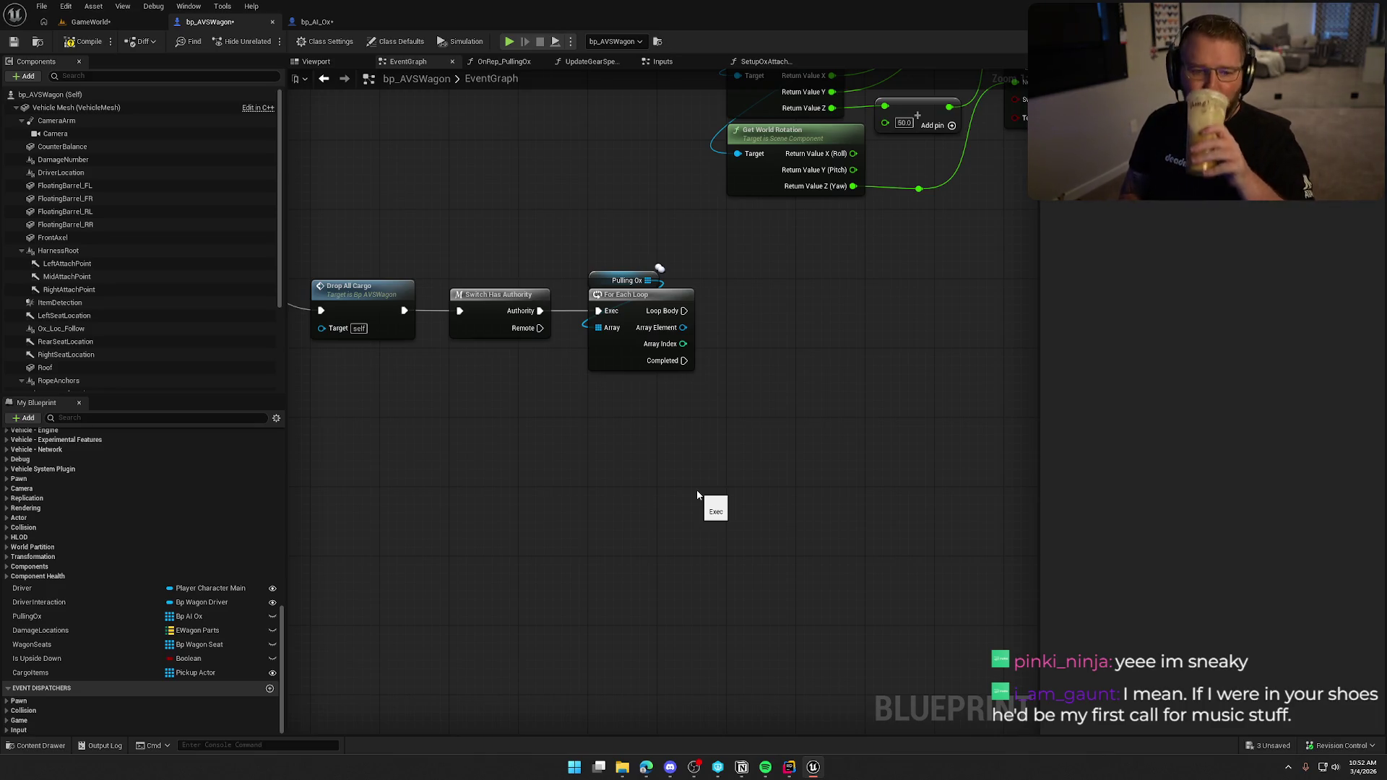
{"action": "left_click", "coordinate": [82, 23]}
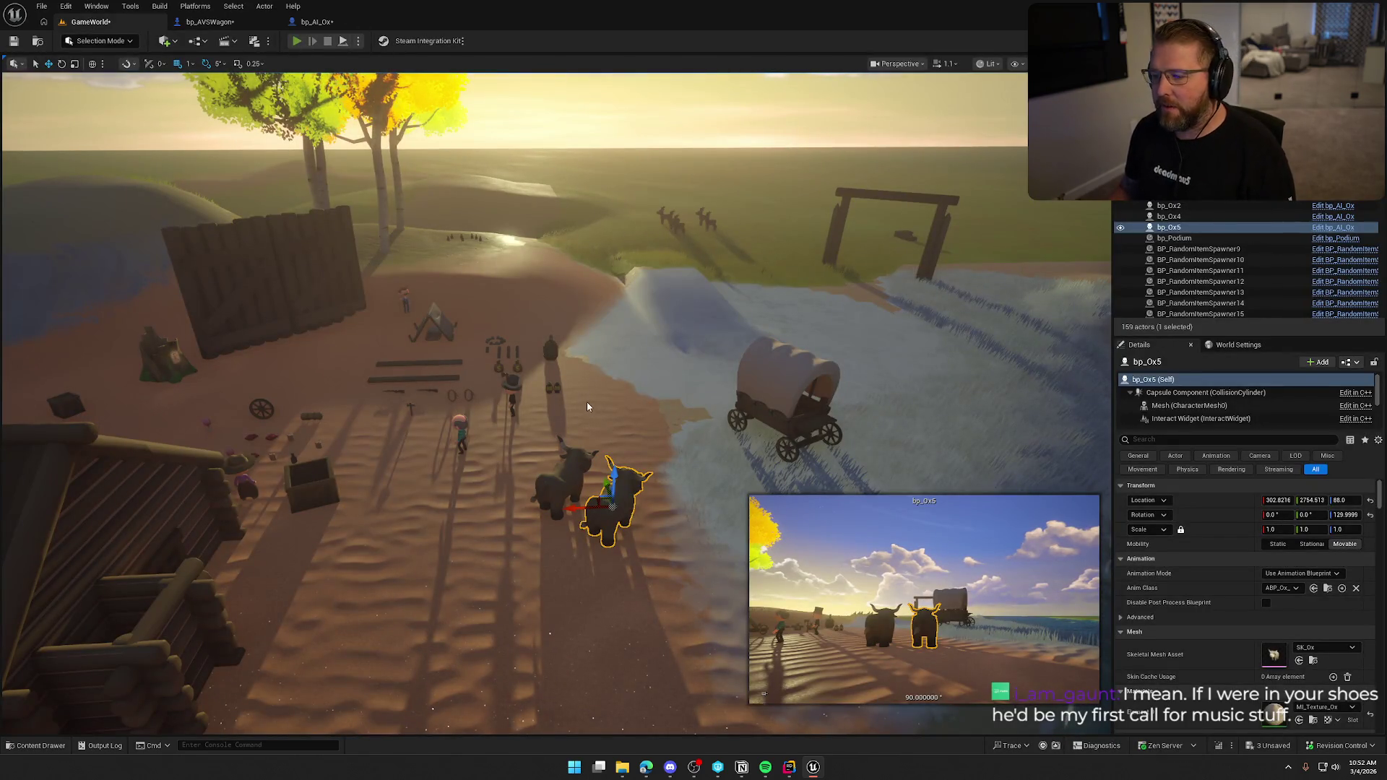
- Start Play-in-Editor, board and leave the wagon, then ride an ox up beside it
{"action": "key", "text": "alt+p"}
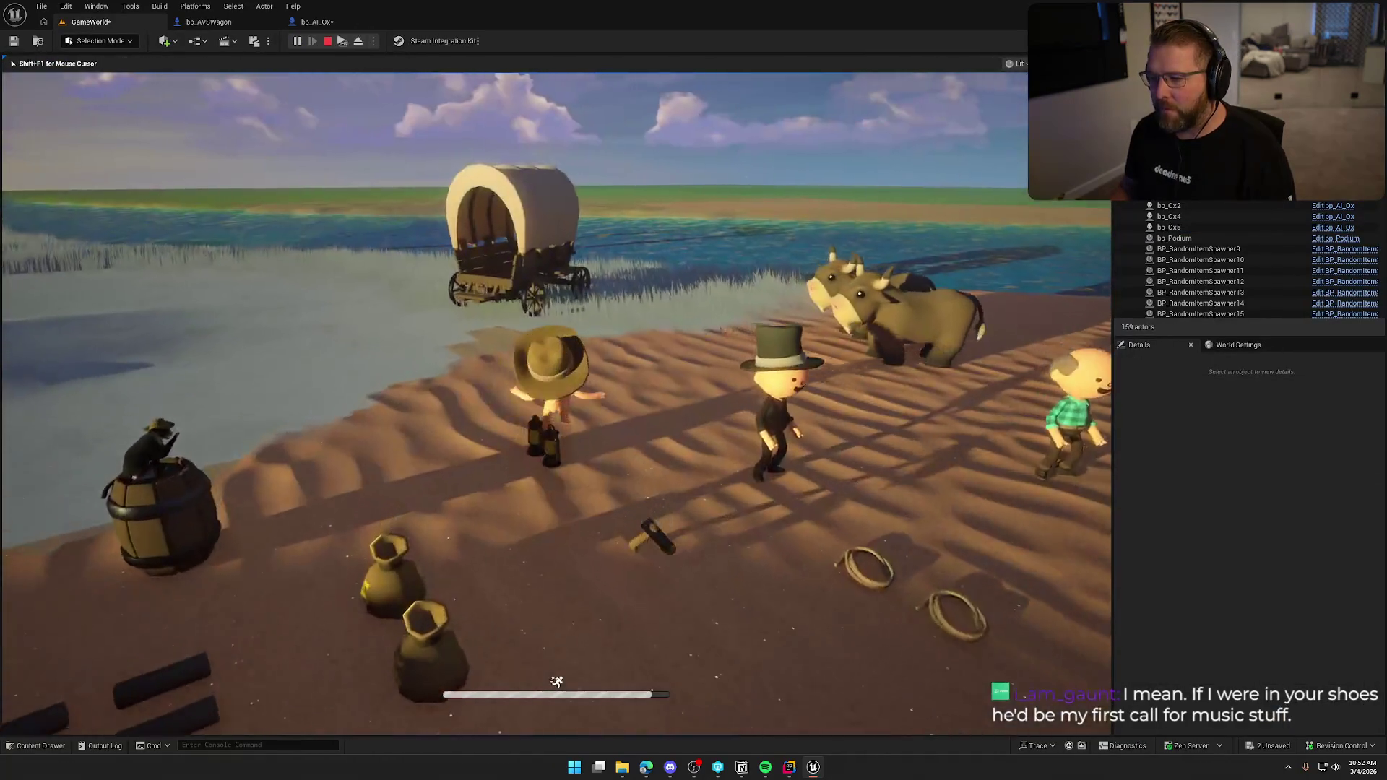
{"action": "key", "text": "w"}
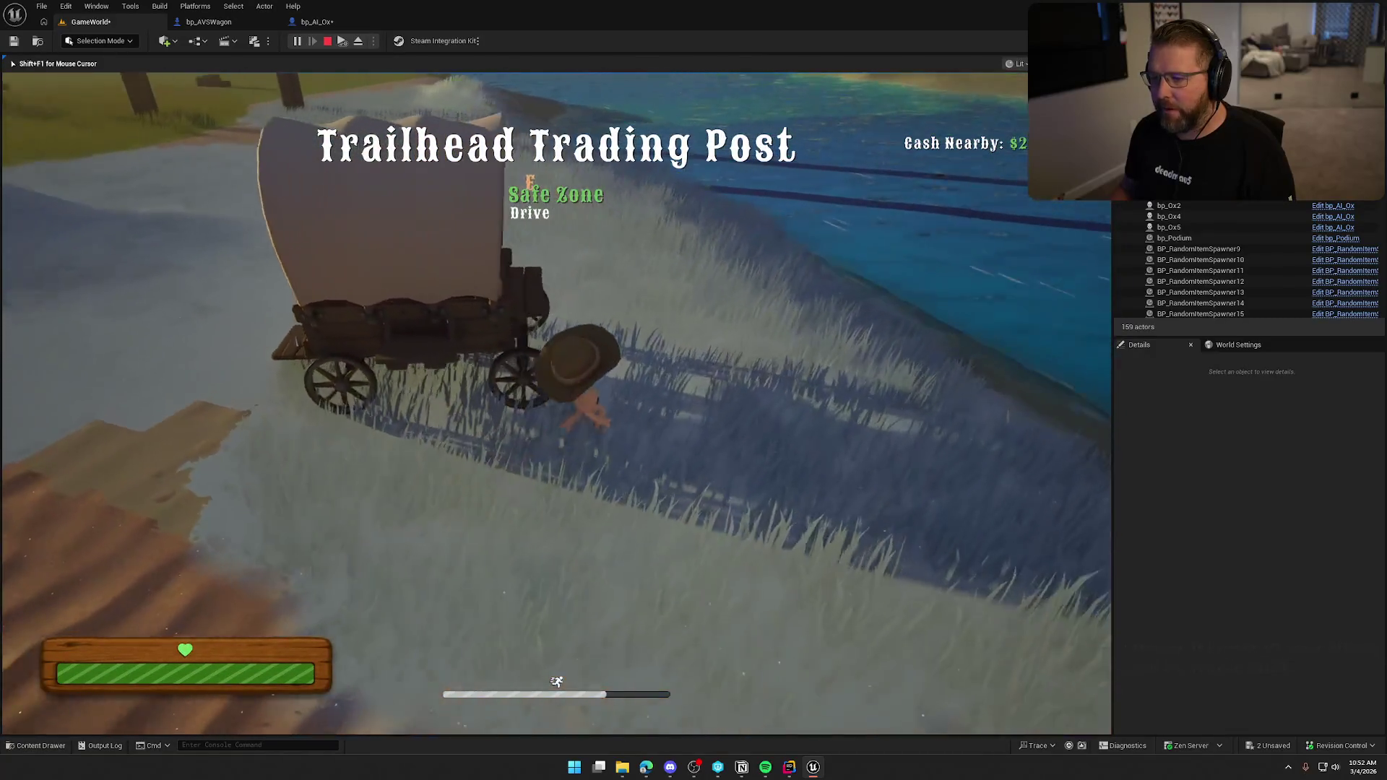
{"action": "key", "text": "f"}
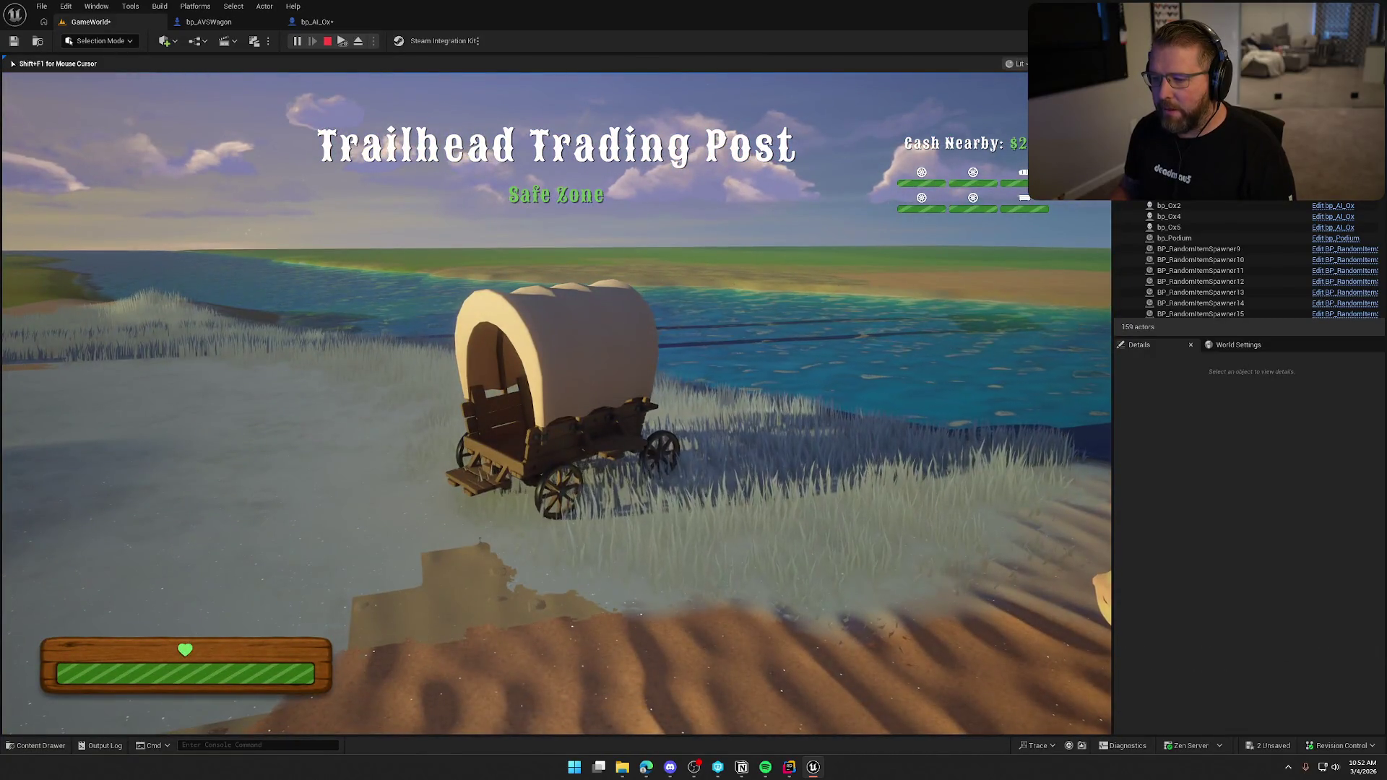
{"action": "key", "text": "f"}
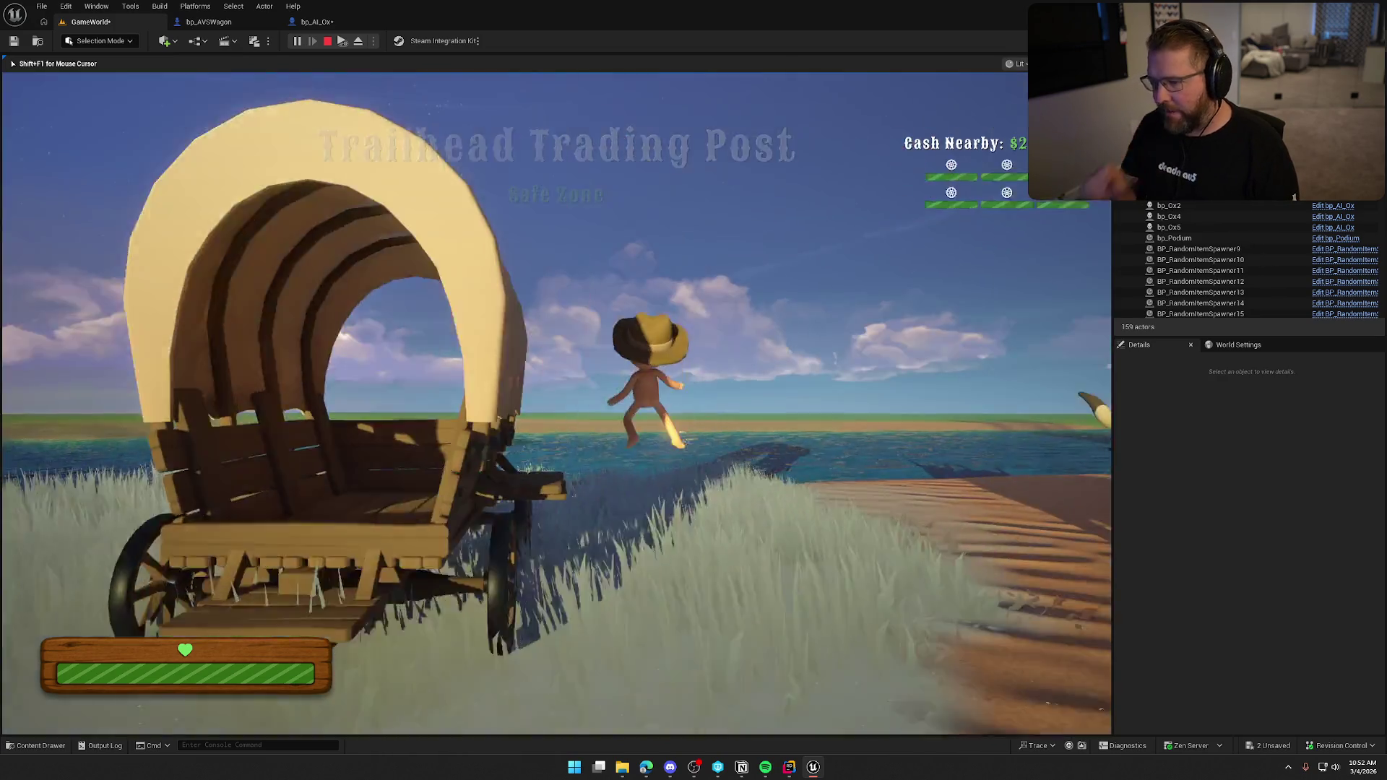
{"action": "key", "text": "w"}
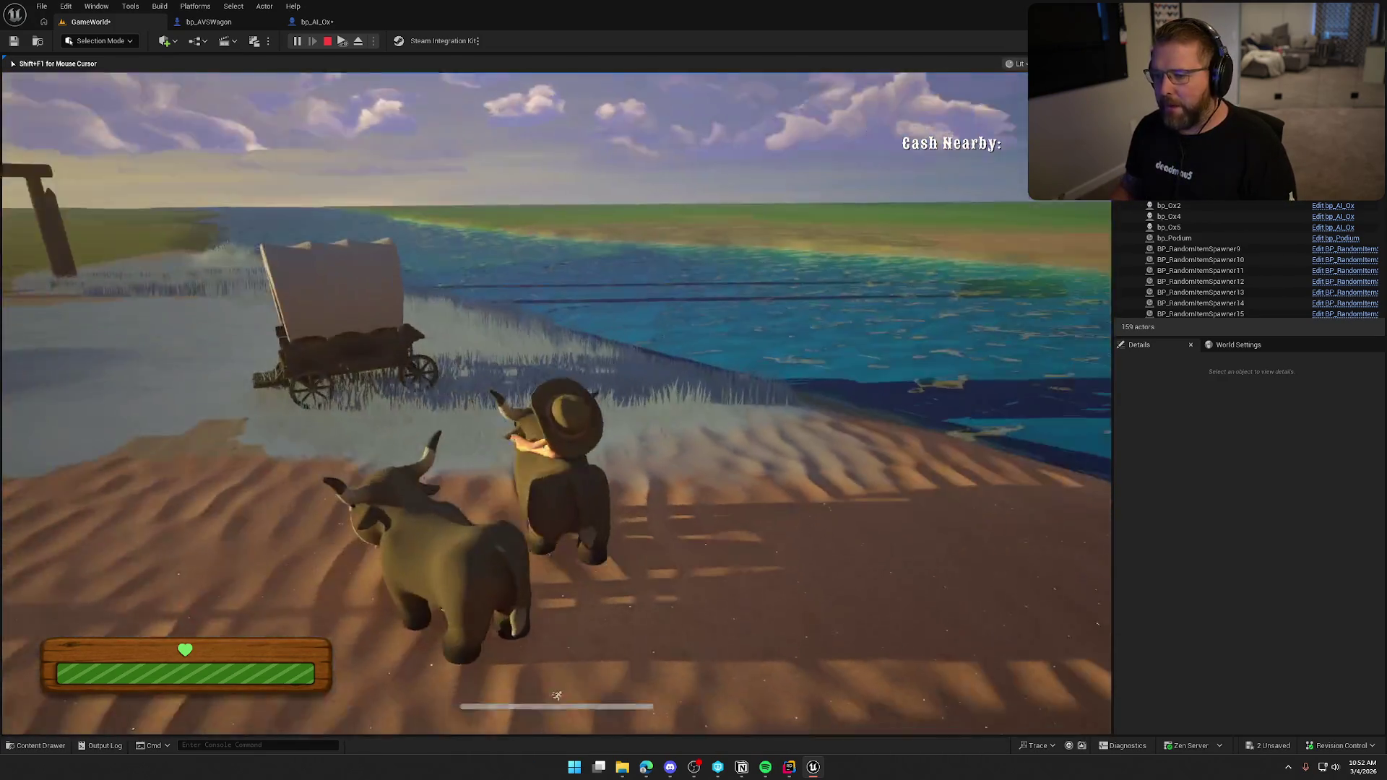
{"action": "key", "text": "w"}
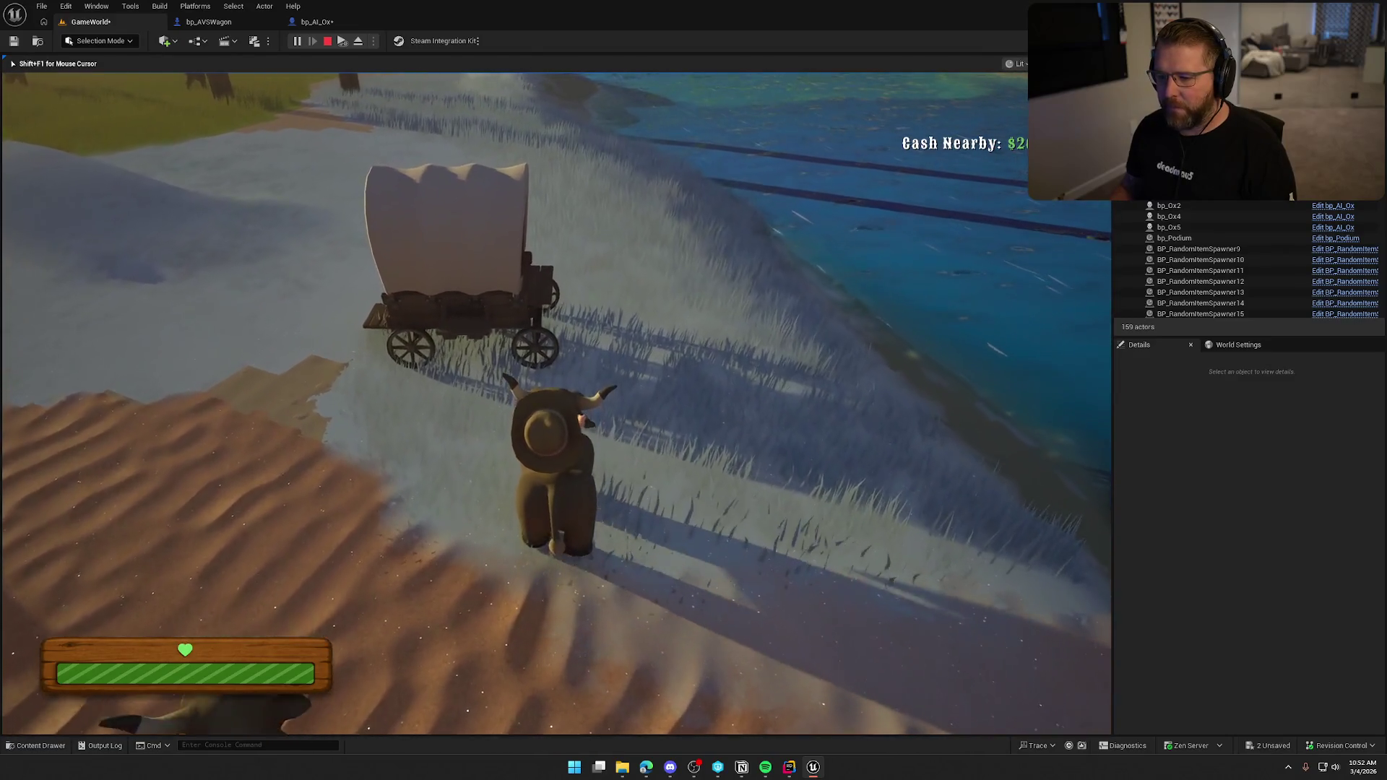
{"action": "key", "text": "w"}
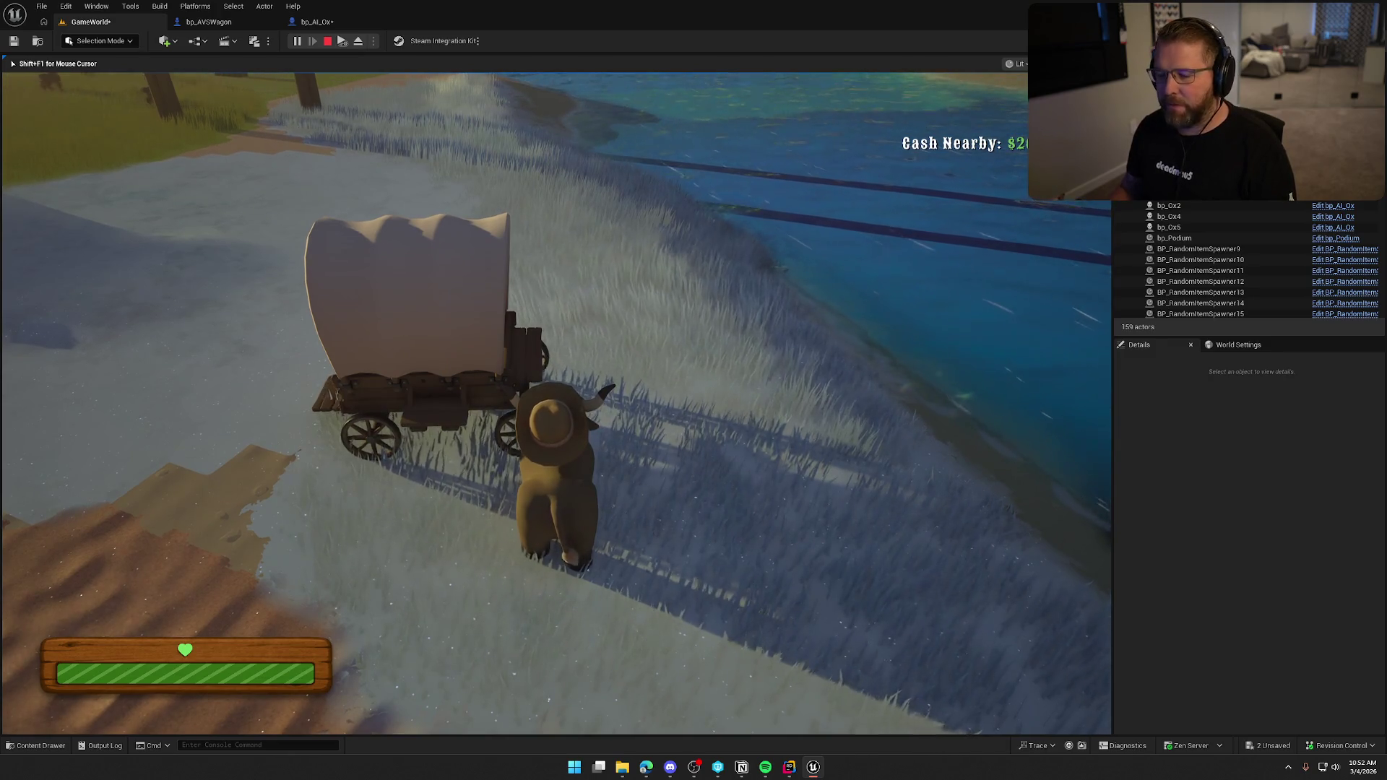
- Dismount, drive the ox-drawn wagon toward town, then get off and ride the ox
{"action": "key", "text": "e"}
{"action": "key", "text": "w"}
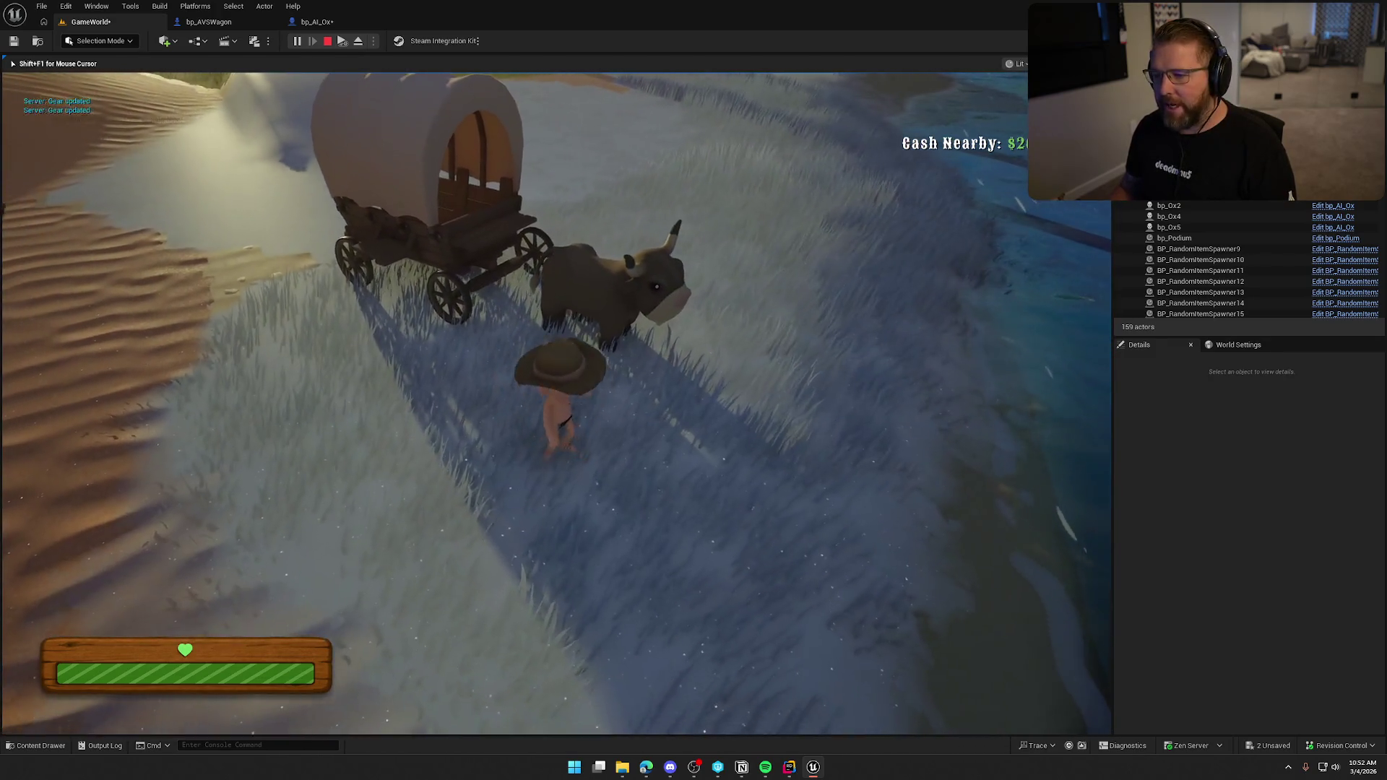
{"action": "key", "text": "d"}
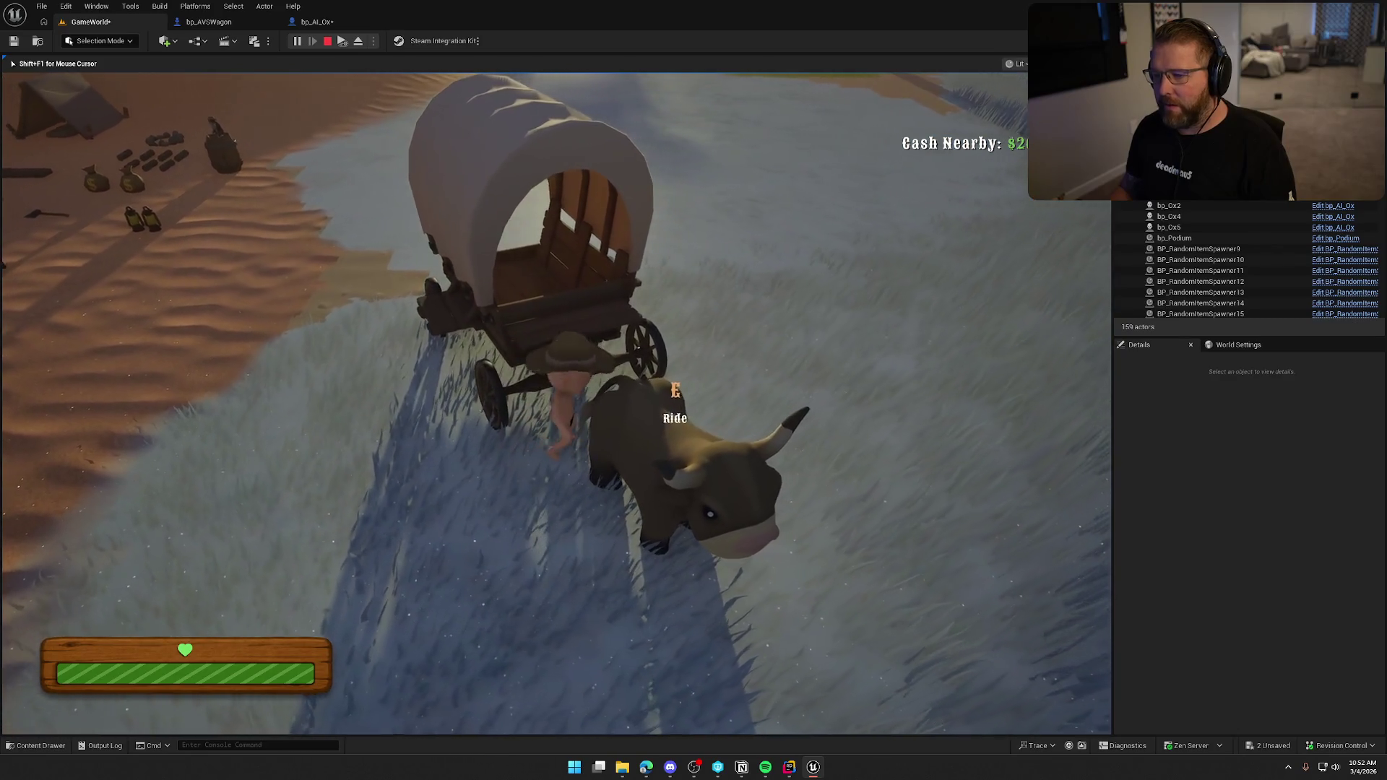
{"action": "key", "text": "e"}
{"action": "key", "text": "w"}
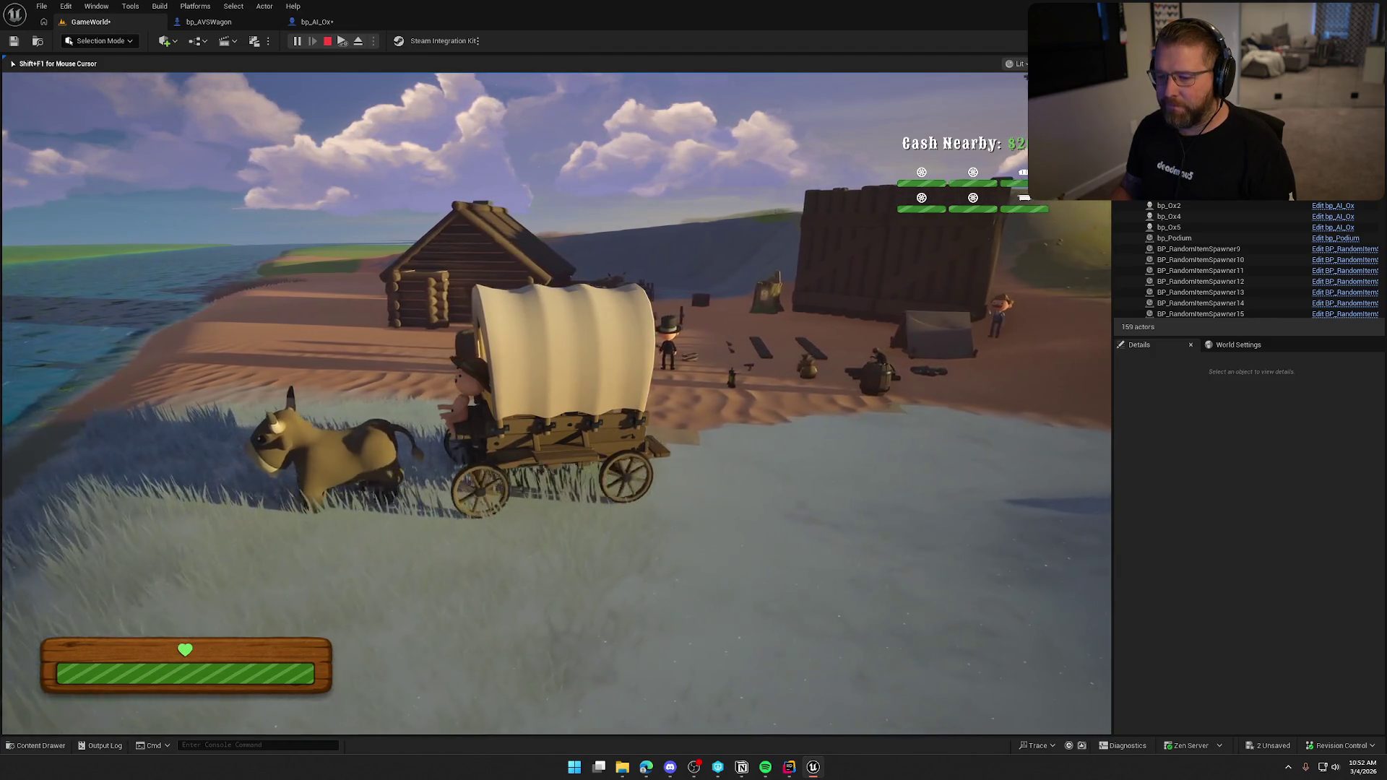
{"action": "key", "text": "e"}
{"action": "key", "text": "w"}
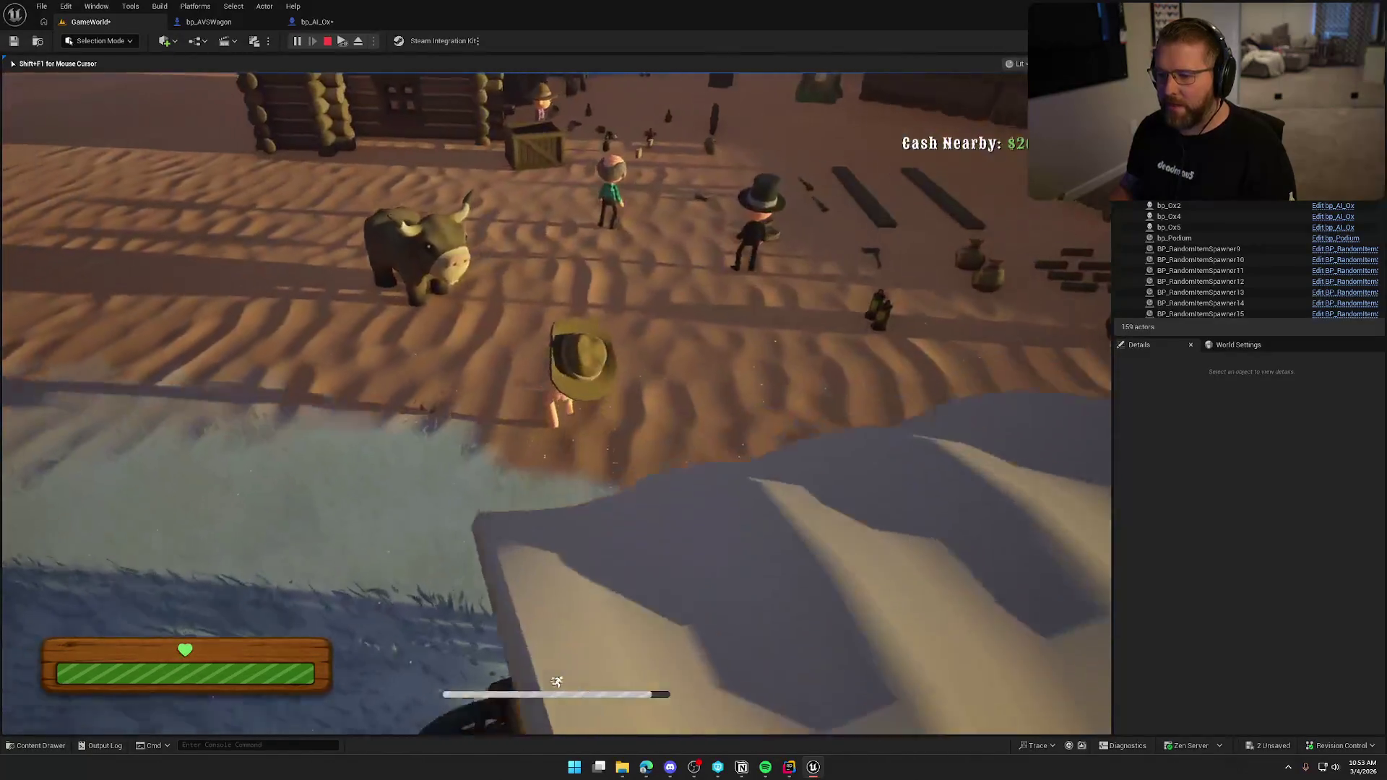
{"action": "key", "text": "e"}
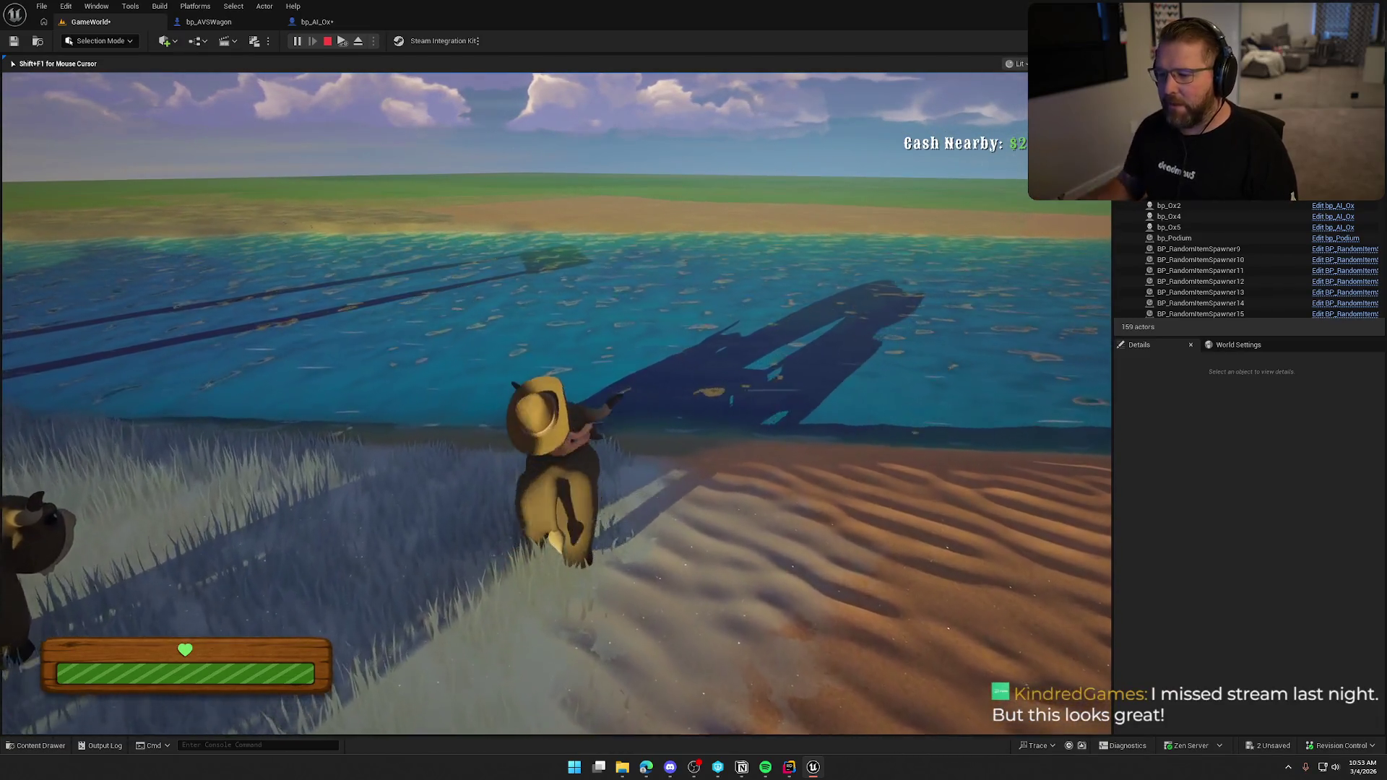
{"action": "key", "text": "e"}
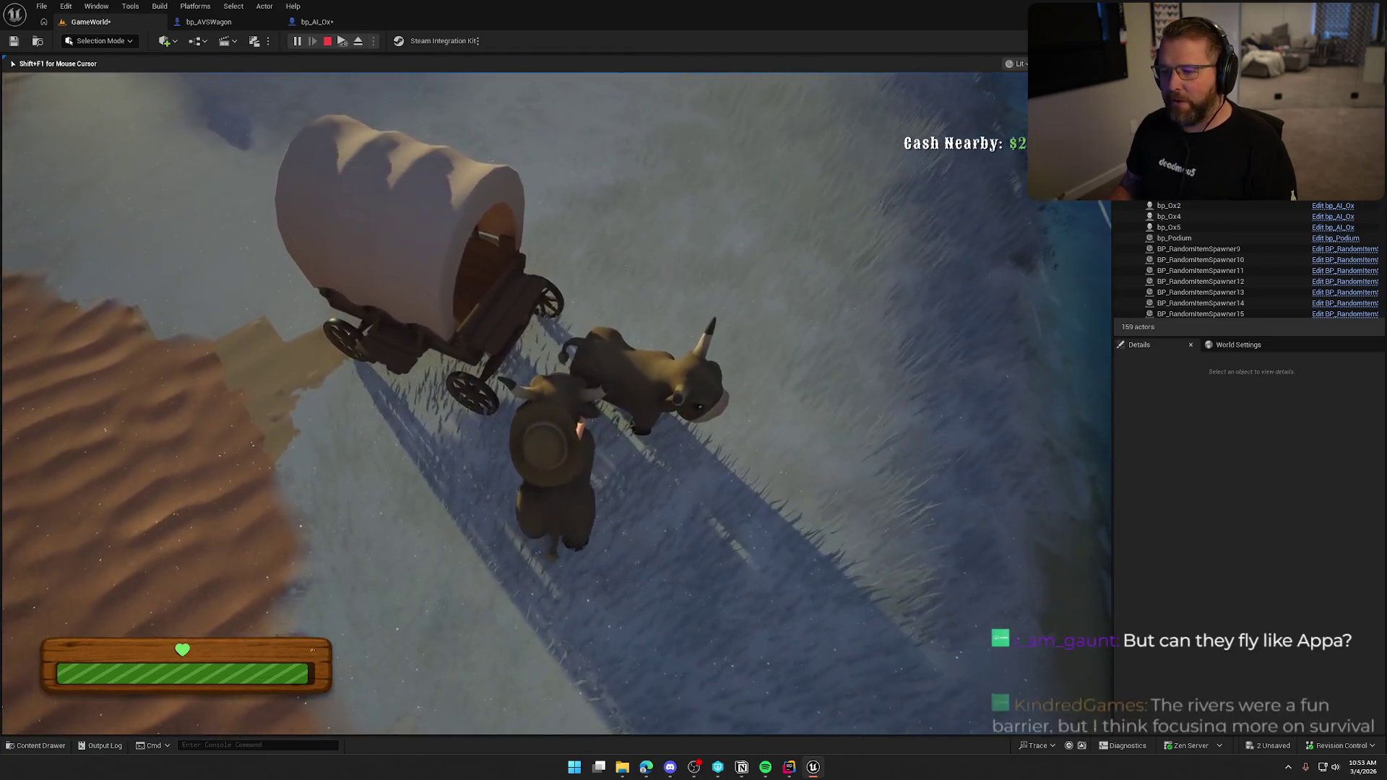
- Dismount beside the ox, leaving the two-ox wagon parked at the camp
{"action": "key", "text": "e"}
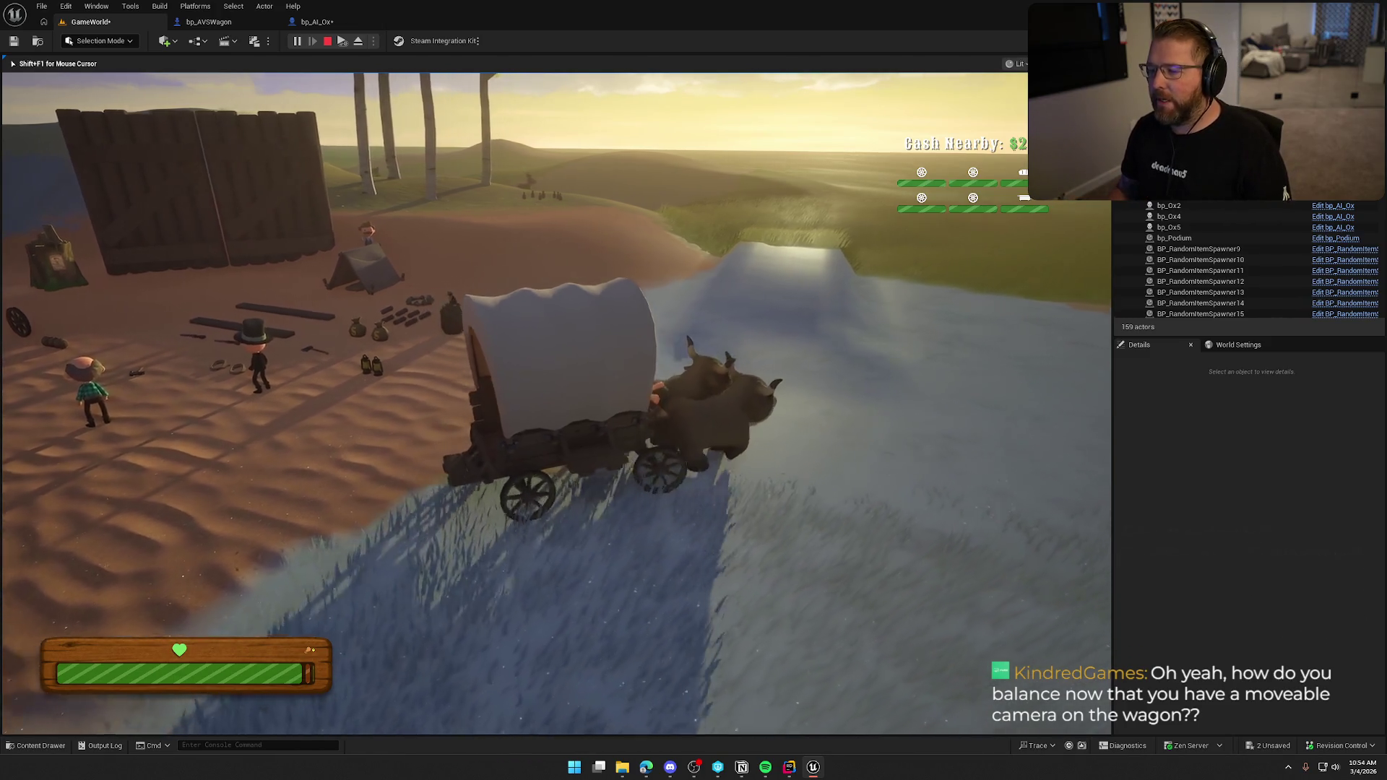
- Step off the wagon and move around the oxen and wagon
{"action": "key", "text": "e"}
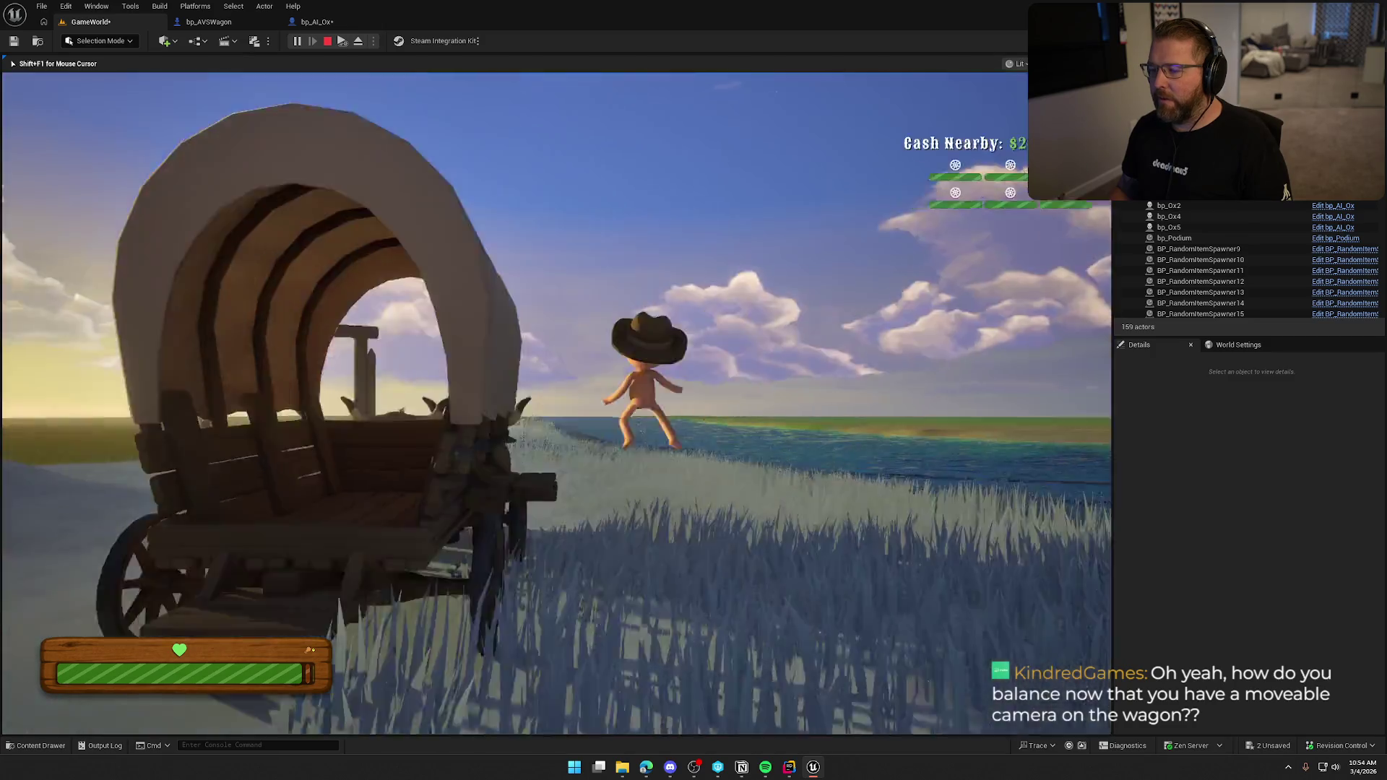
{"action": "key", "text": "s"}
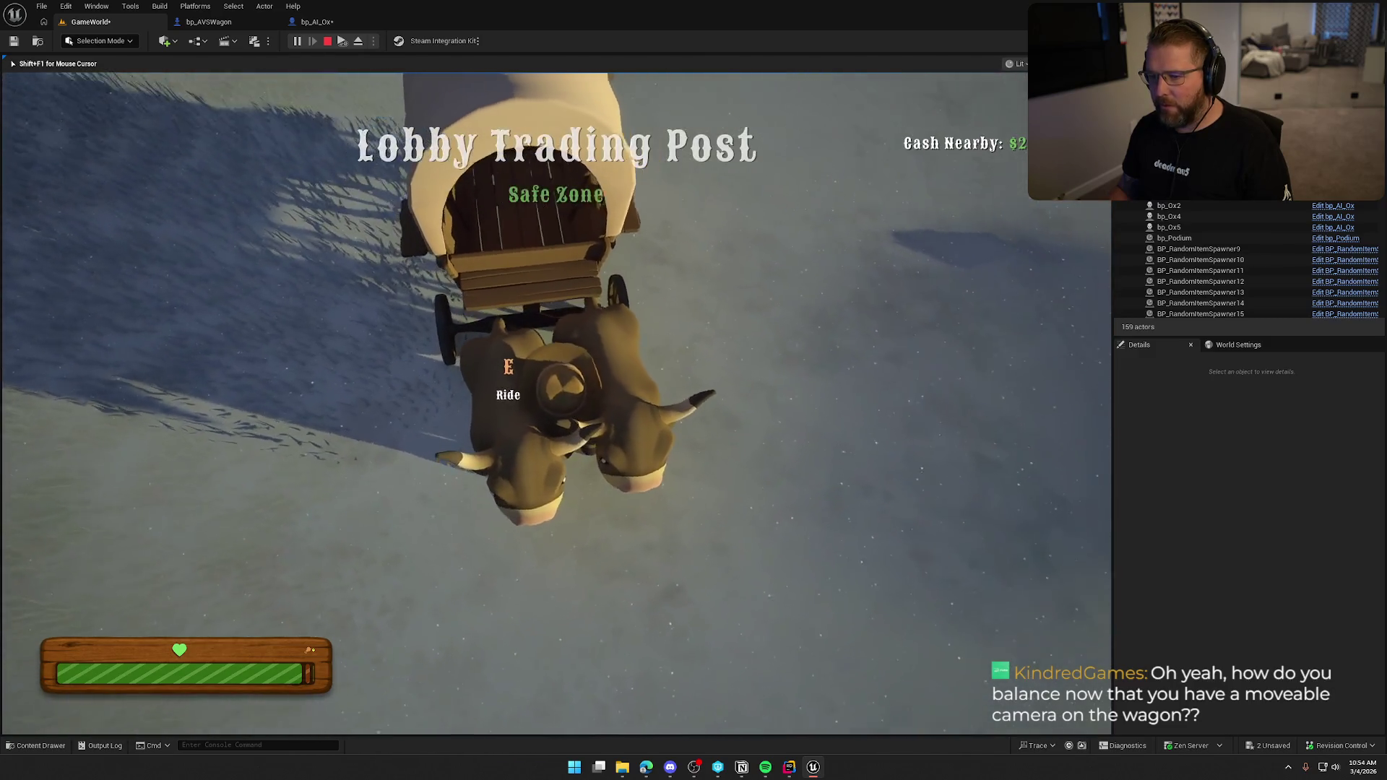
{"action": "key", "text": "s"}
{"action": "key", "text": "w"}
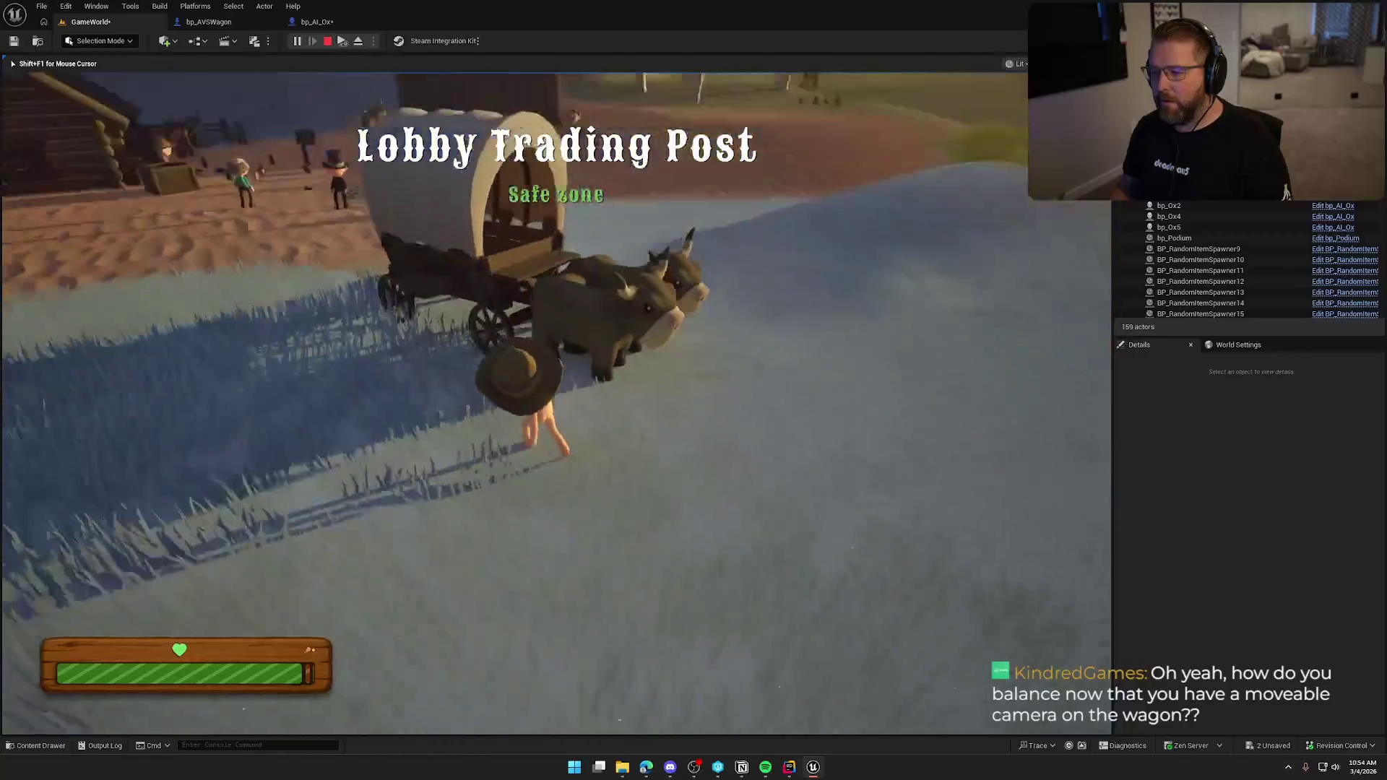
{"action": "key", "text": "shift+w"}
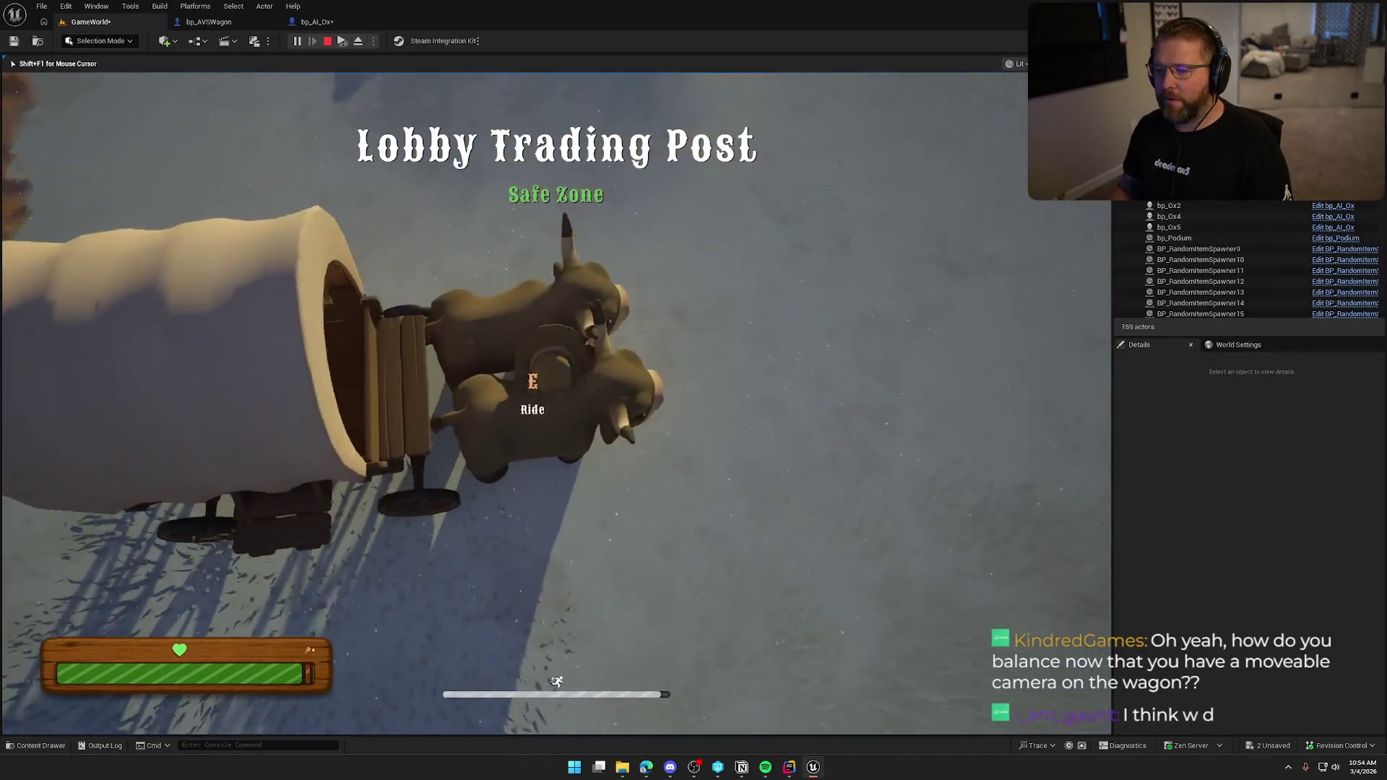
{"action": "key", "text": "w"}
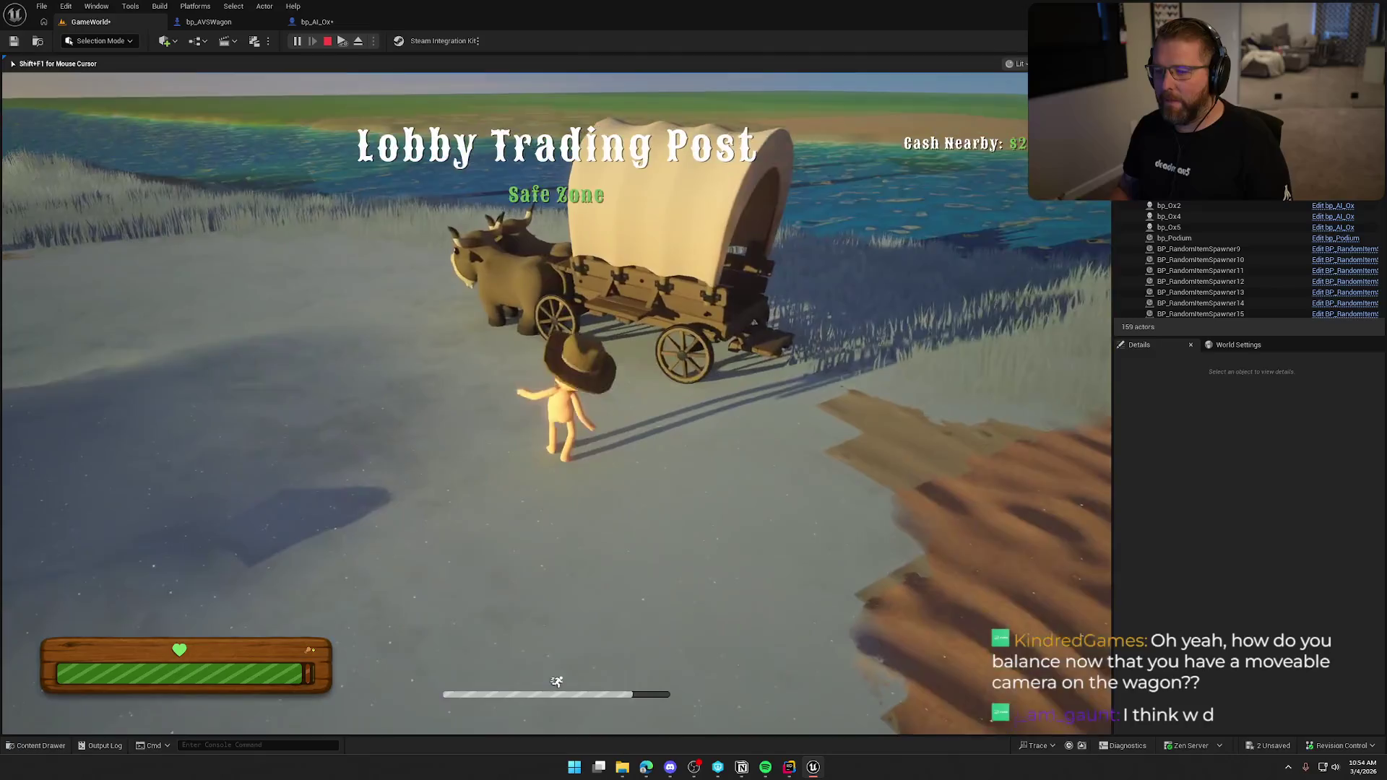
- Sprint into the trading post, pick up the axe, and sprint back to the wagon
{"action": "key", "text": "shift+w"}
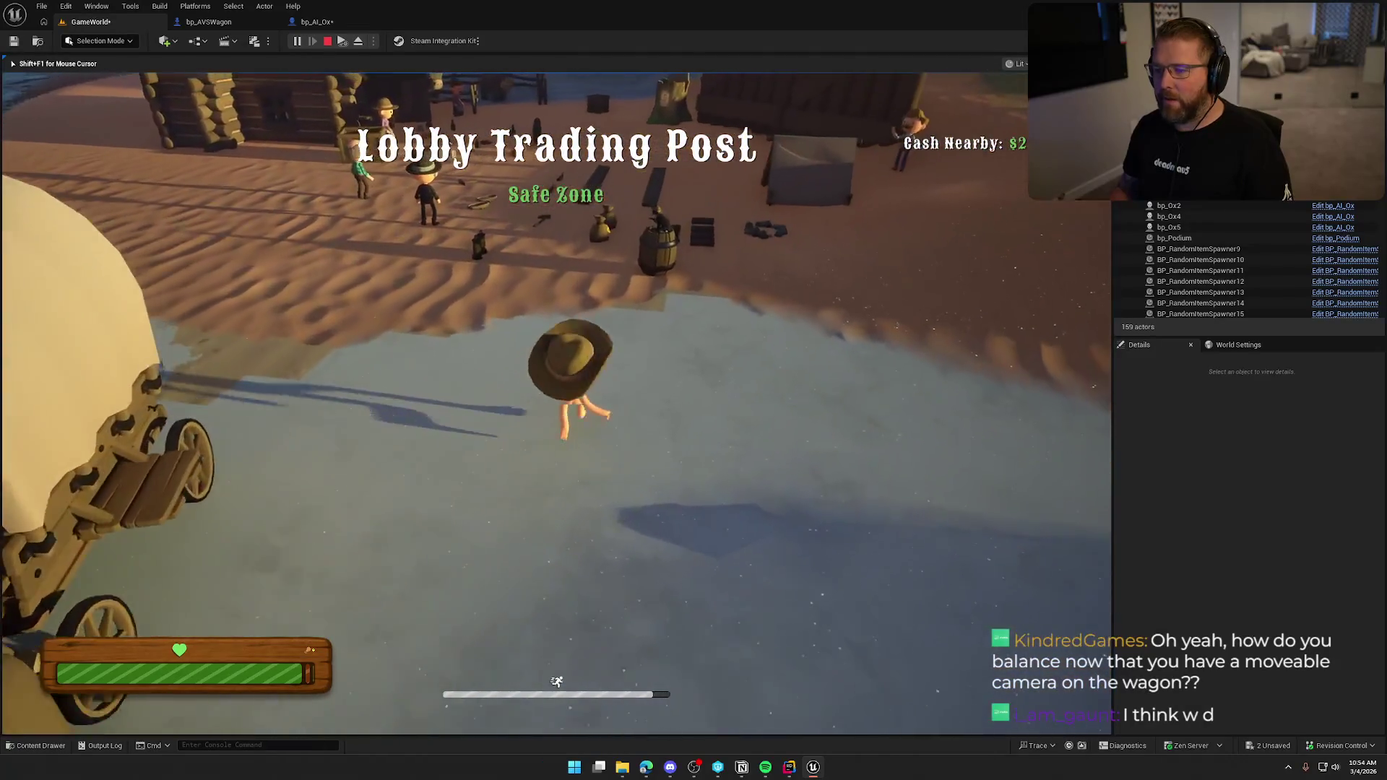
{"action": "key", "text": "e"}
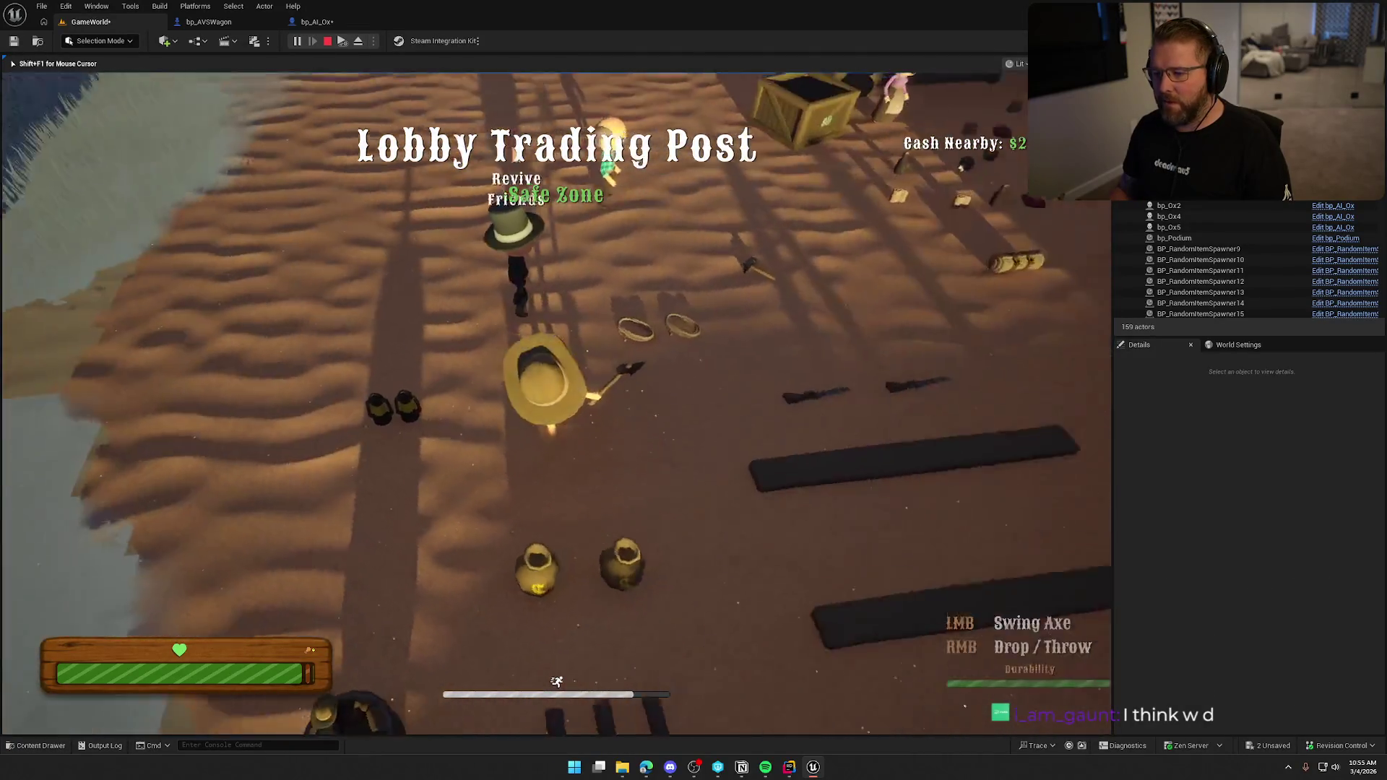
{"action": "key", "text": "shift+w"}
{"action": "key", "text": "shift+w"}
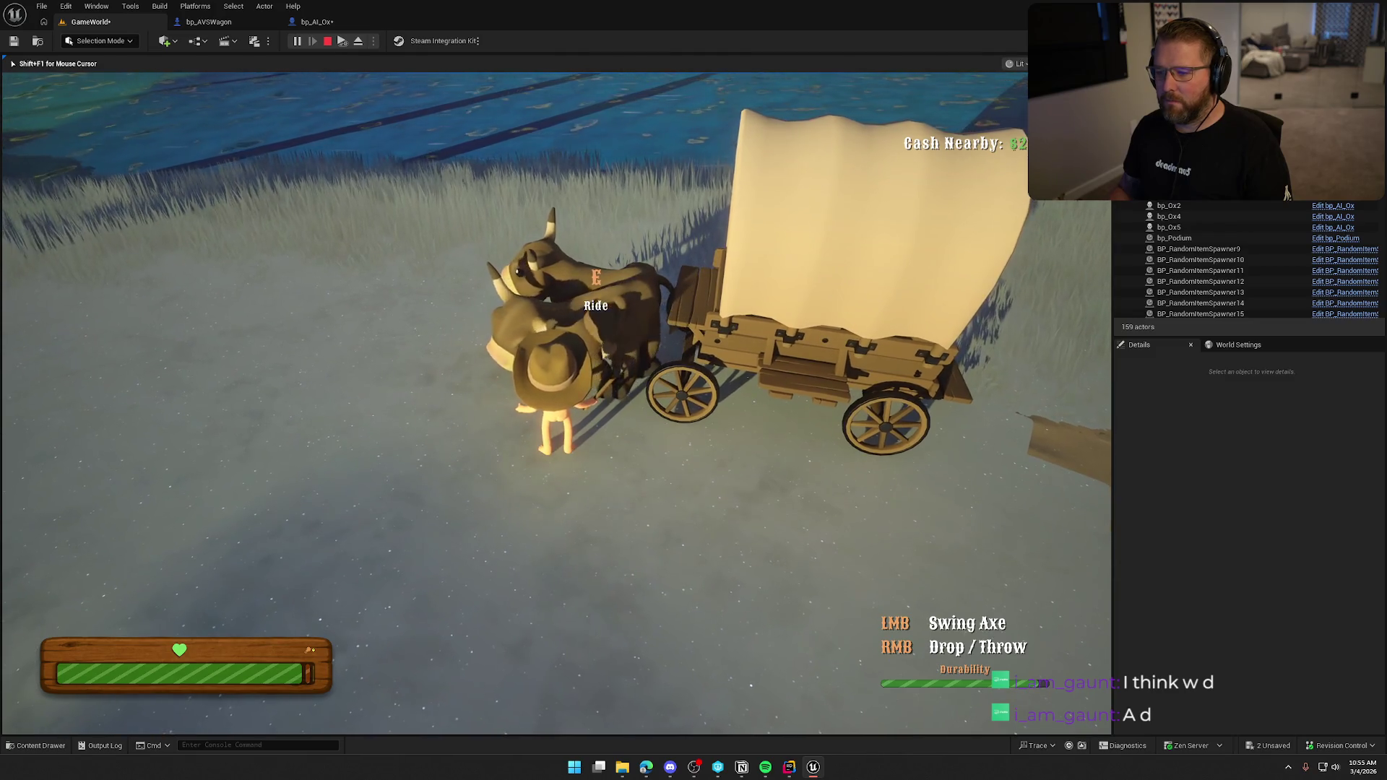
- Move past the oxen to the back of the wagon among the dropped food
{"action": "key", "text": "w"}
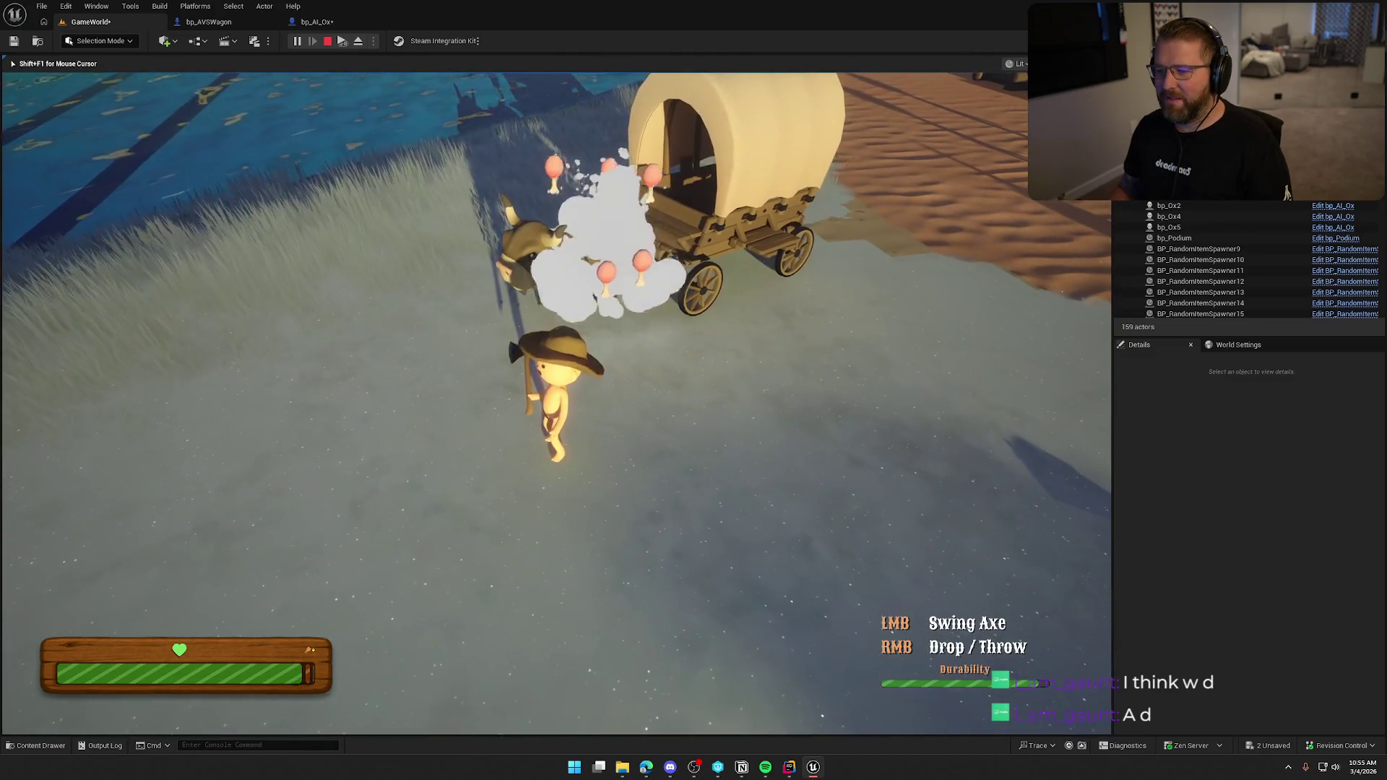
{"action": "key", "text": "shift+w"}
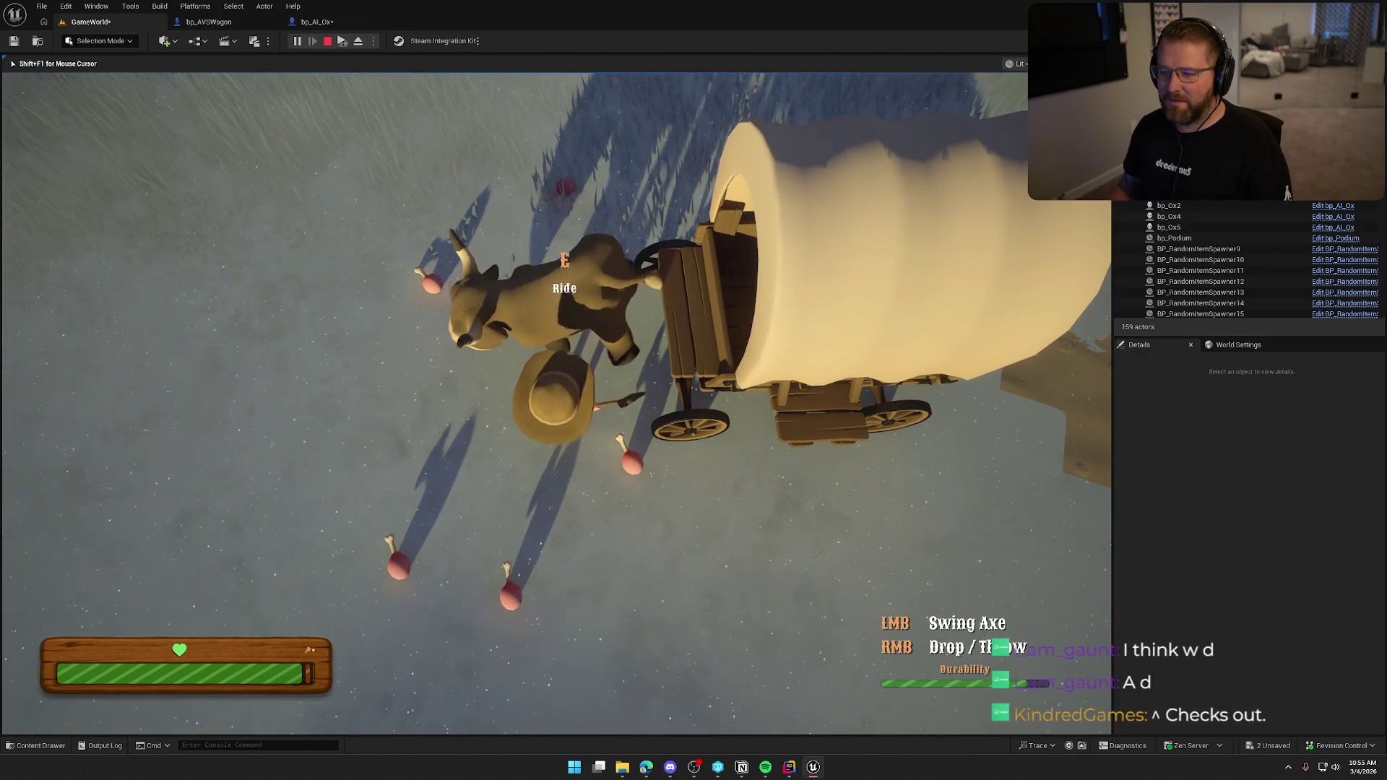
{"action": "key", "text": "shift+w"}
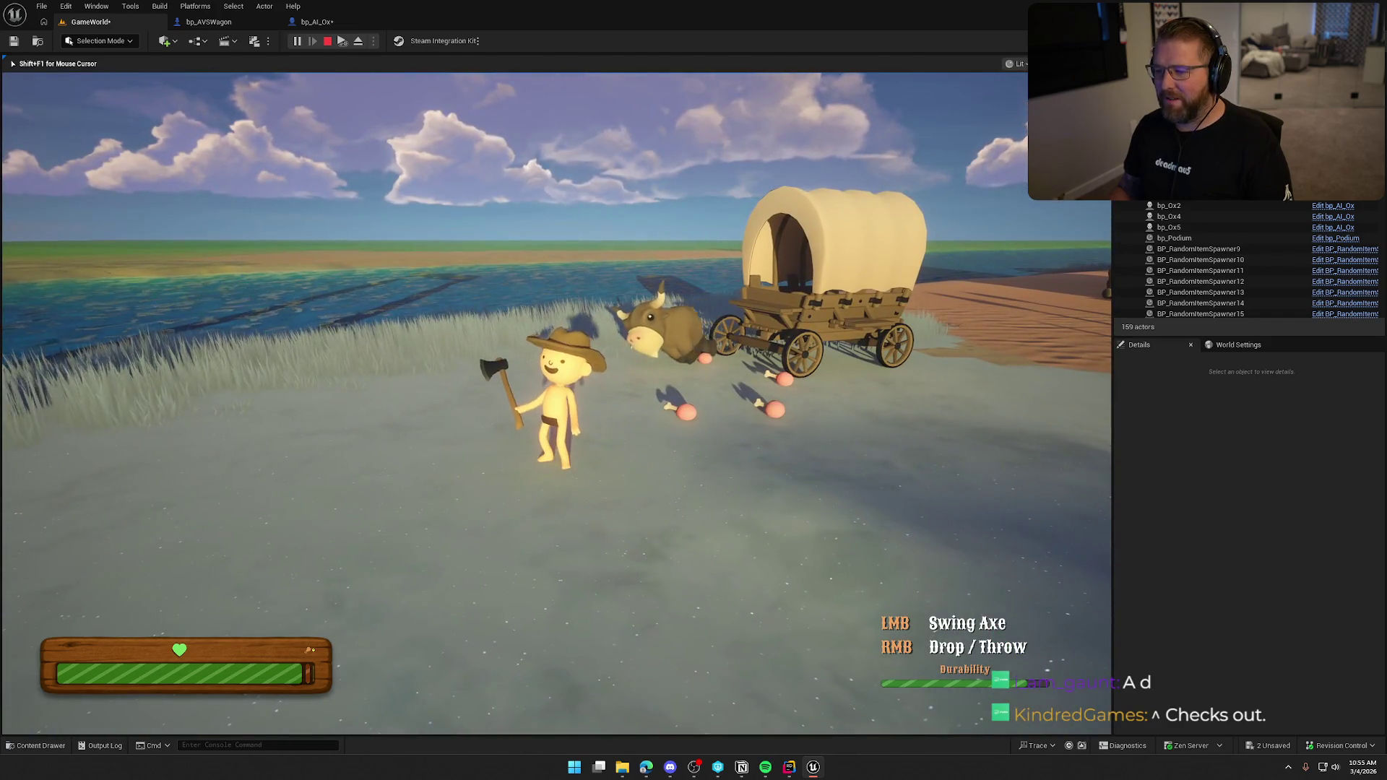
{"action": "key", "text": "w"}
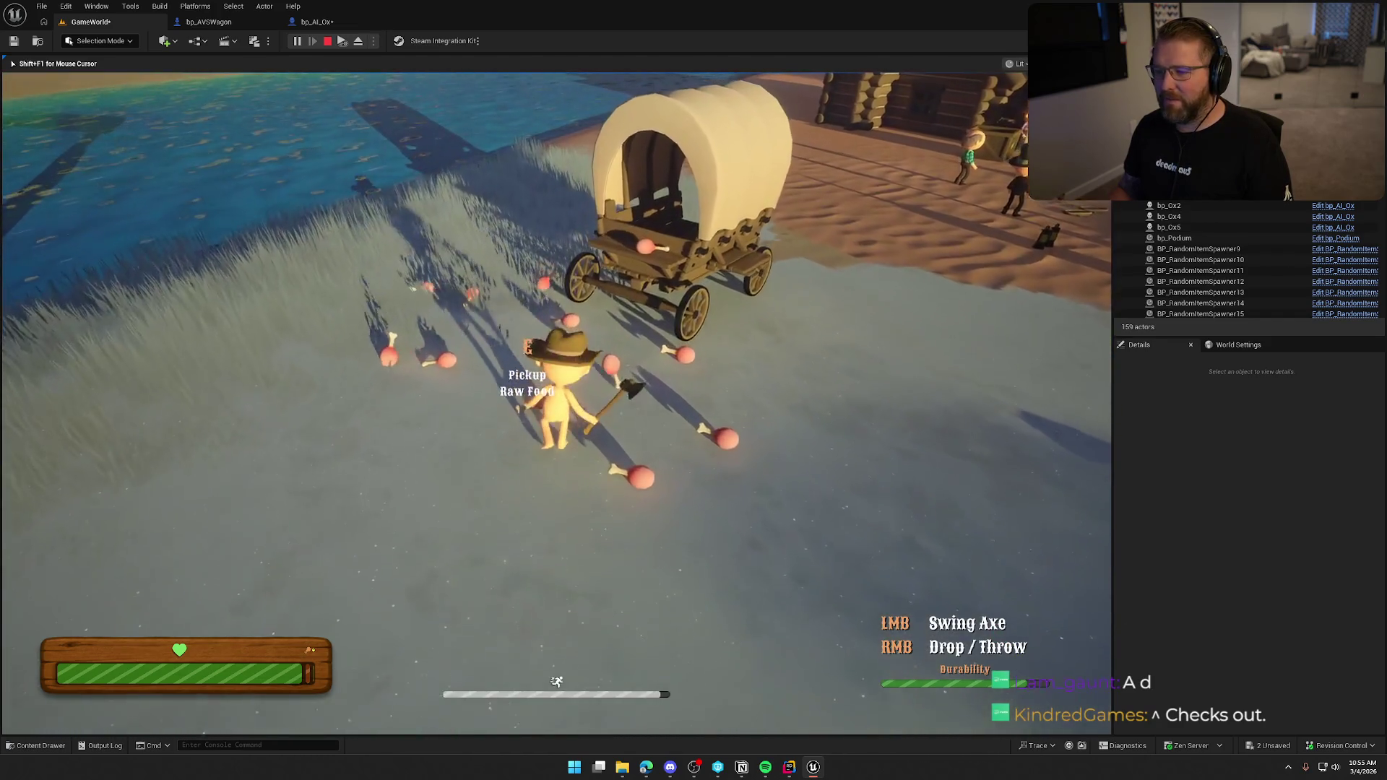
{"action": "key", "text": "w"}
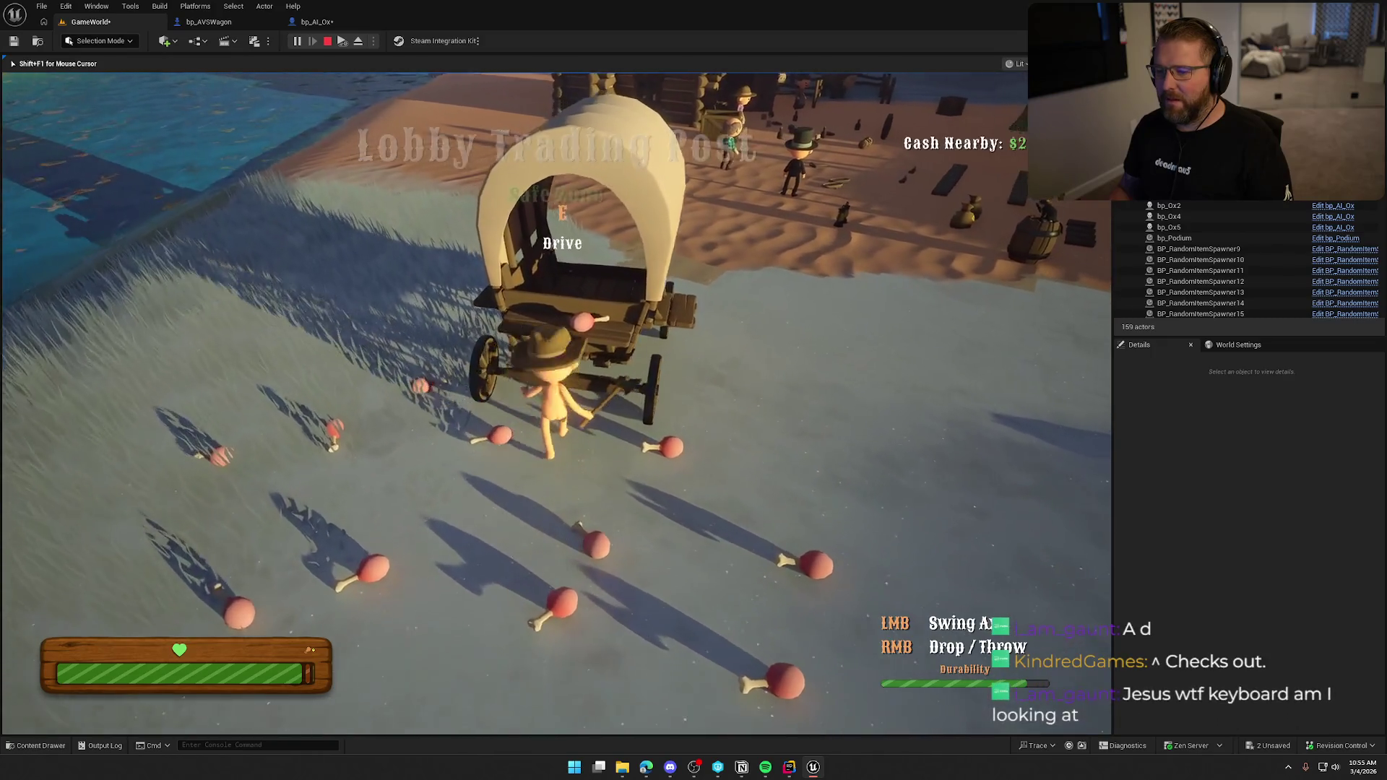
- Drive the wagon toward the river, steering slightly left, then leave it
{"action": "key", "text": "e"}
{"action": "key", "text": "w"}
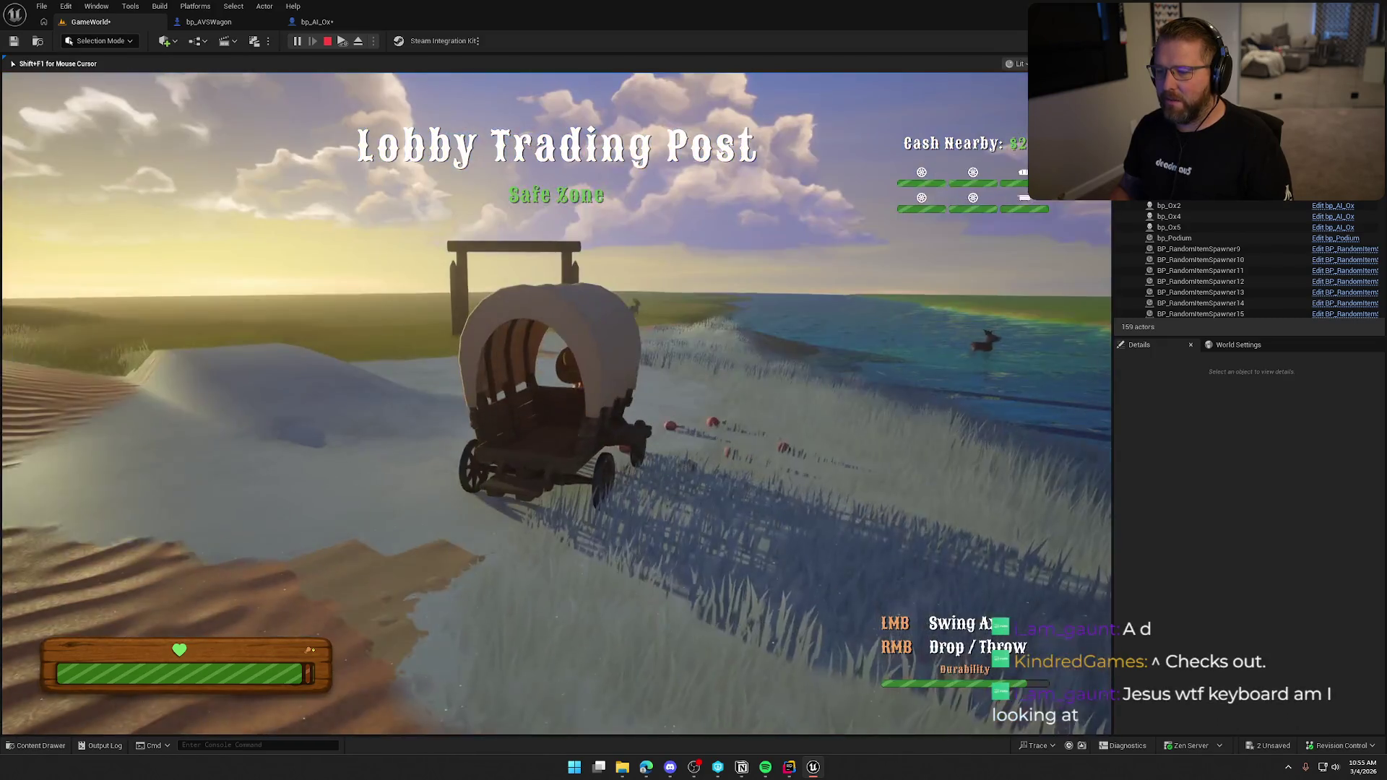
{"action": "key", "text": "w"}
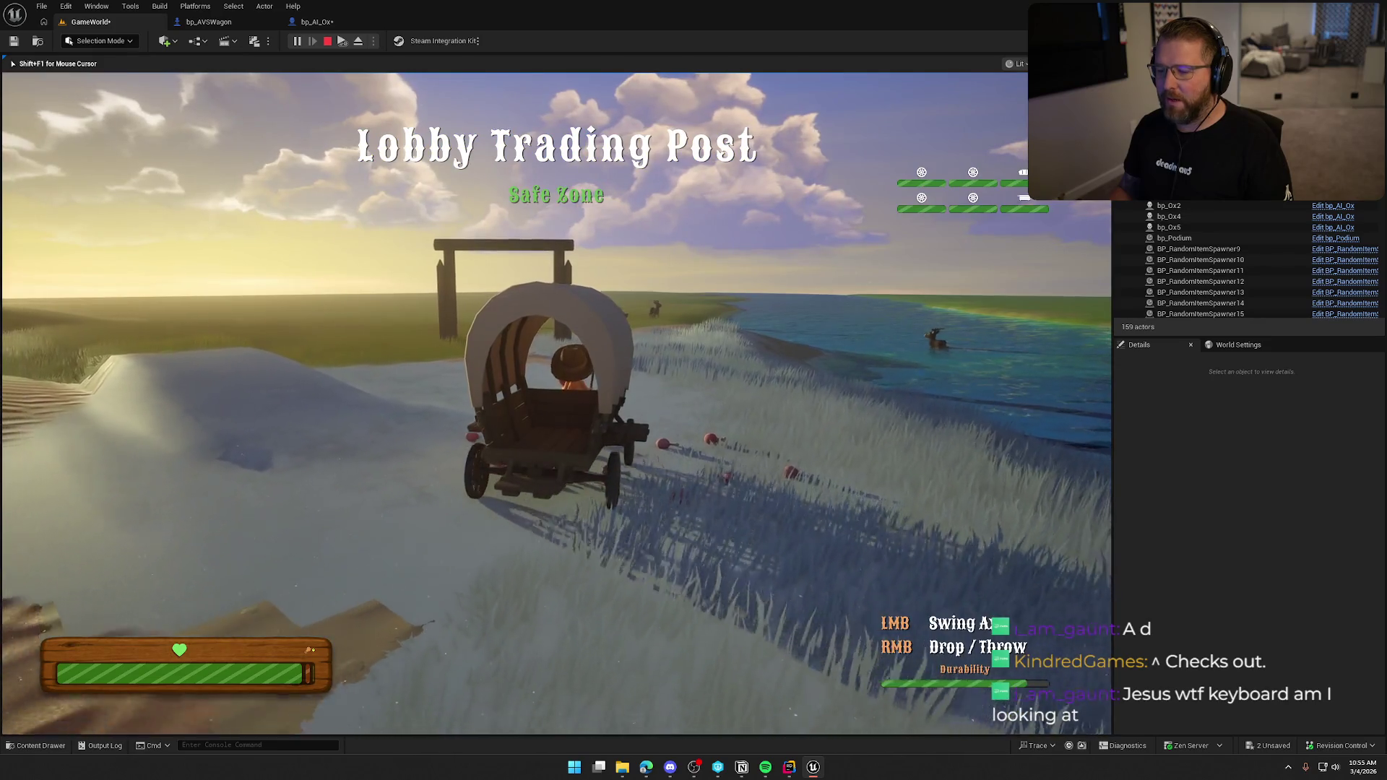
{"action": "key", "text": "e"}
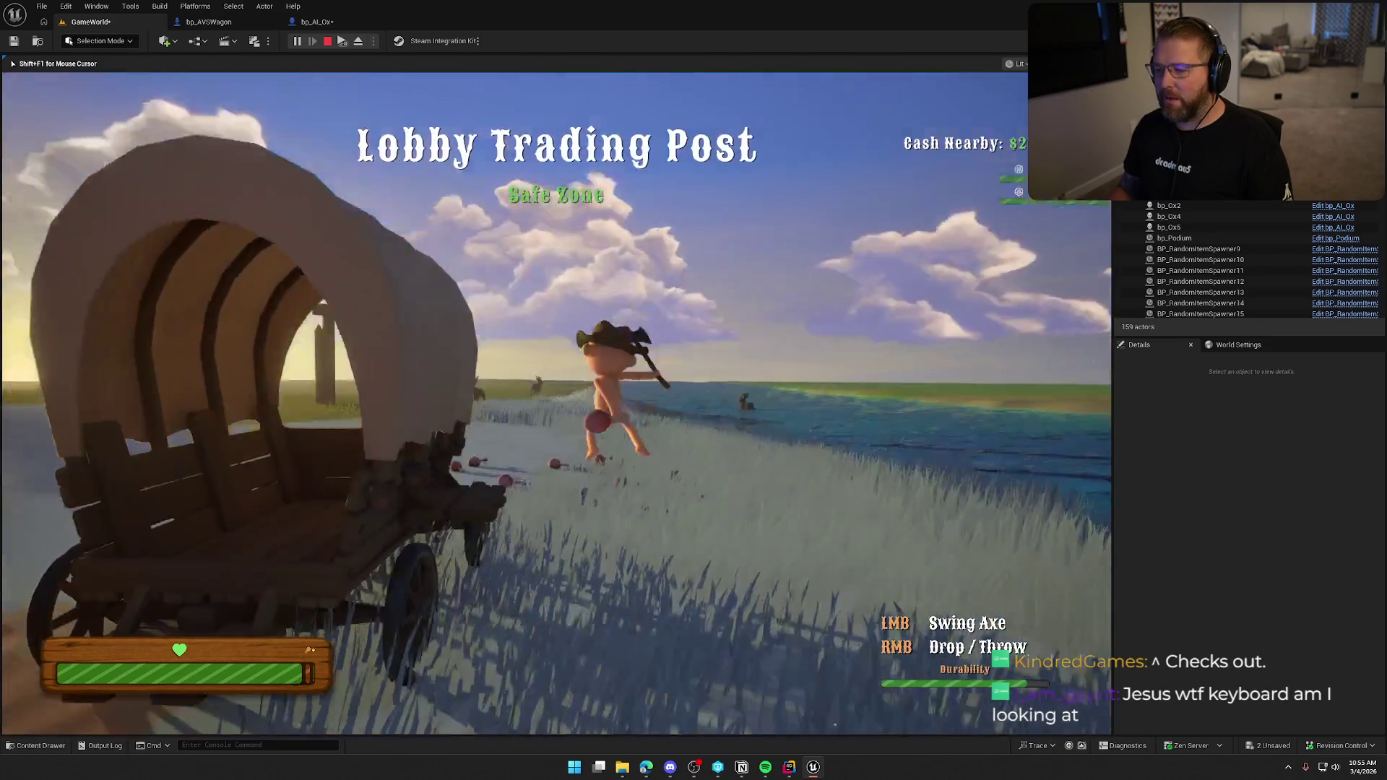
- Sprint over the beach to pick up raw food, then restart the play session
{"action": "key", "text": "shift+w"}
{"action": "key", "text": "shift+w"}
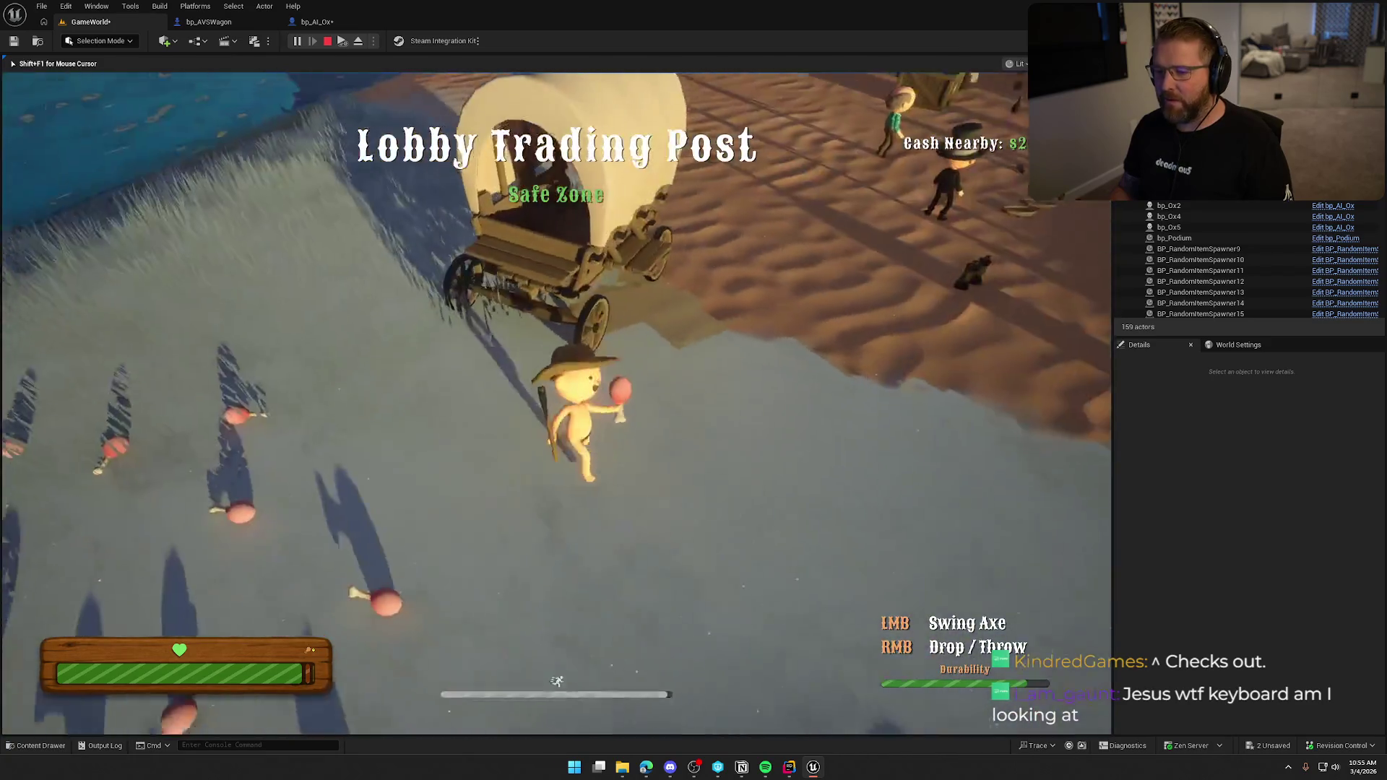
{"action": "key", "text": "shift+w"}
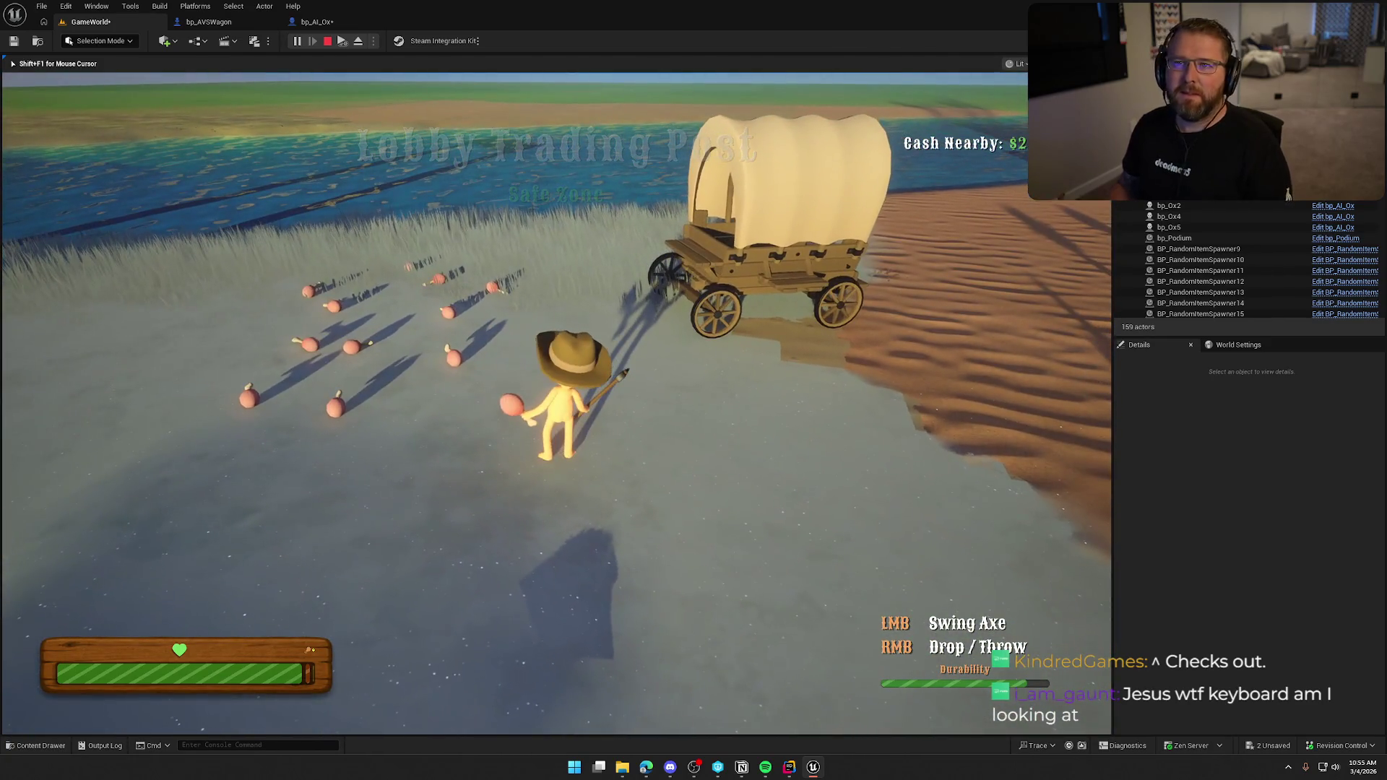
{"action": "key", "text": "e"}
{"action": "key", "text": "Escape"}
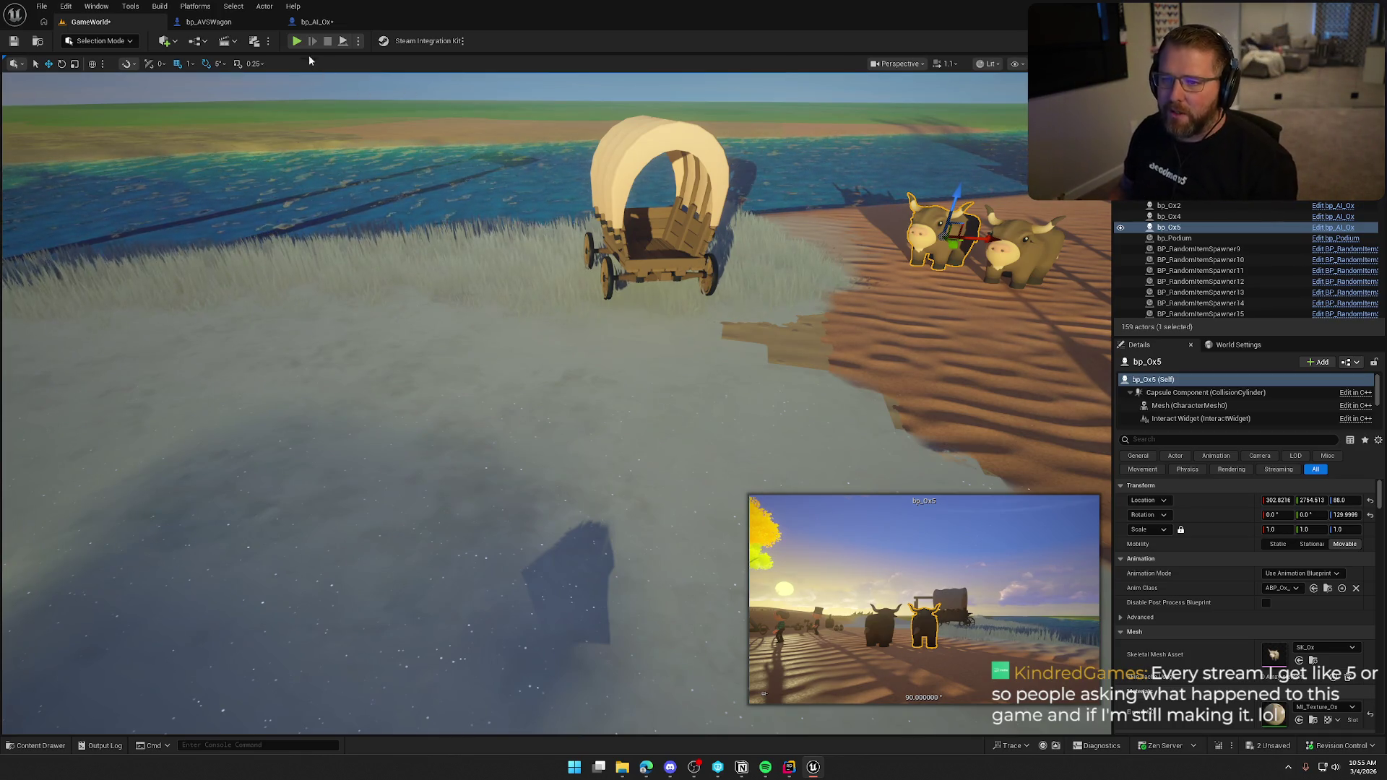
{"action": "key", "text": "alt+p"}
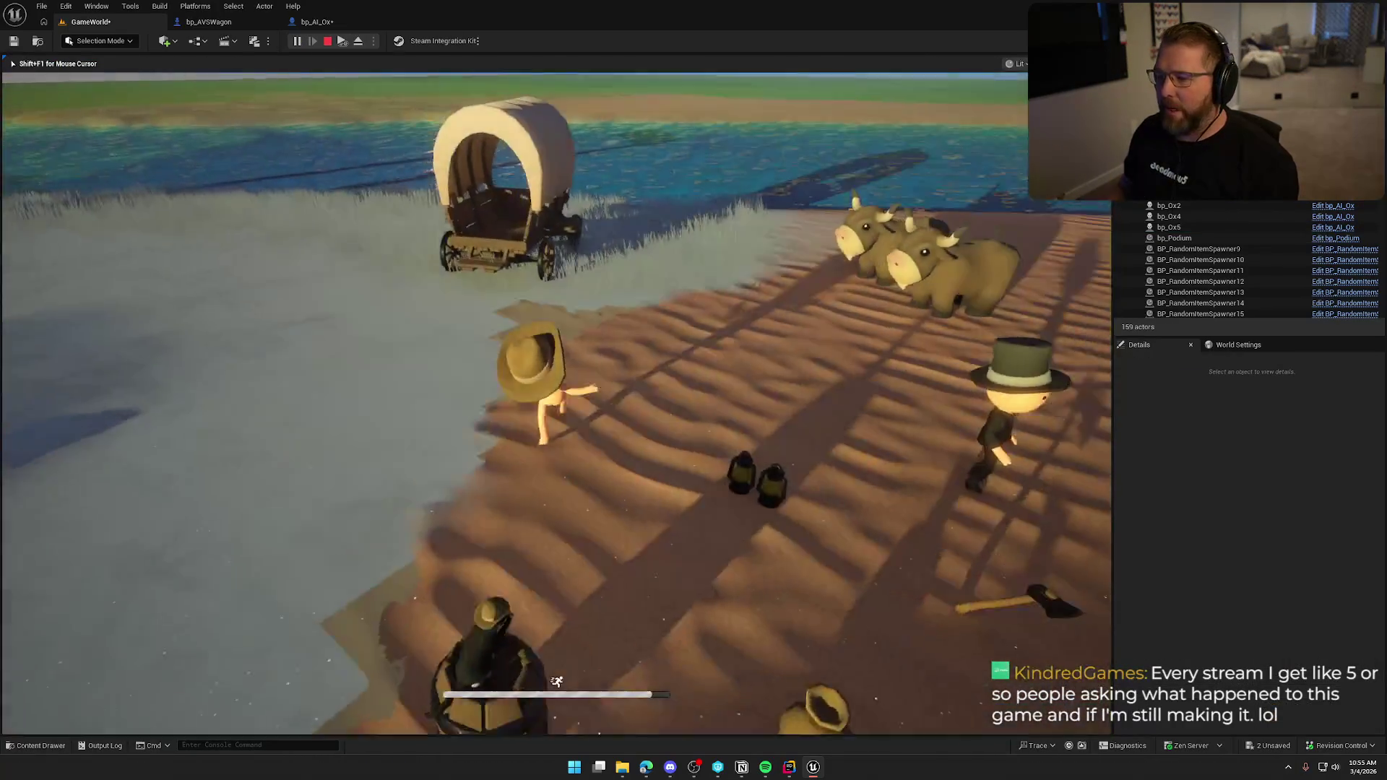
- Run into the river and swim out until stamina runs out and the character respawns, then press Escape
{"action": "key", "text": "w"}
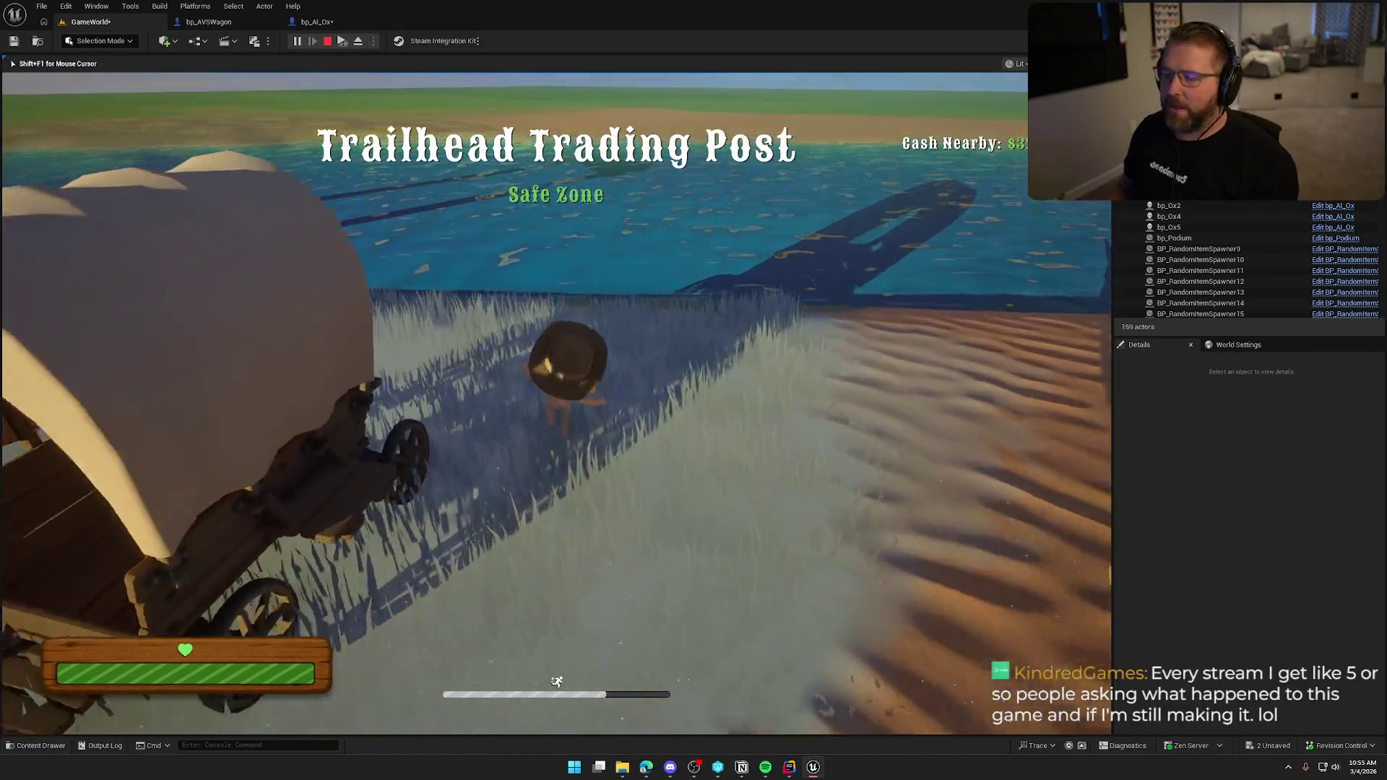
{"action": "key", "text": "w"}
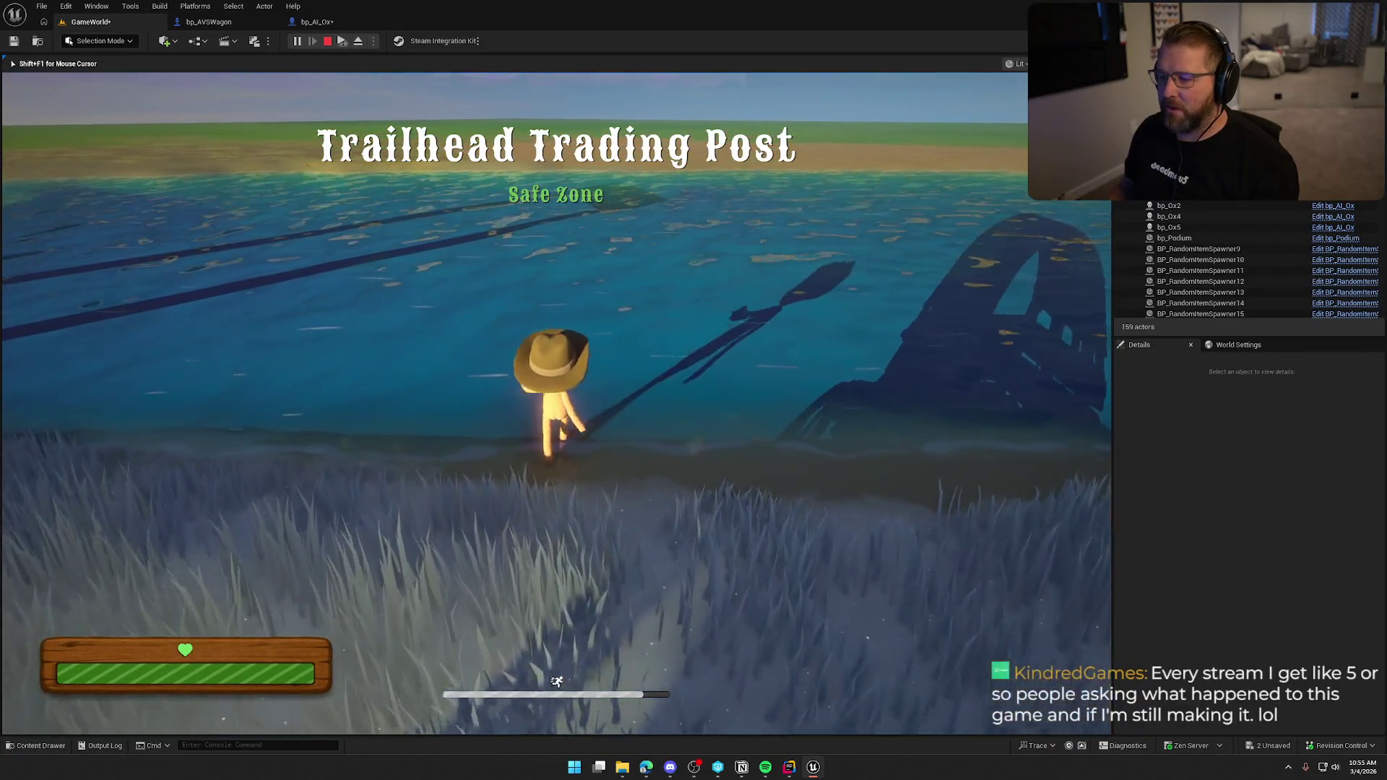
{"action": "key", "text": "w"}
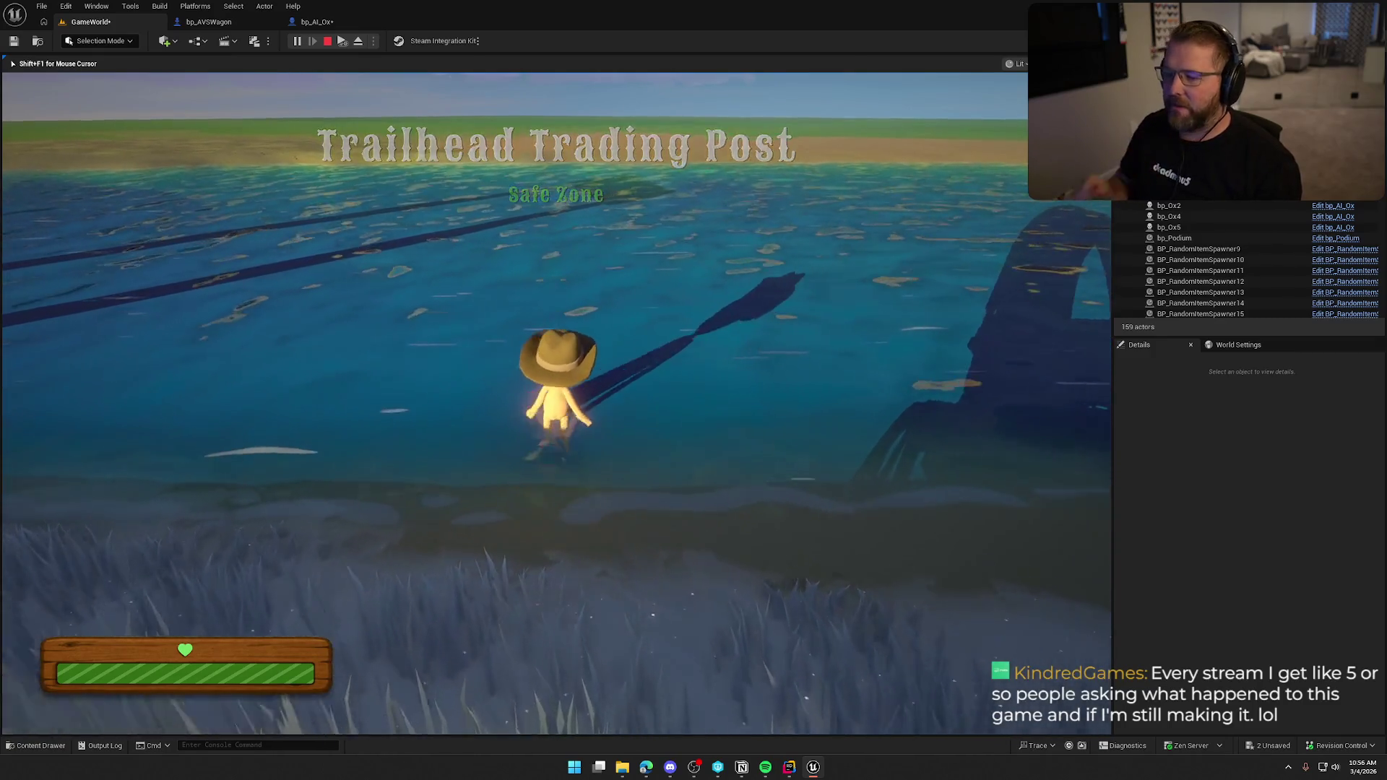
{"action": "key", "text": "w"}
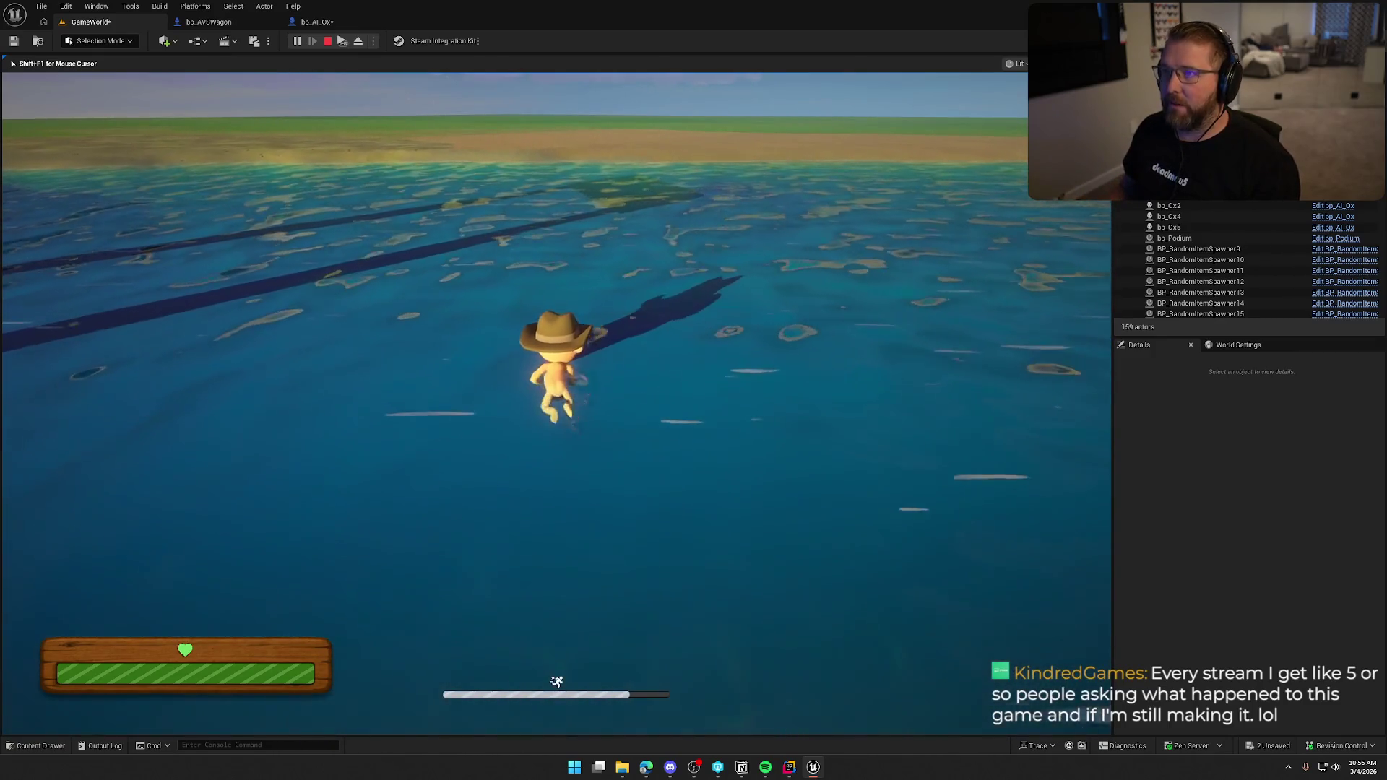
{"action": "key", "text": "w"}
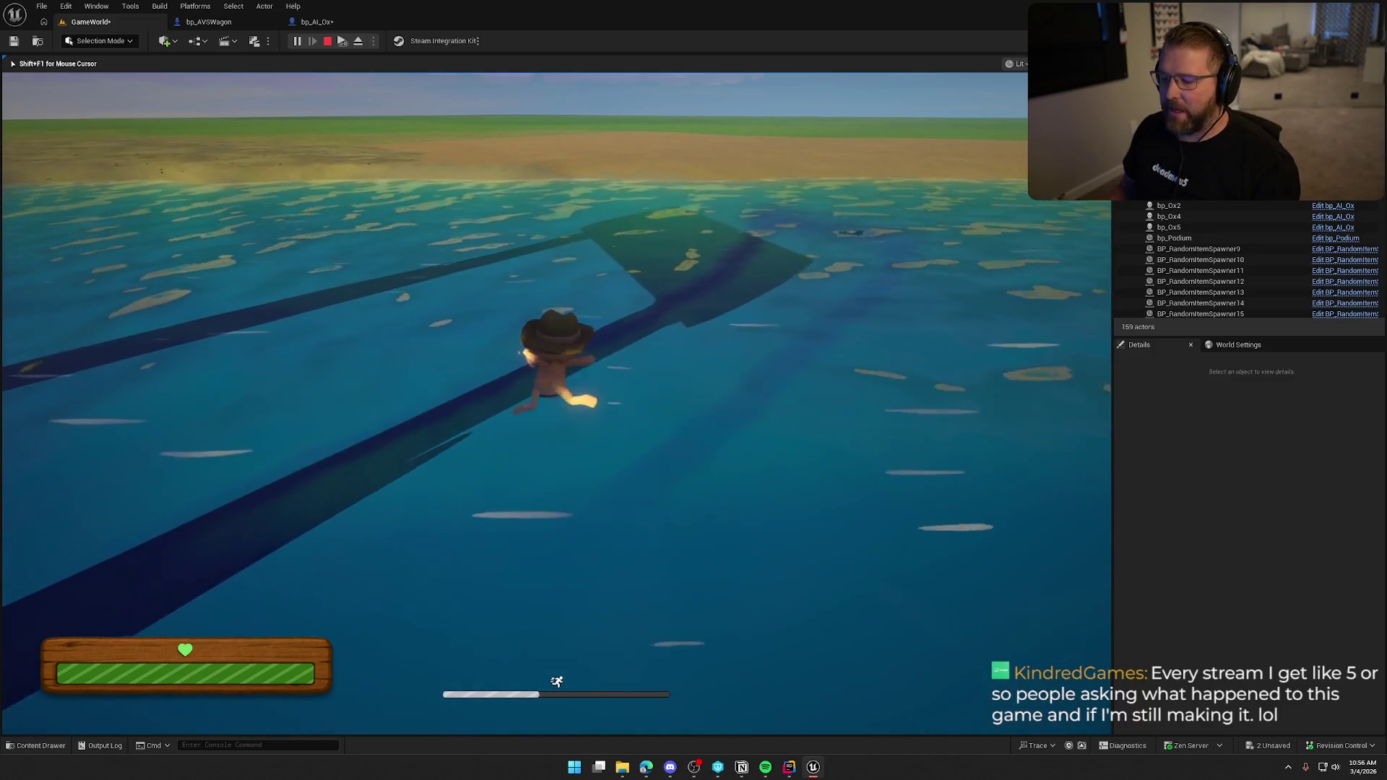
{"action": "key", "text": "w"}
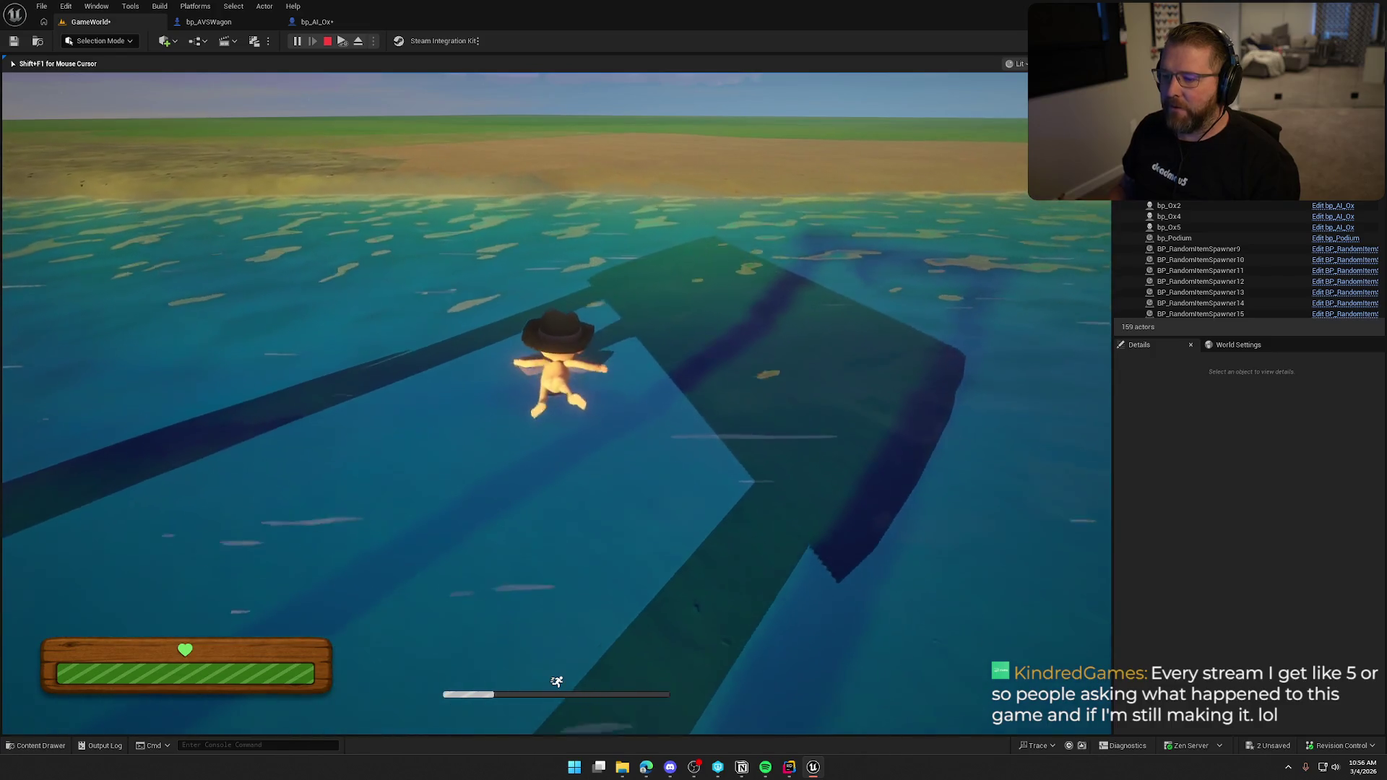
{"action": "key", "text": "w"}
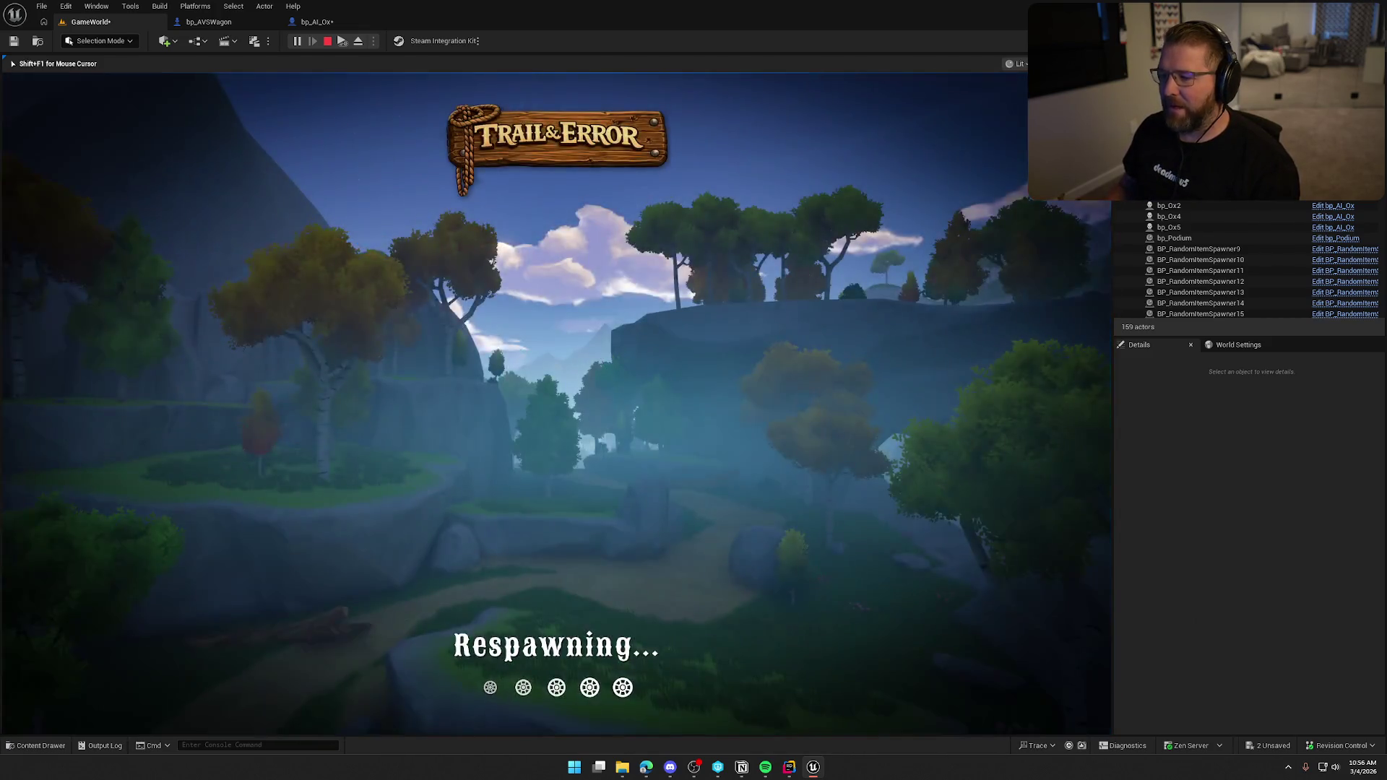
{"action": "key", "text": "Escape"}
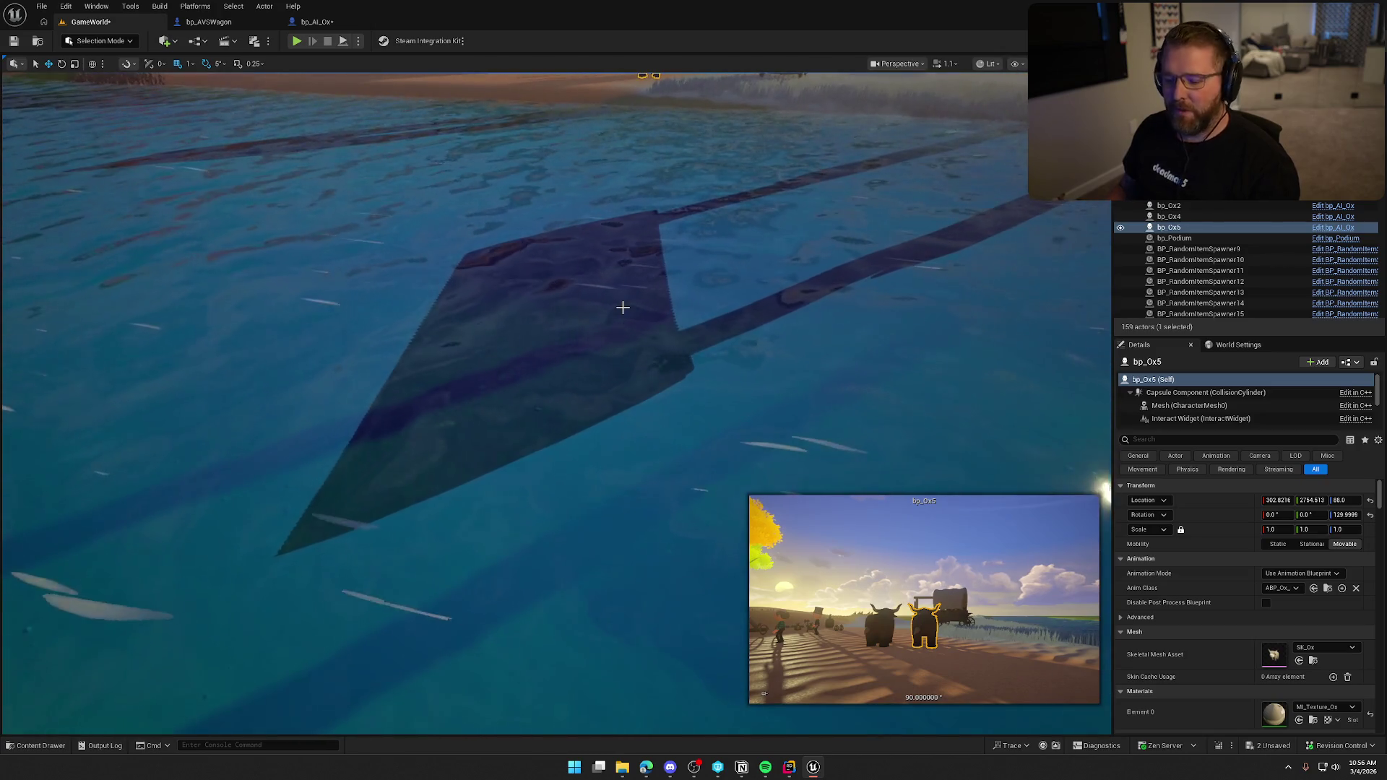
- Turn the view from the camp toward the river, wagon and oxen, then start playing
{"action": "key", "text": "Escape"}
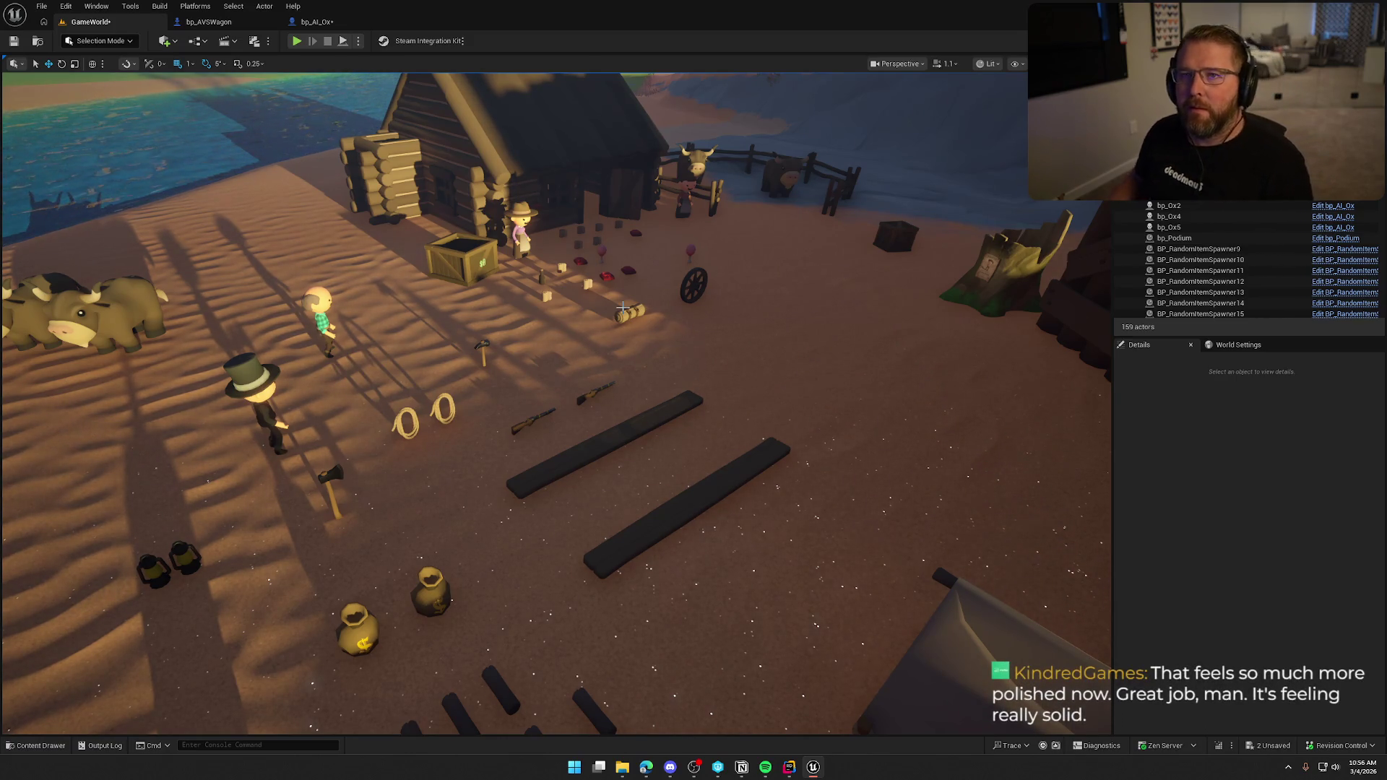
{"action": "left_click_drag", "start_coordinate": [646, 270], "coordinate": [660, 286]}
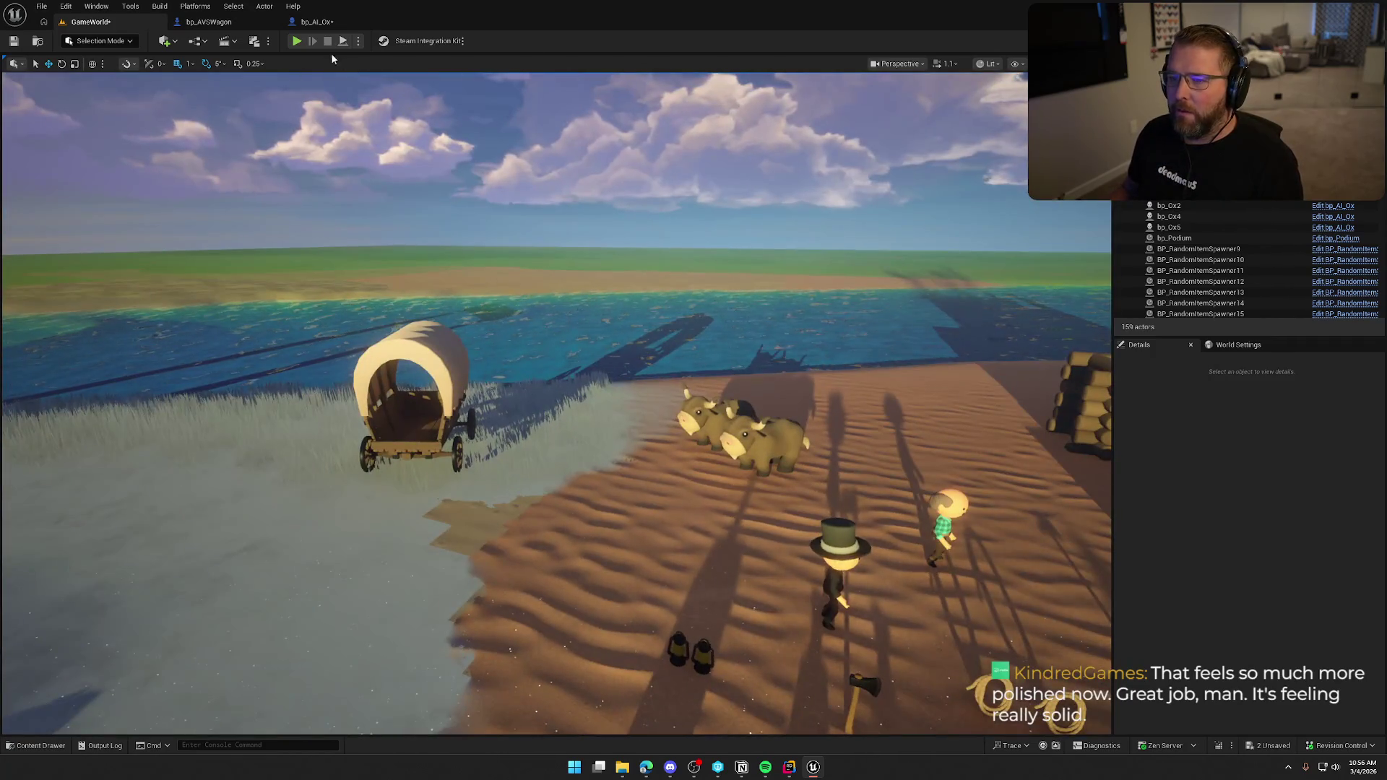
{"action": "left_click", "coordinate": [296, 42]}
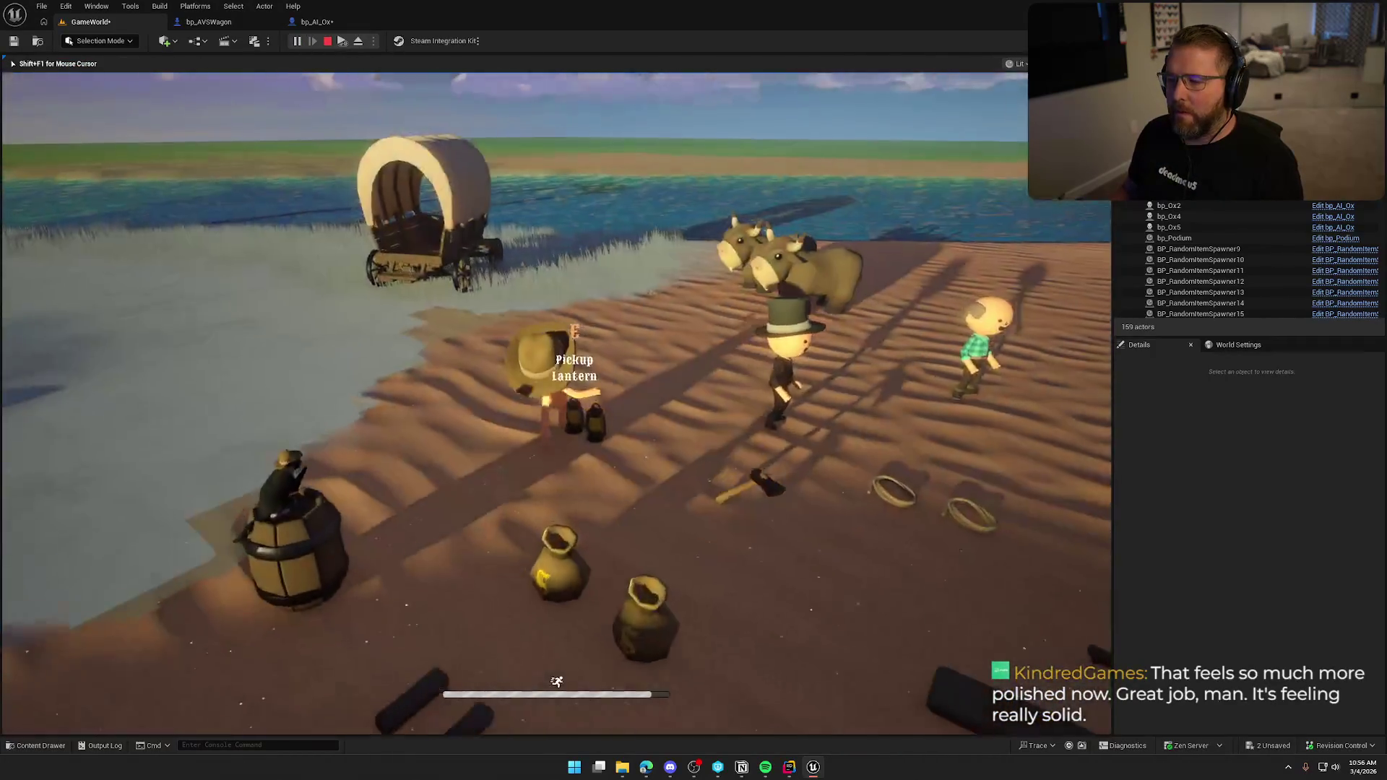
- In Play mode, walk to the oxen, ride one to the wagon and climb aboard
{"action": "key", "text": "w"}
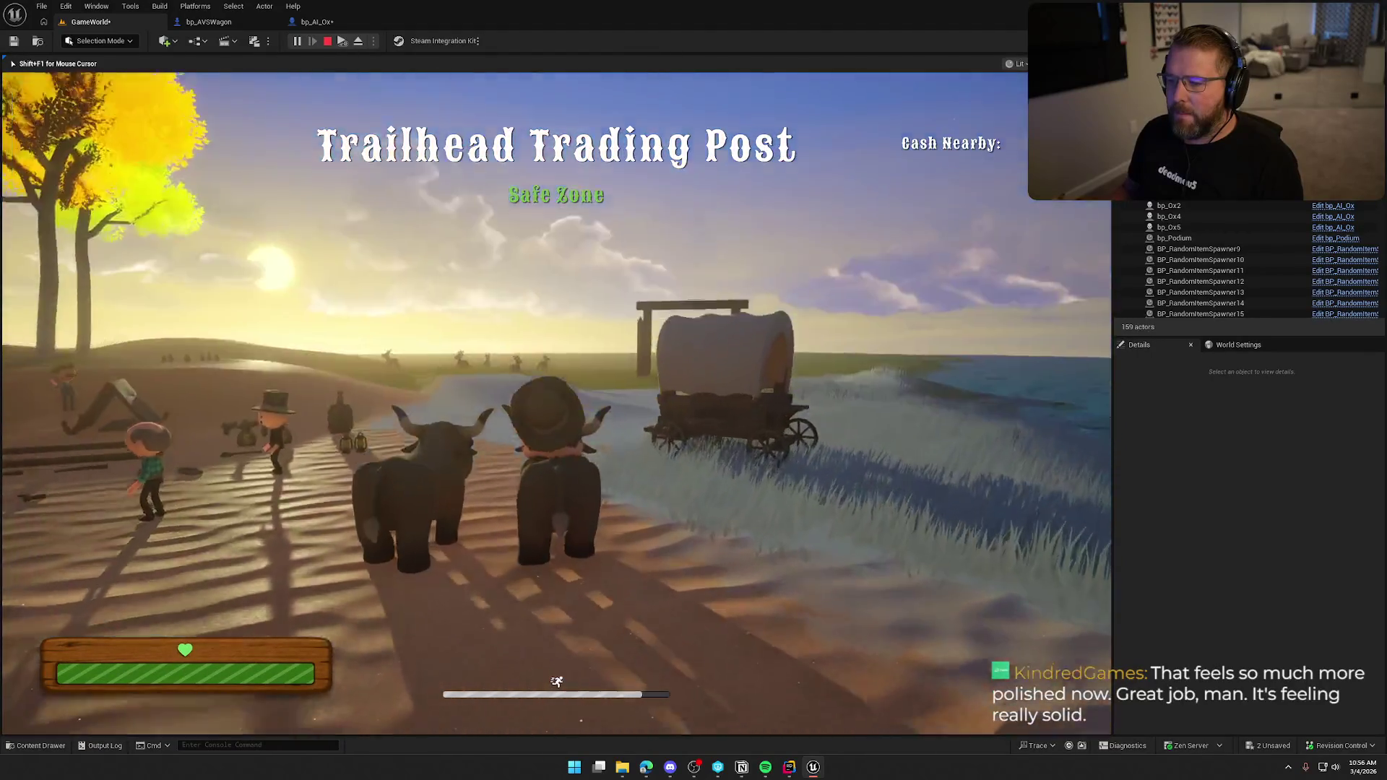
{"action": "key", "text": "w"}
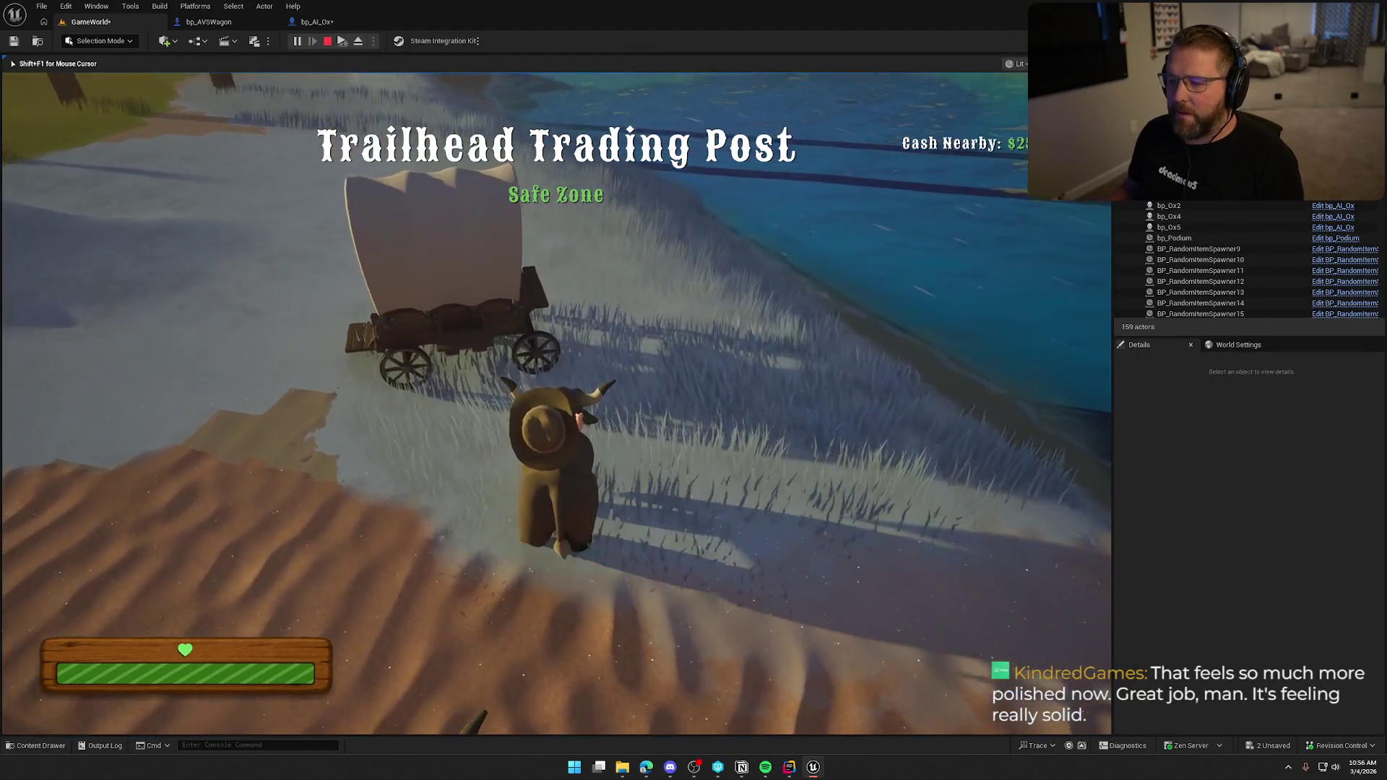
{"action": "key", "text": "e"}
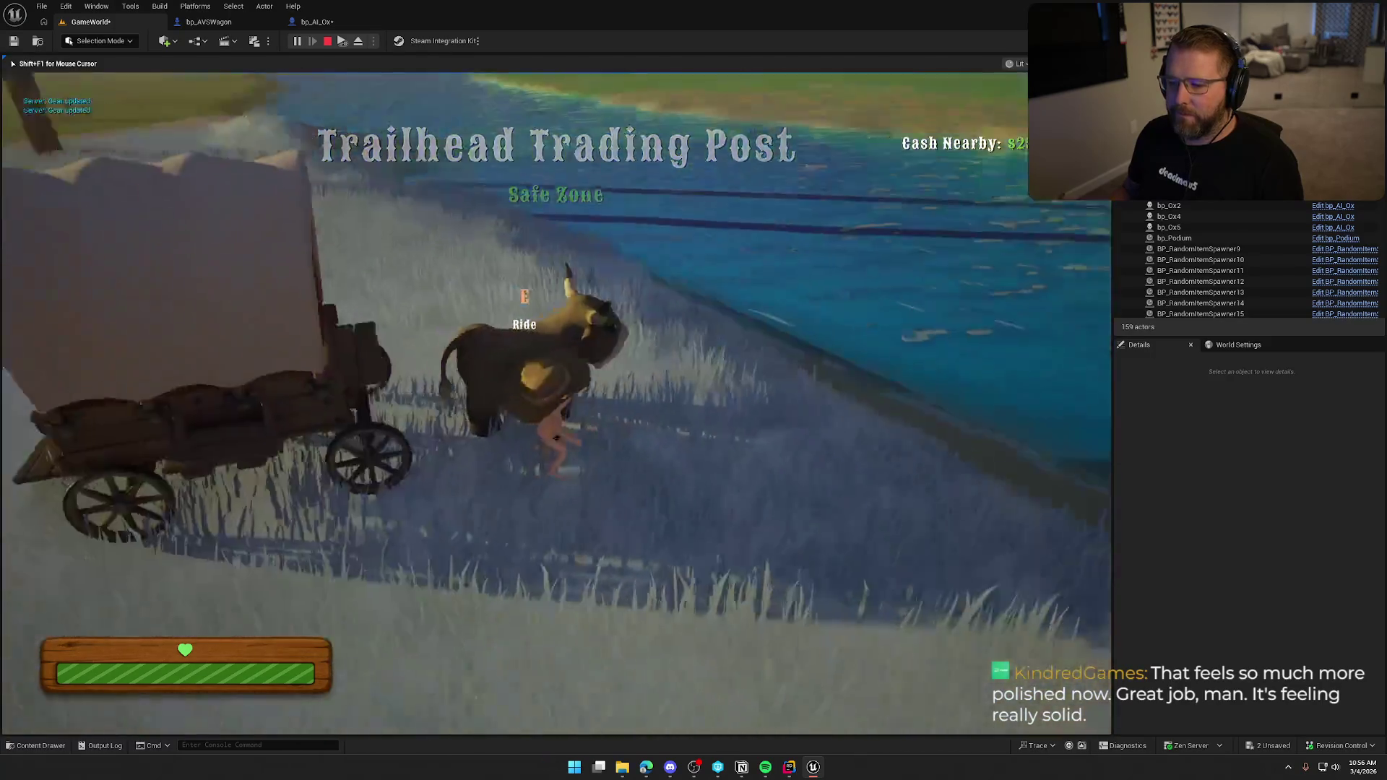
{"action": "key", "text": "e"}
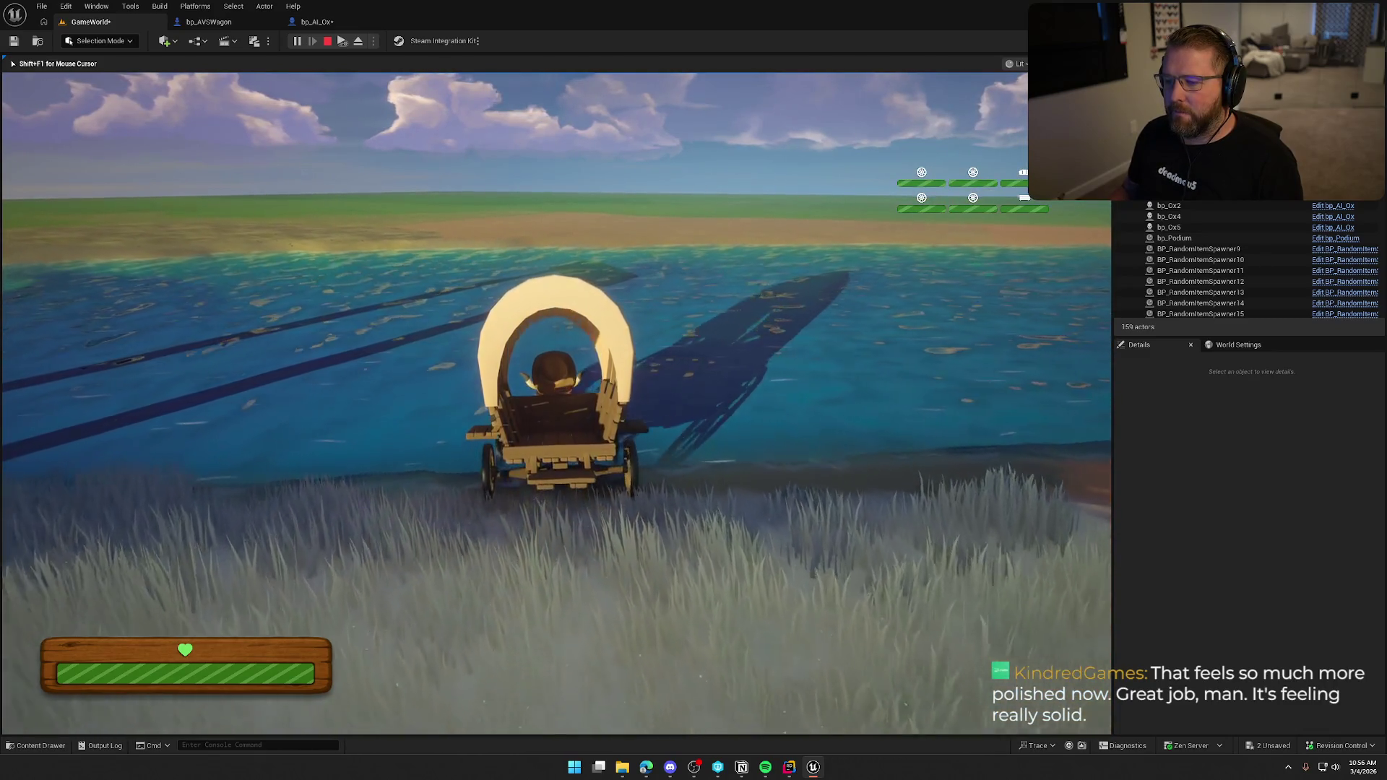
- Drive the wagon into the river, swim the ox back to shore, then stop playing
{"action": "key", "text": "w"}
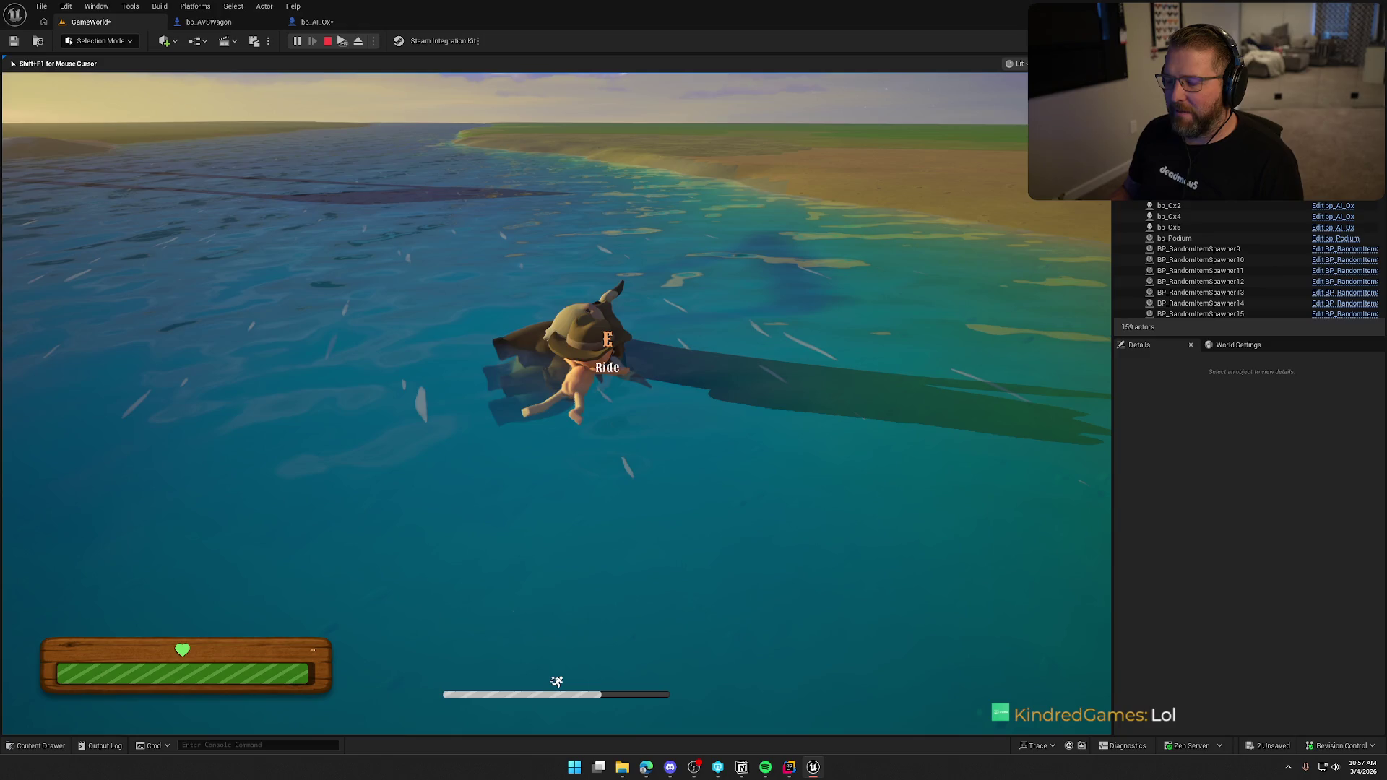
{"action": "key", "text": "e"}
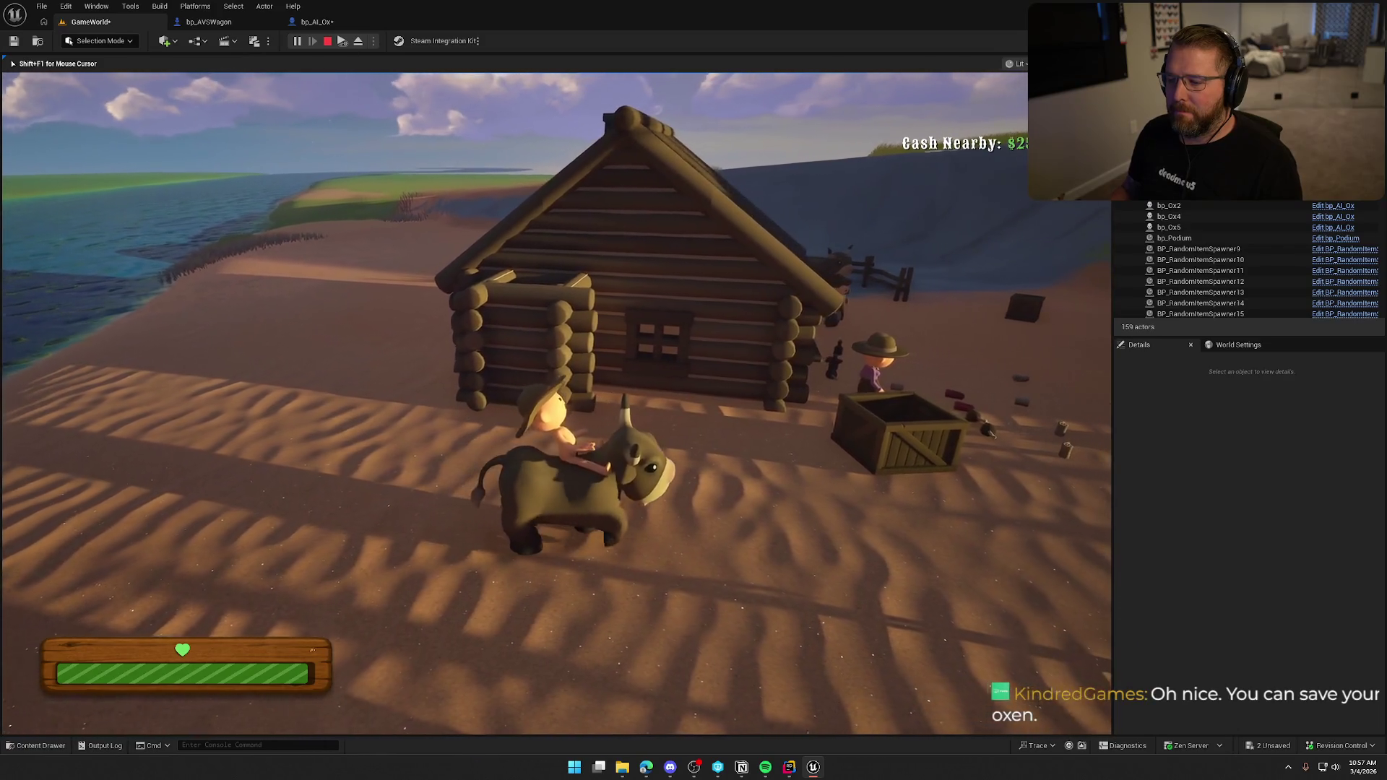
{"action": "key", "text": "Escape"}
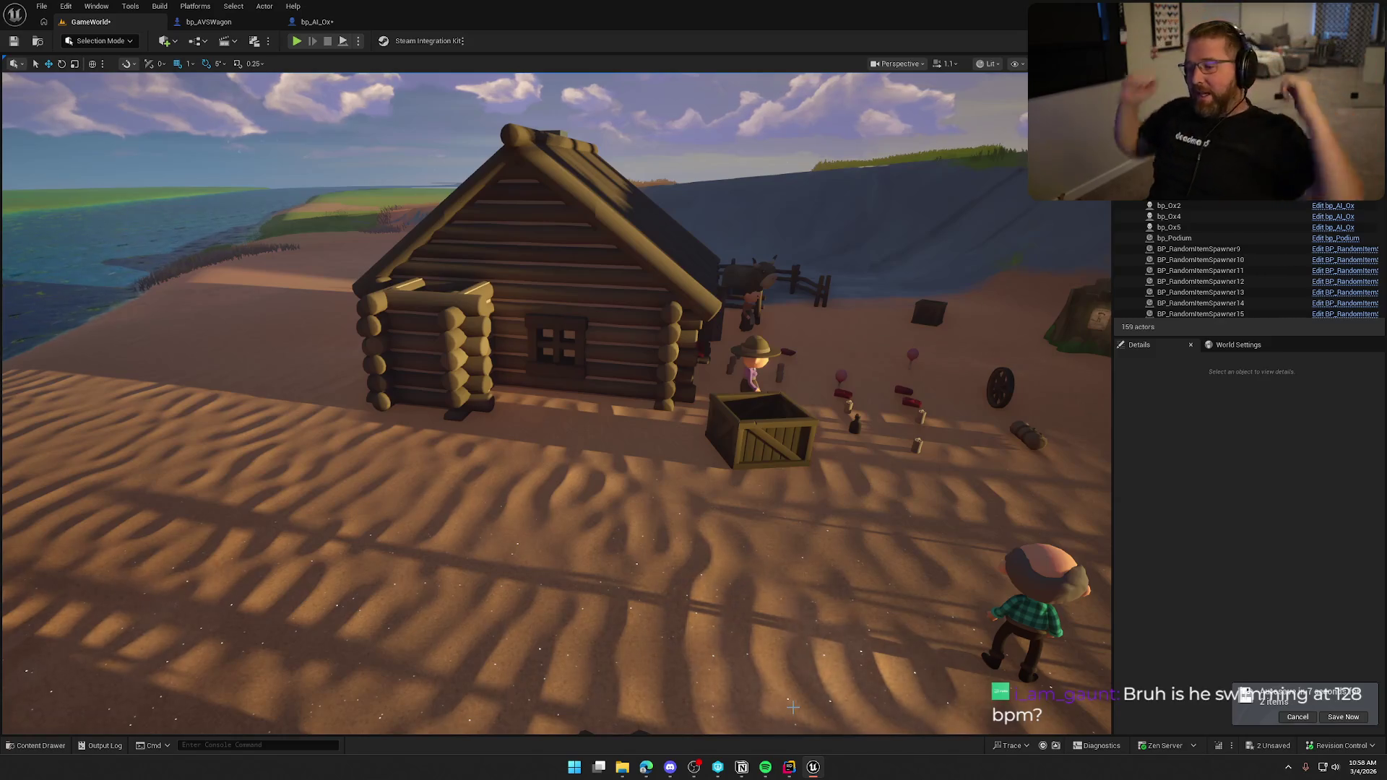
- Orbit and zoom the viewport behind the covered wagon, showing the river and oxen alongside
{"action": "mouse_move", "coordinate": [679, 365]}
{"action": "left_mouse_down"}
{"action": "mouse_move", "coordinate": [622, 405]}
{"action": "mouse_move", "coordinate": [679, 364]}
{"action": "left_mouse_up"}
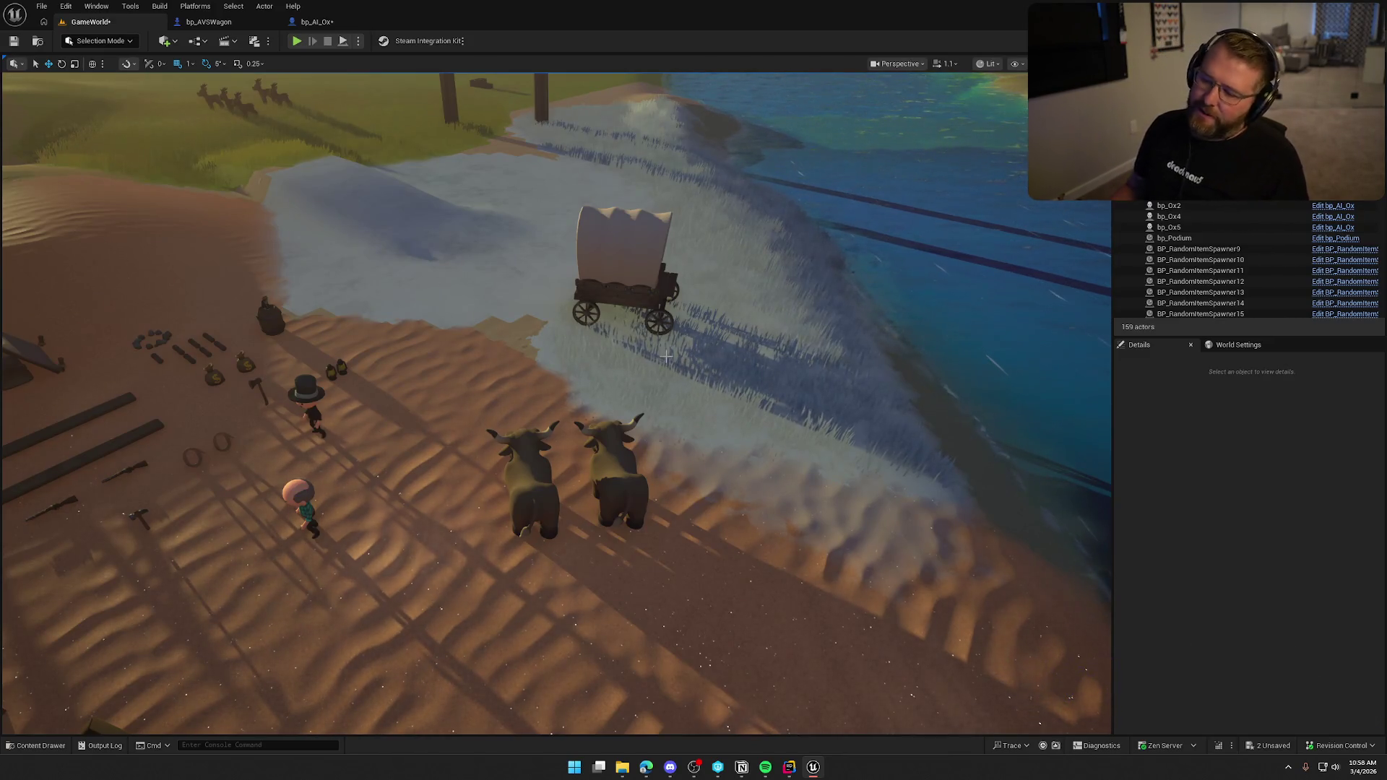
{"action": "scroll", "coordinate": [689, 358], "scroll_direction": "up", "scroll_amount": 2}
{"action": "left_click_drag", "start_coordinate": [690, 358], "coordinate": [690, 289]}
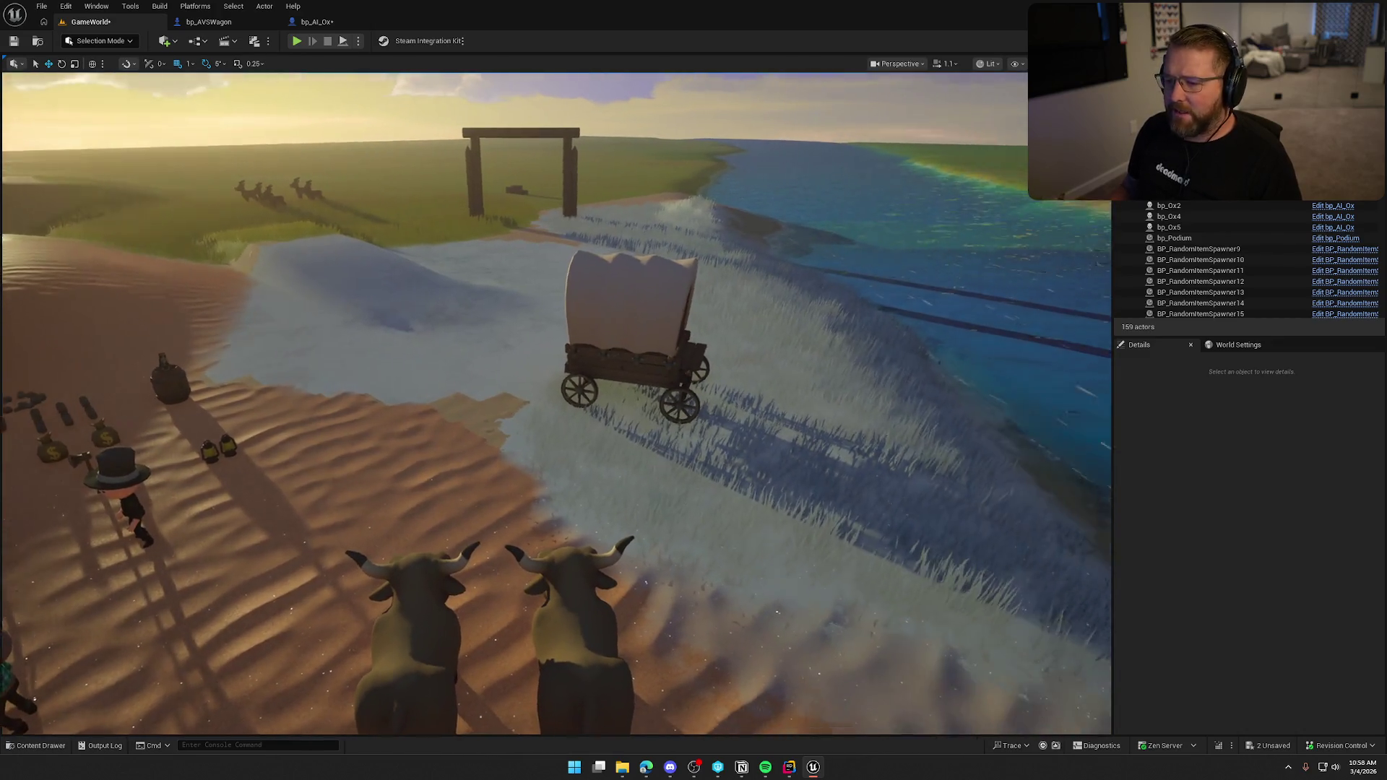
{"action": "left_click_drag", "start_coordinate": [722, 355], "coordinate": [665, 355]}
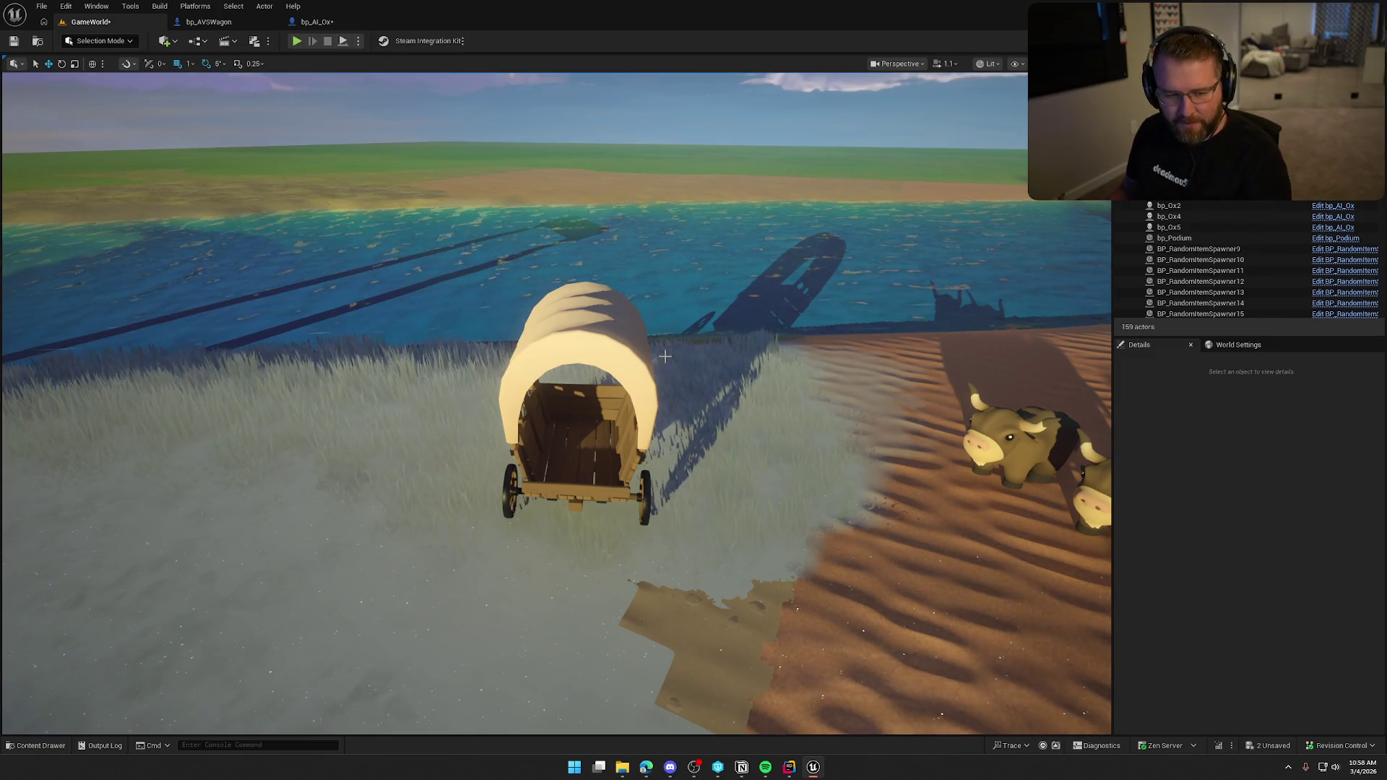
{"action": "left_click_drag", "start_coordinate": [664, 355], "coordinate": [675, 356]}
{"action": "left_click_drag", "start_coordinate": [617, 288], "coordinate": [616, 340]}
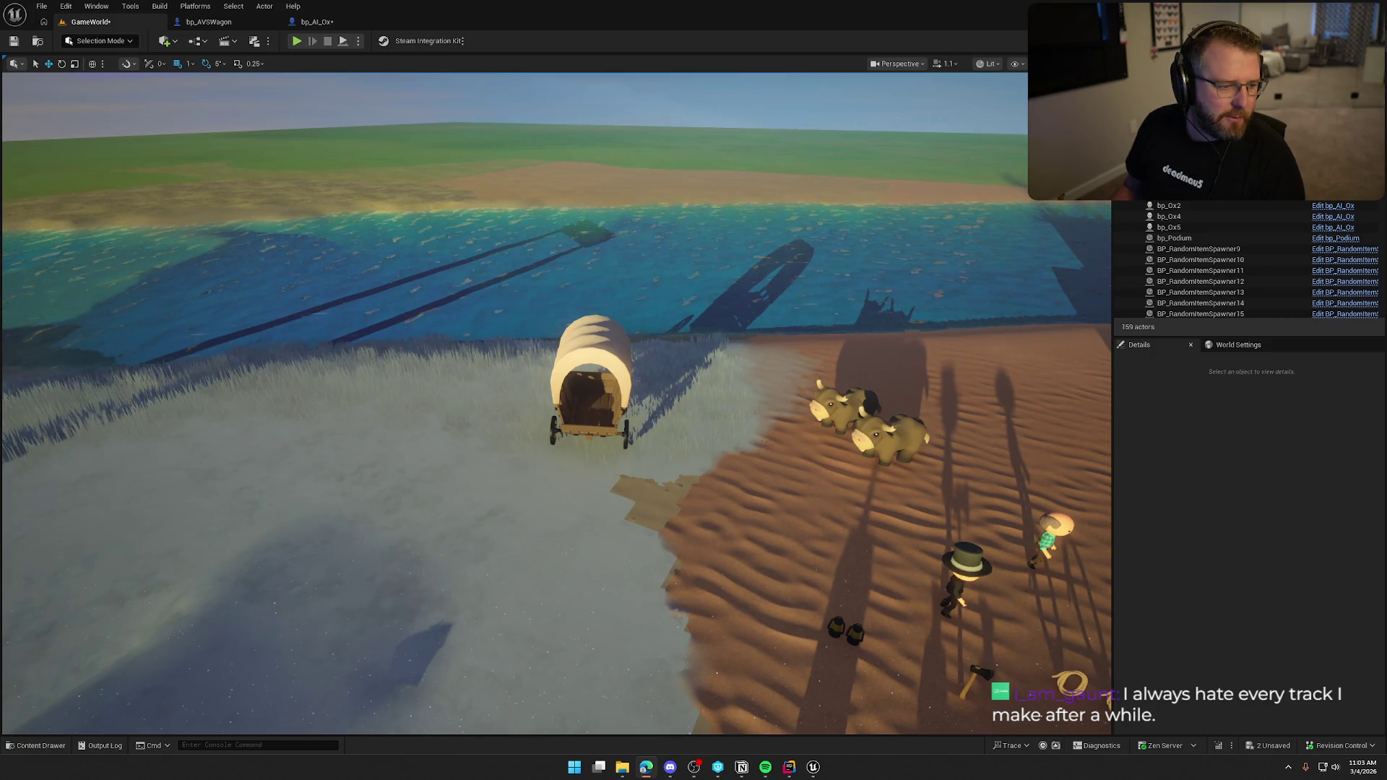
- Switch to the browser window showing brimstone.games
{"action": "key", "text": "alt+Tab"}
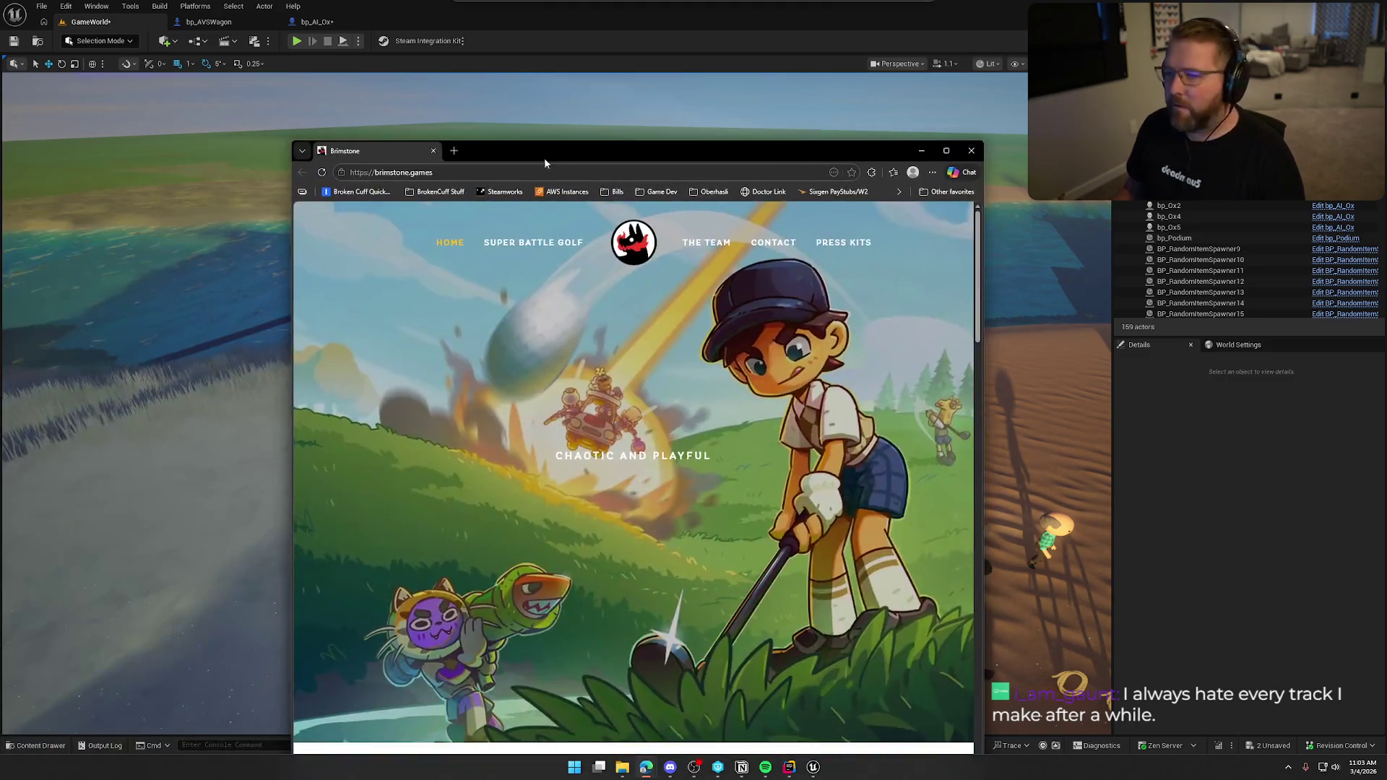
- Maximize the browser and scroll through the Brimstone team cards and Repeat Collaborators
{"action": "double_click", "coordinate": [562, 152]}
{"action": "scroll", "coordinate": [996, 436], "scroll_direction": "down", "scroll_amount": 15}
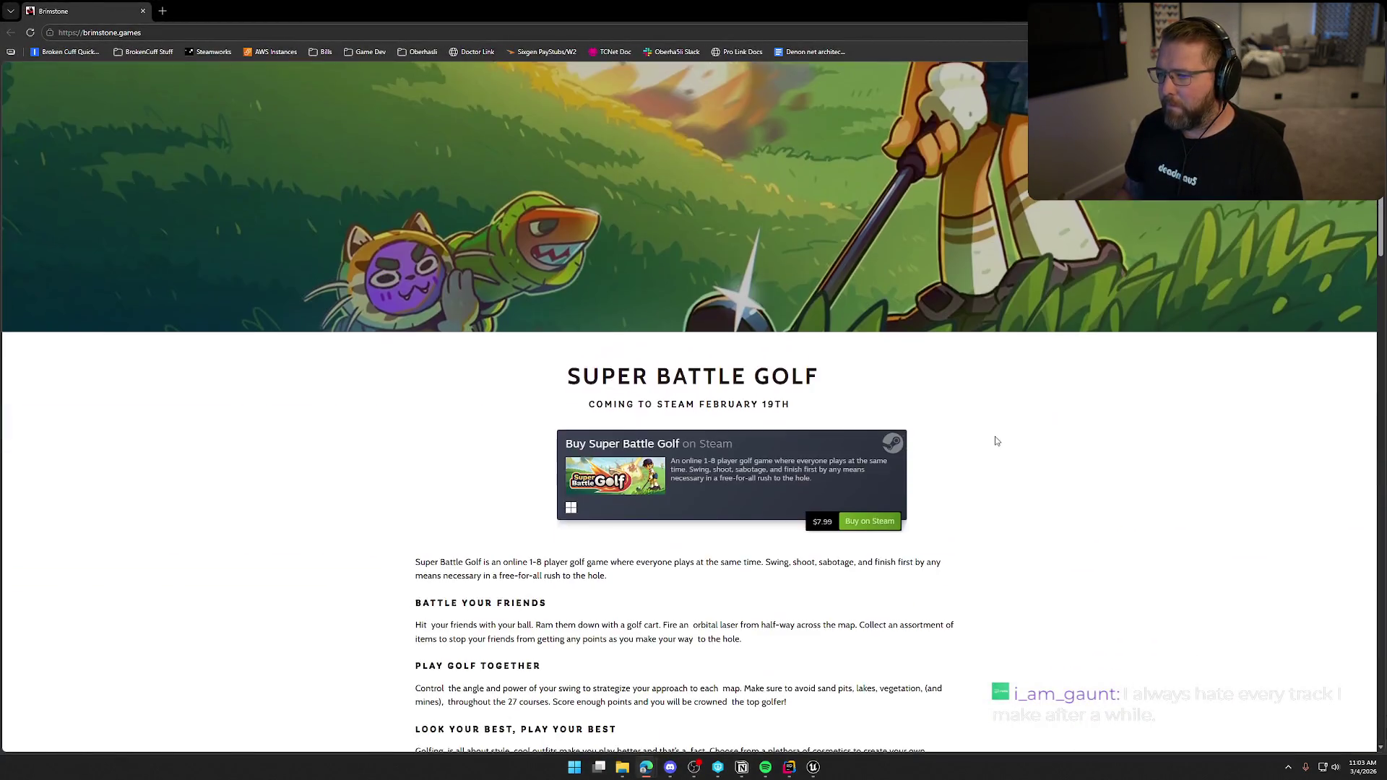
{"action": "scroll", "coordinate": [997, 441], "scroll_direction": "down", "scroll_amount": 10}
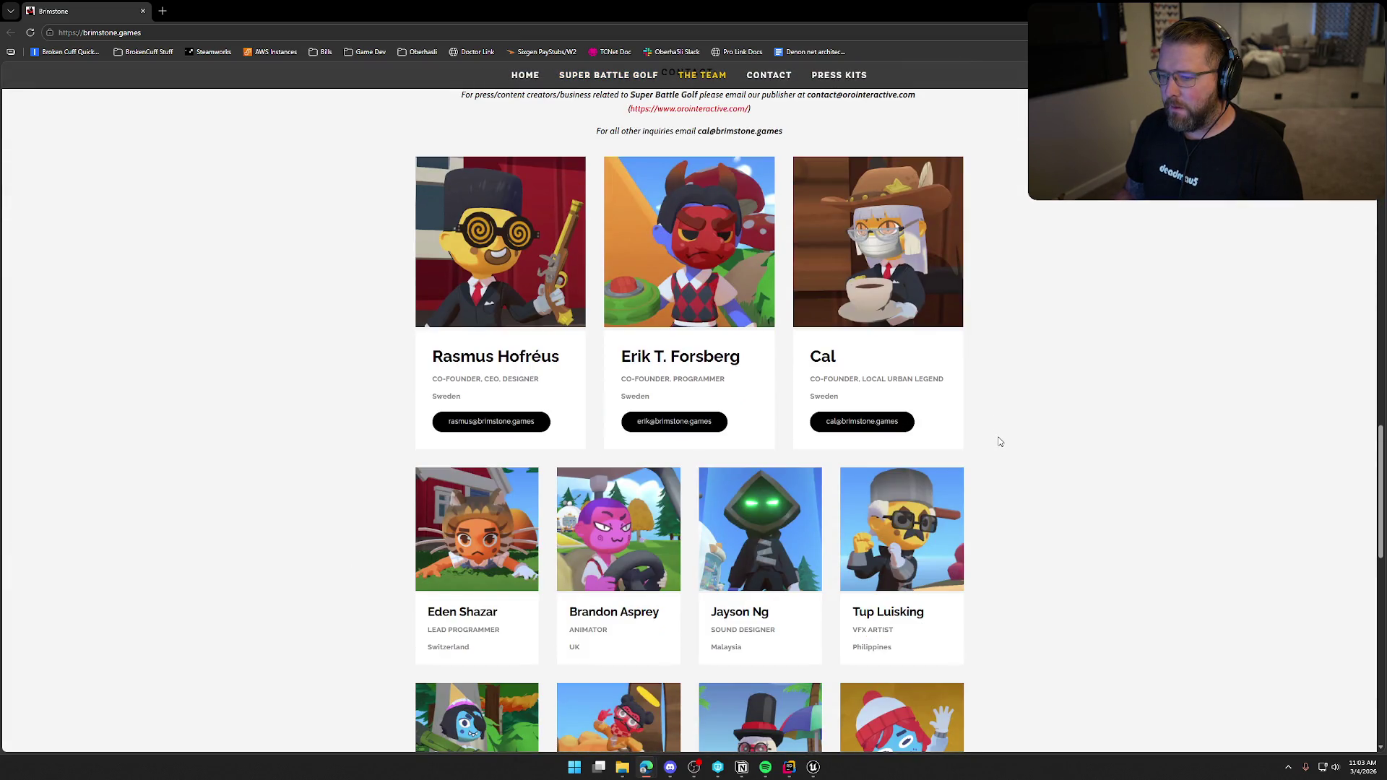
{"action": "scroll", "coordinate": [1000, 441], "scroll_direction": "up", "scroll_amount": 2}
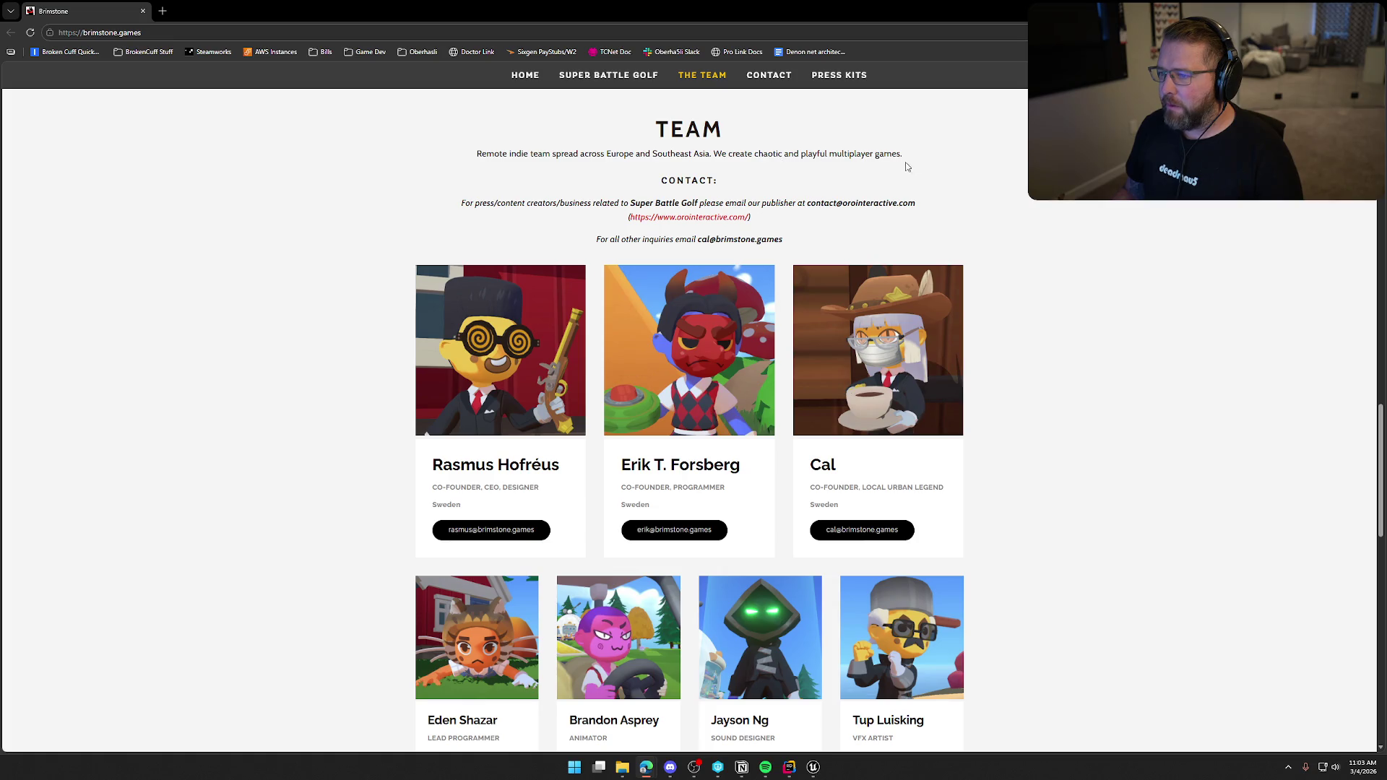
{"action": "scroll", "coordinate": [1037, 301], "scroll_direction": "down", "scroll_amount": 3}
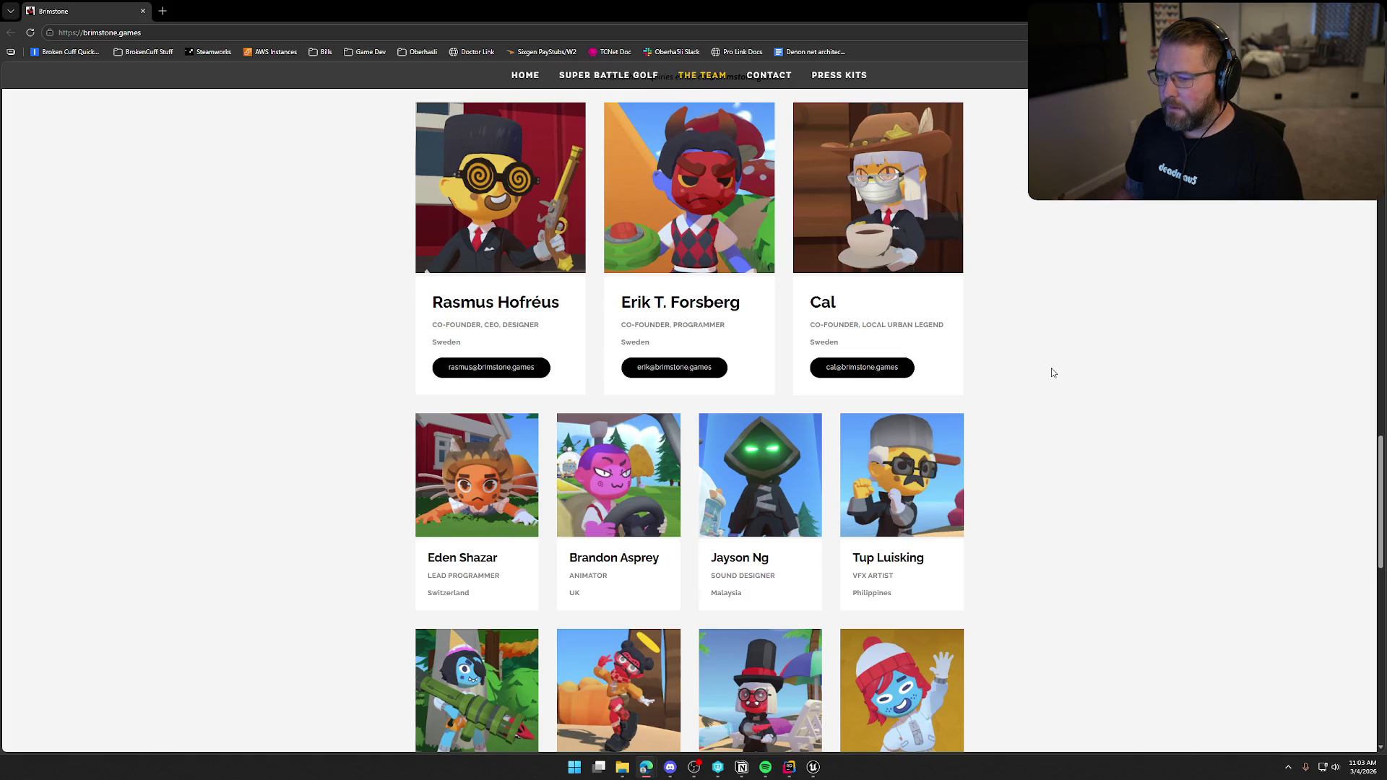
{"action": "scroll", "coordinate": [1054, 374], "scroll_direction": "down", "scroll_amount": 10}
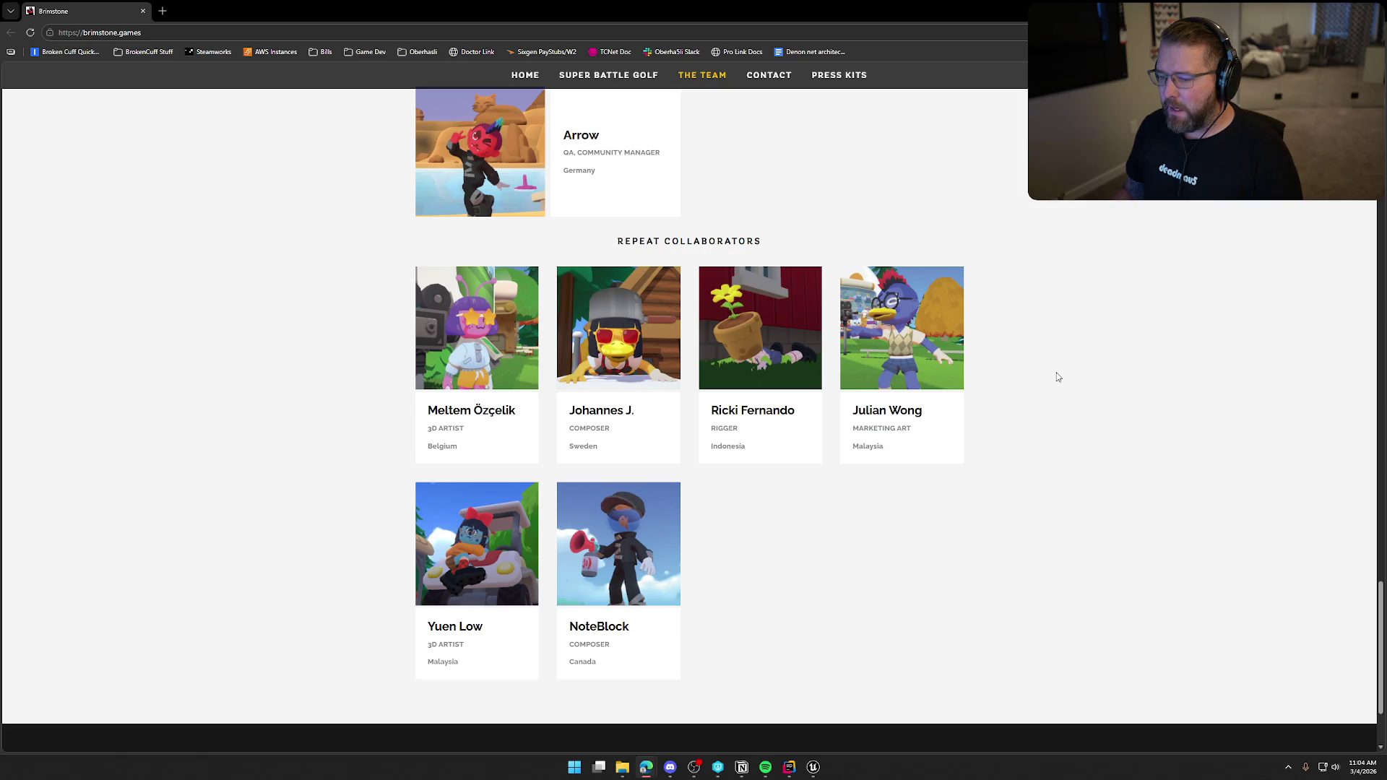
{"action": "scroll", "coordinate": [1057, 376], "scroll_direction": "up", "scroll_amount": 2}
{"action": "scroll", "coordinate": [1057, 376], "scroll_direction": "down", "scroll_amount": 2}
{"action": "scroll", "coordinate": [1058, 377], "scroll_direction": "up", "scroll_amount": 6}
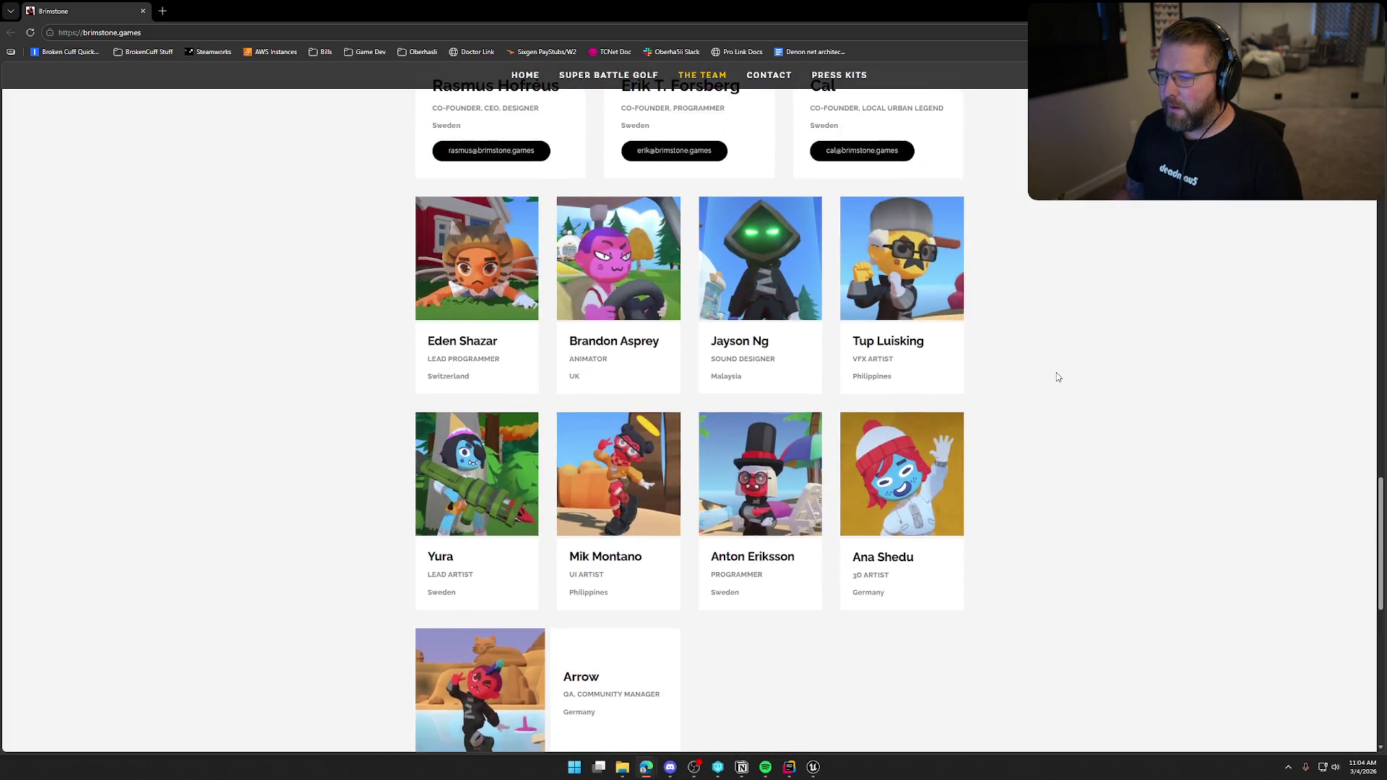
{"action": "scroll", "coordinate": [1057, 377], "scroll_direction": "up", "scroll_amount": 3}
{"action": "scroll", "coordinate": [1057, 376], "scroll_direction": "up", "scroll_amount": 3}
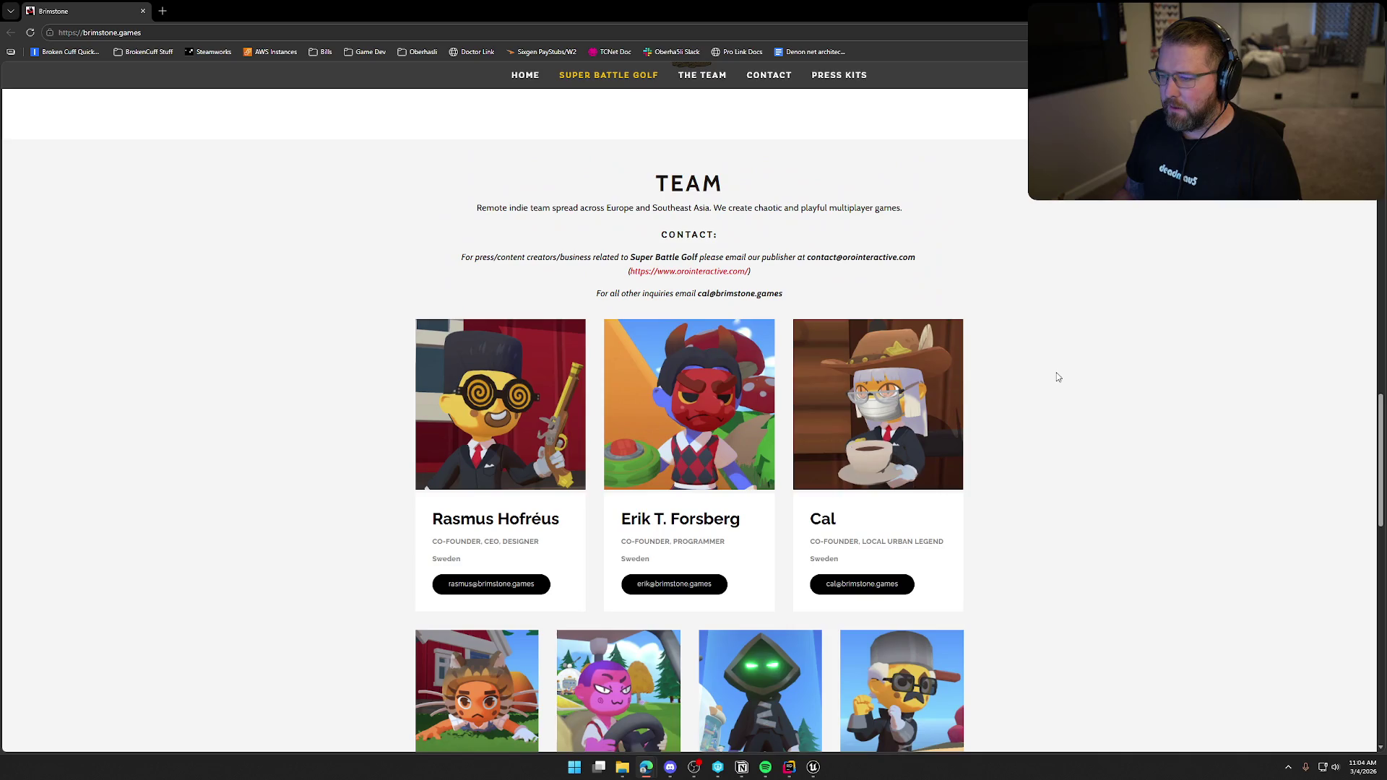
{"action": "scroll", "coordinate": [1058, 377], "scroll_direction": "down", "scroll_amount": 4}
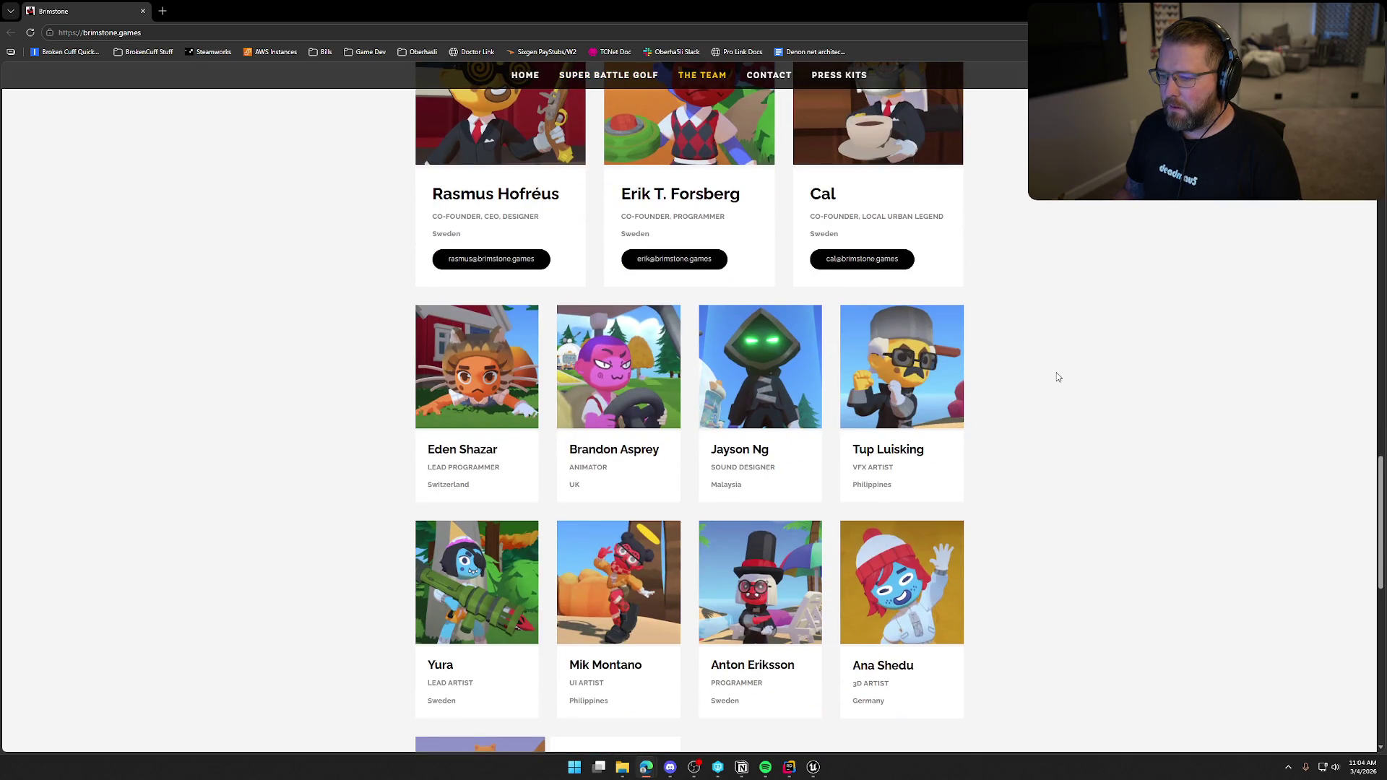
{"action": "scroll", "coordinate": [1057, 376], "scroll_direction": "down", "scroll_amount": 2}
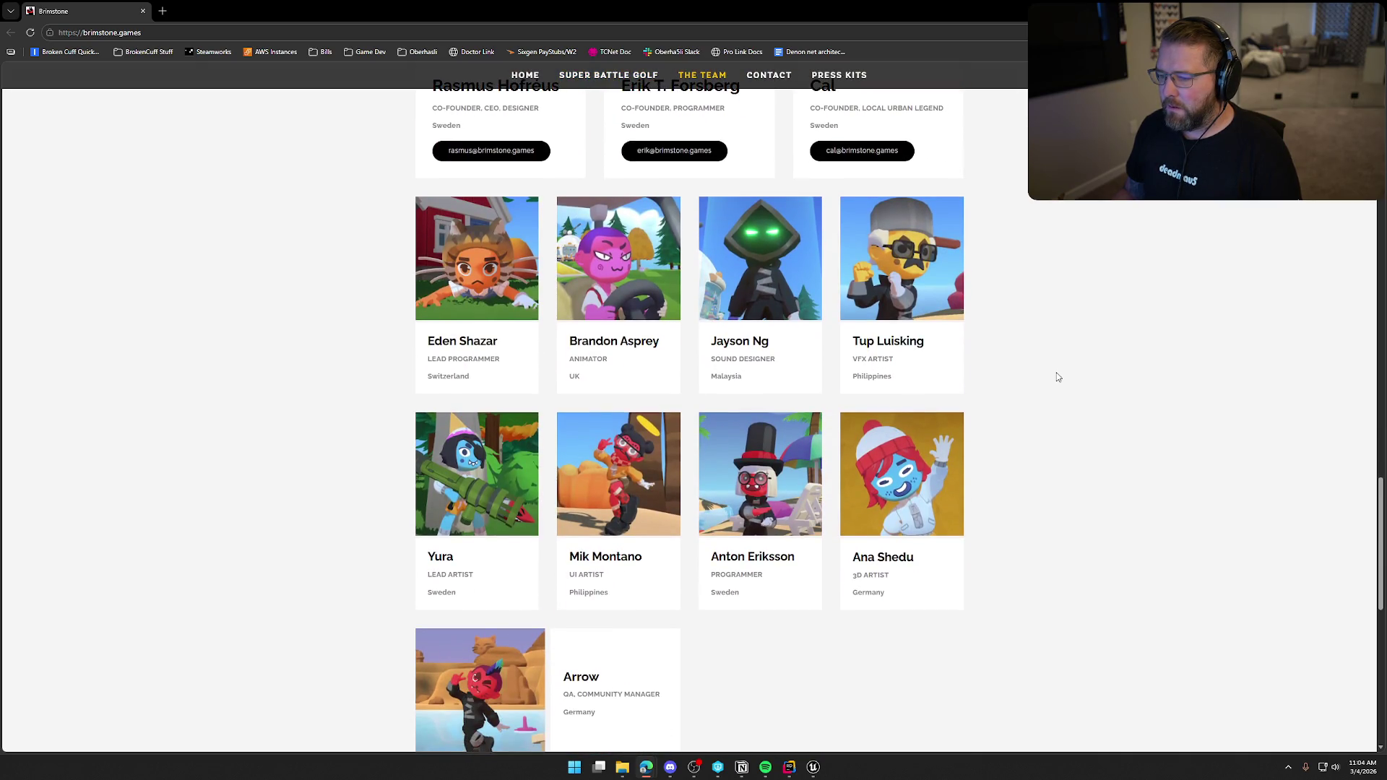
{"action": "scroll", "coordinate": [1057, 376], "scroll_direction": "down", "scroll_amount": 6}
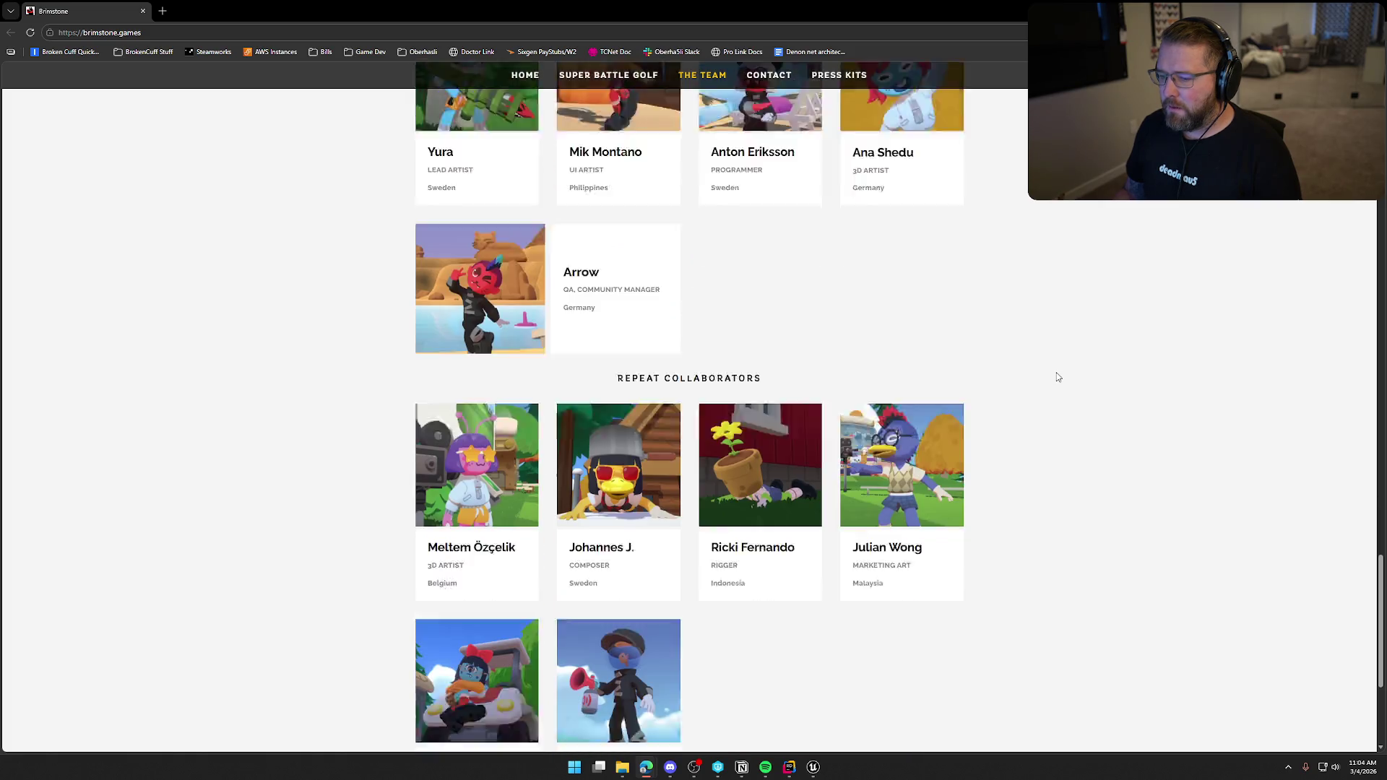
{"action": "scroll", "coordinate": [1058, 376], "scroll_direction": "down", "scroll_amount": 1}
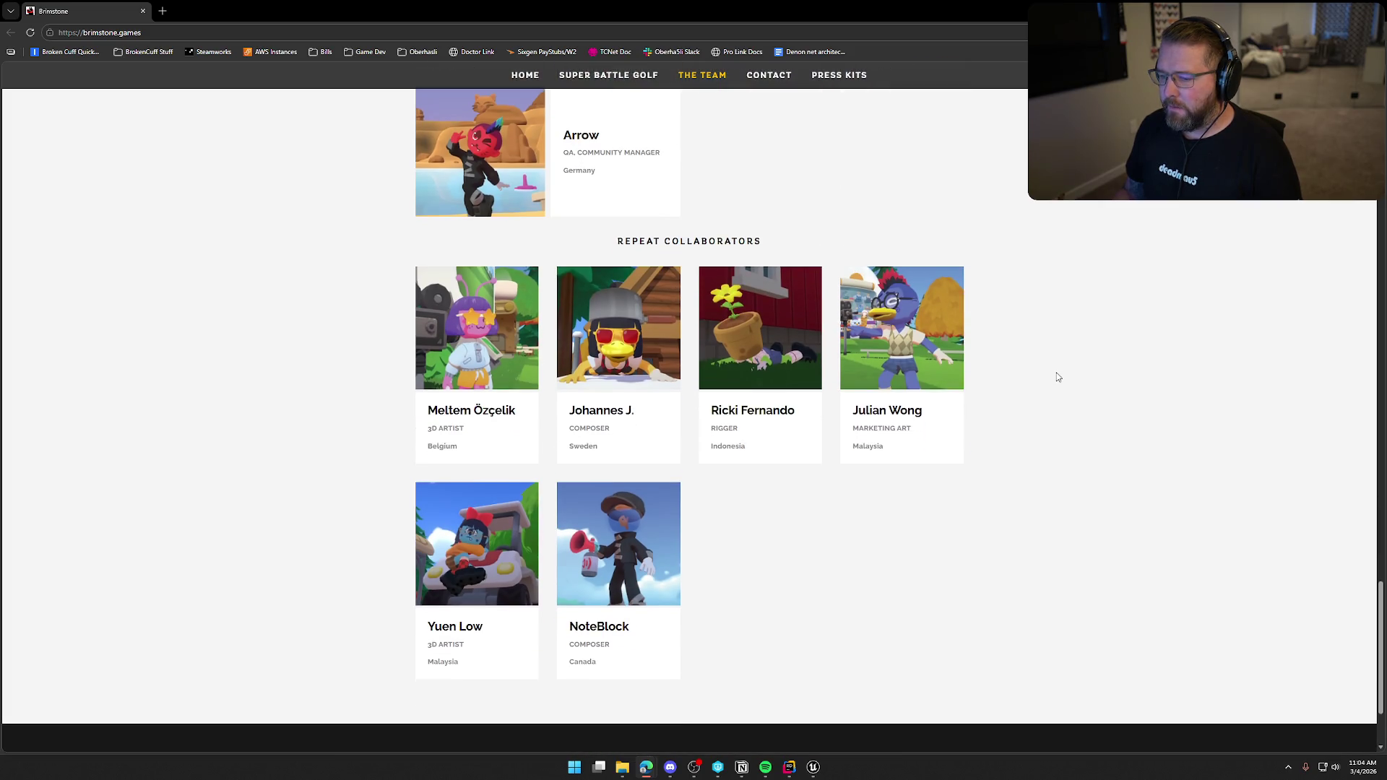
{"action": "scroll", "coordinate": [1058, 377], "scroll_direction": "down", "scroll_amount": 2}
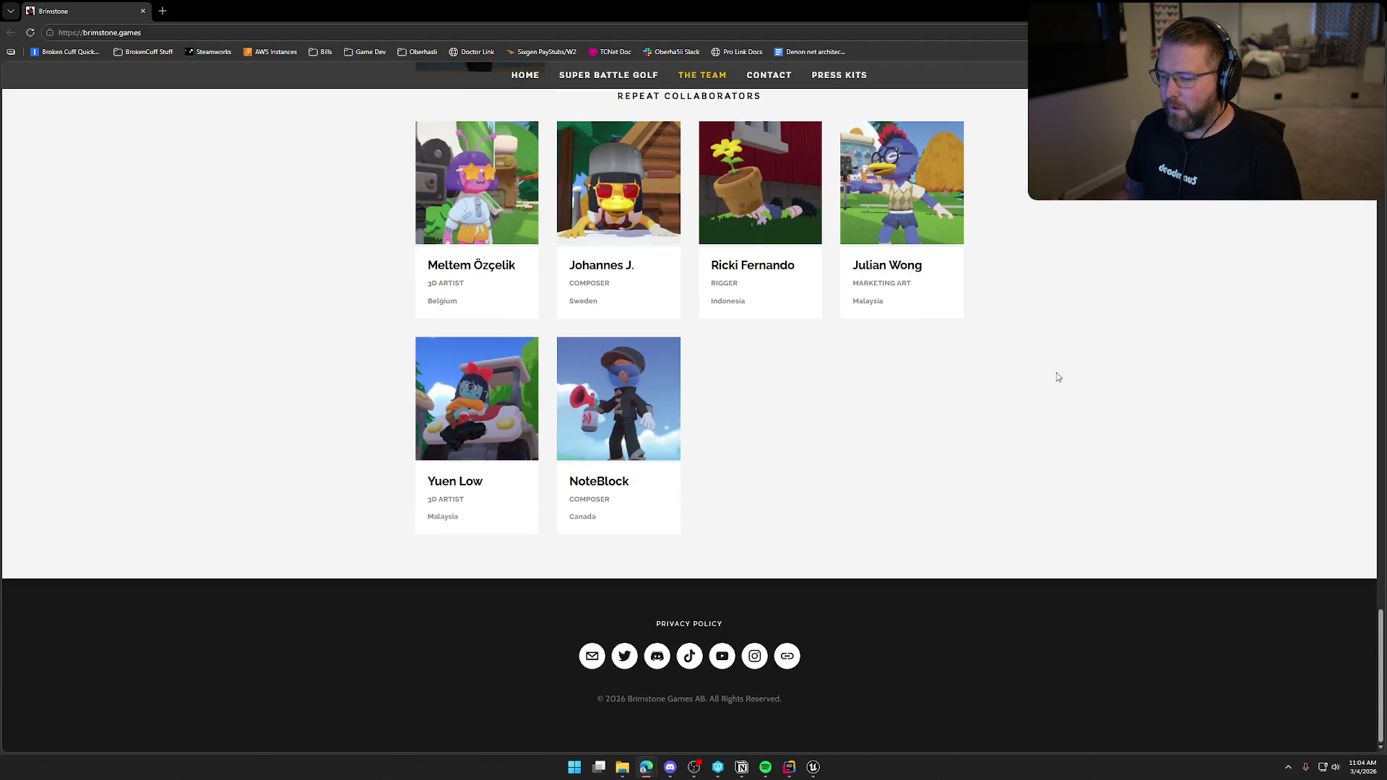
- Scroll back up to the Super Battle Golf features and six gameplay screenshots
{"action": "scroll", "coordinate": [971, 450], "scroll_direction": "up", "scroll_amount": 4}
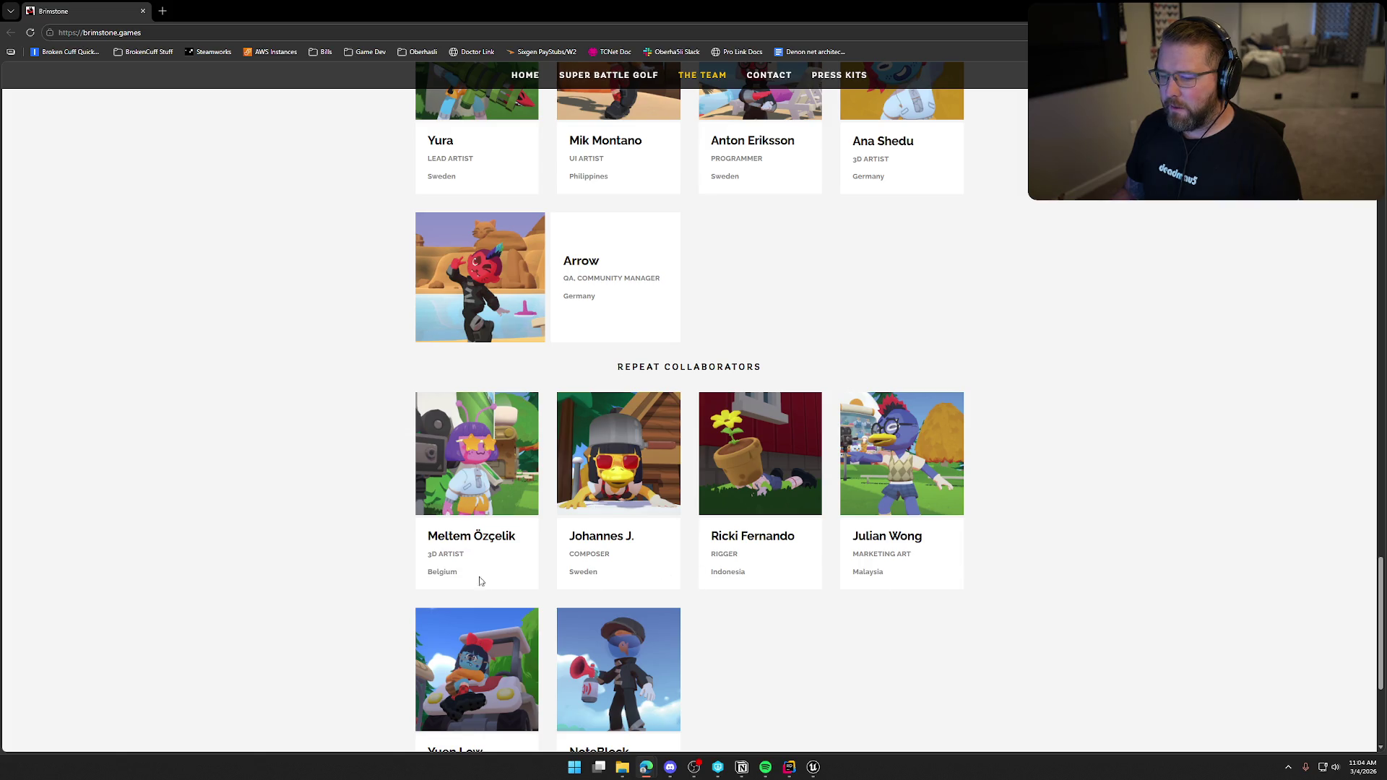
{"action": "scroll", "coordinate": [480, 580], "scroll_direction": "down", "scroll_amount": 2}
{"action": "scroll", "coordinate": [657, 658], "scroll_direction": "up", "scroll_amount": 1}
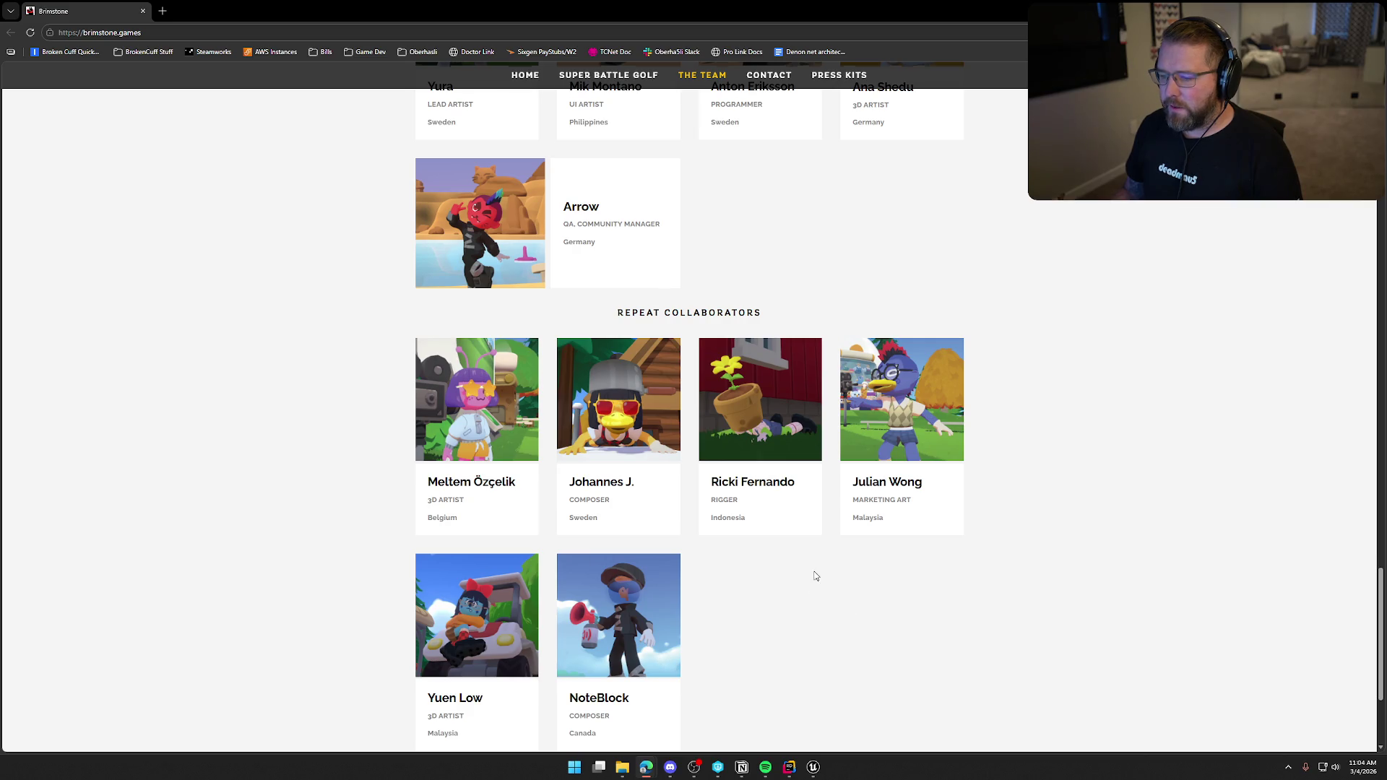
{"action": "scroll", "coordinate": [815, 576], "scroll_direction": "up", "scroll_amount": 6}
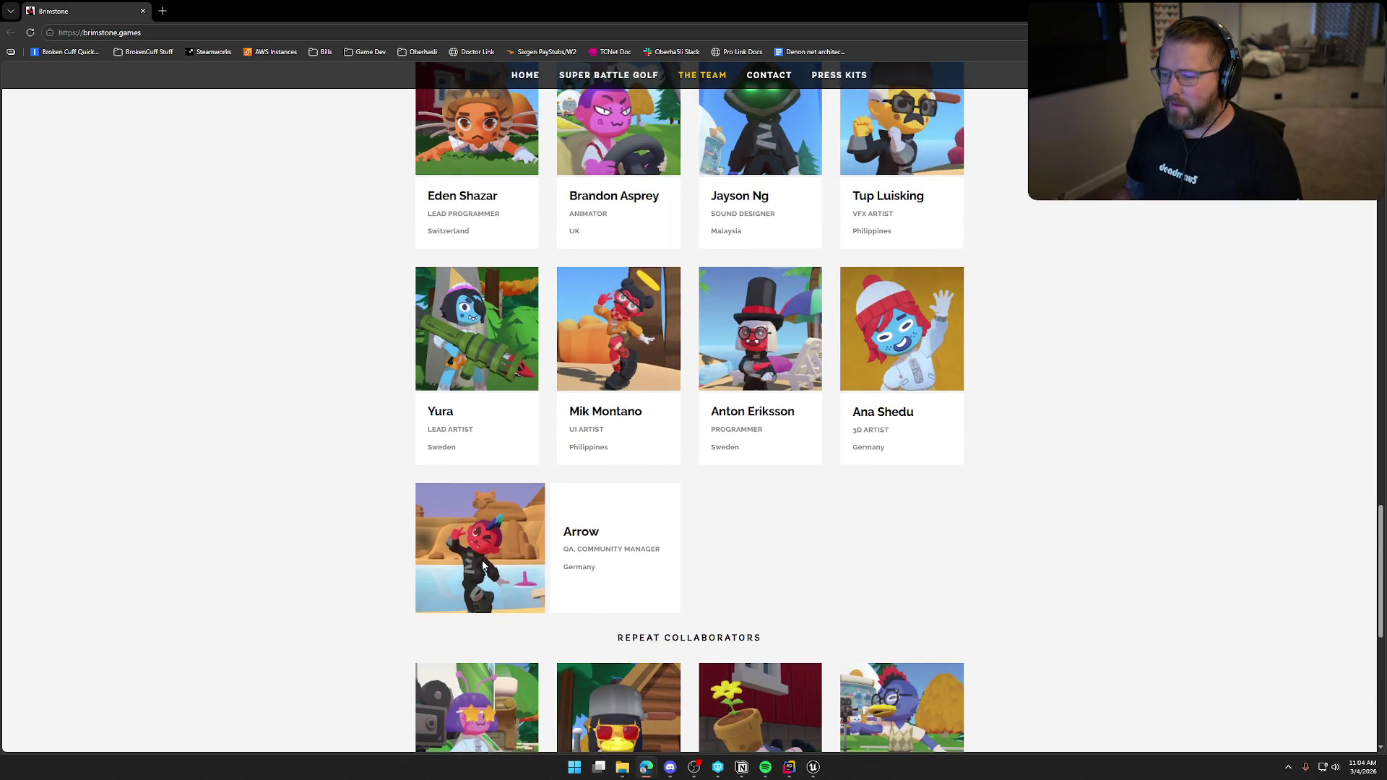
{"action": "scroll", "coordinate": [729, 689], "scroll_direction": "up", "scroll_amount": 2}
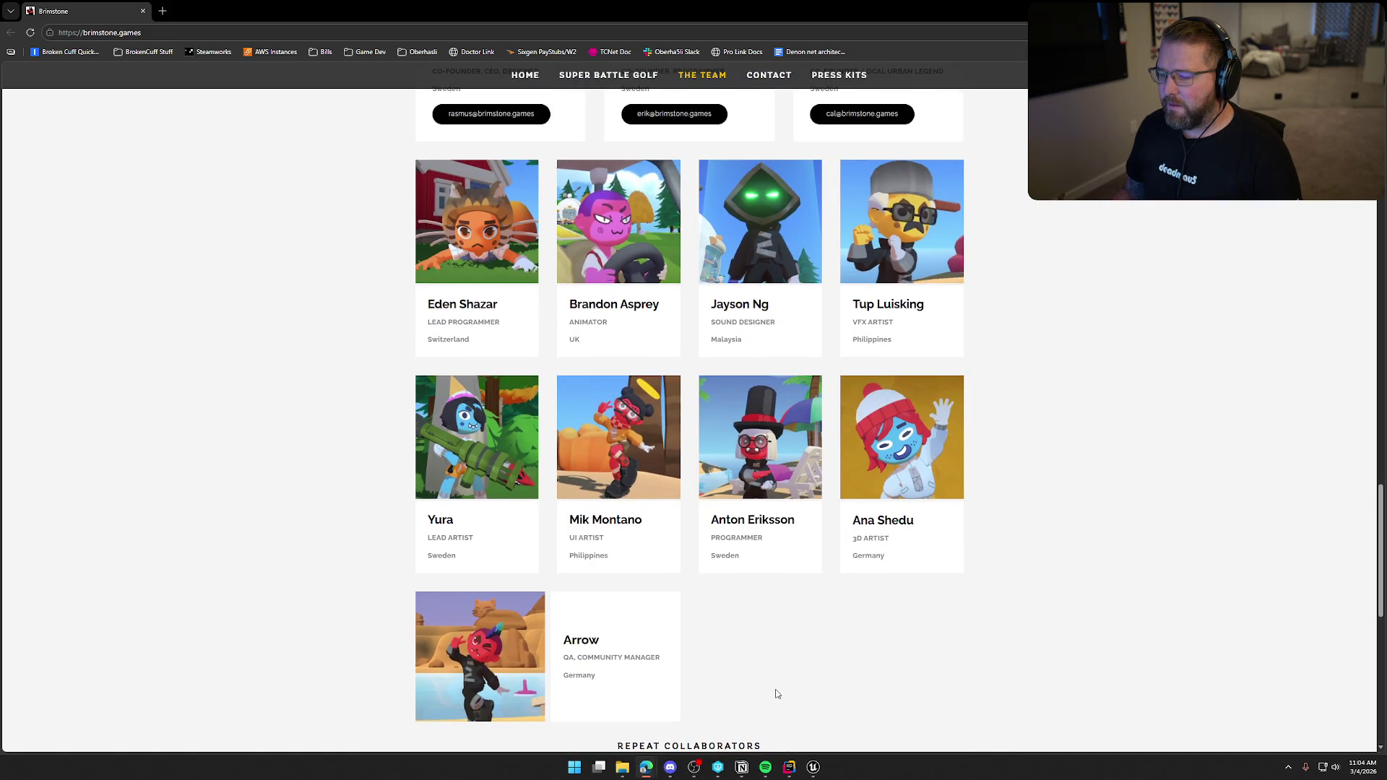
{"action": "scroll", "coordinate": [874, 472], "scroll_direction": "up", "scroll_amount": 1}
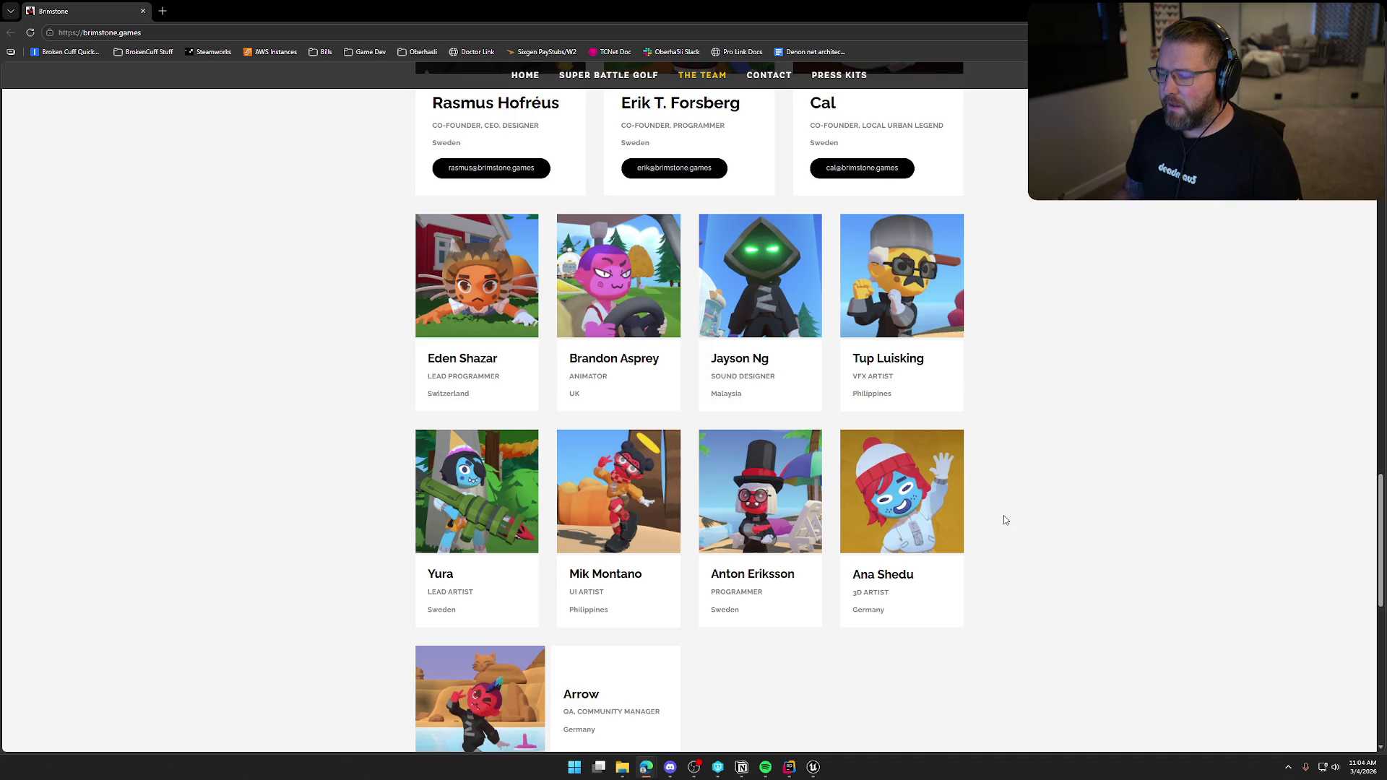
{"action": "scroll", "coordinate": [1046, 539], "scroll_direction": "up", "scroll_amount": 5}
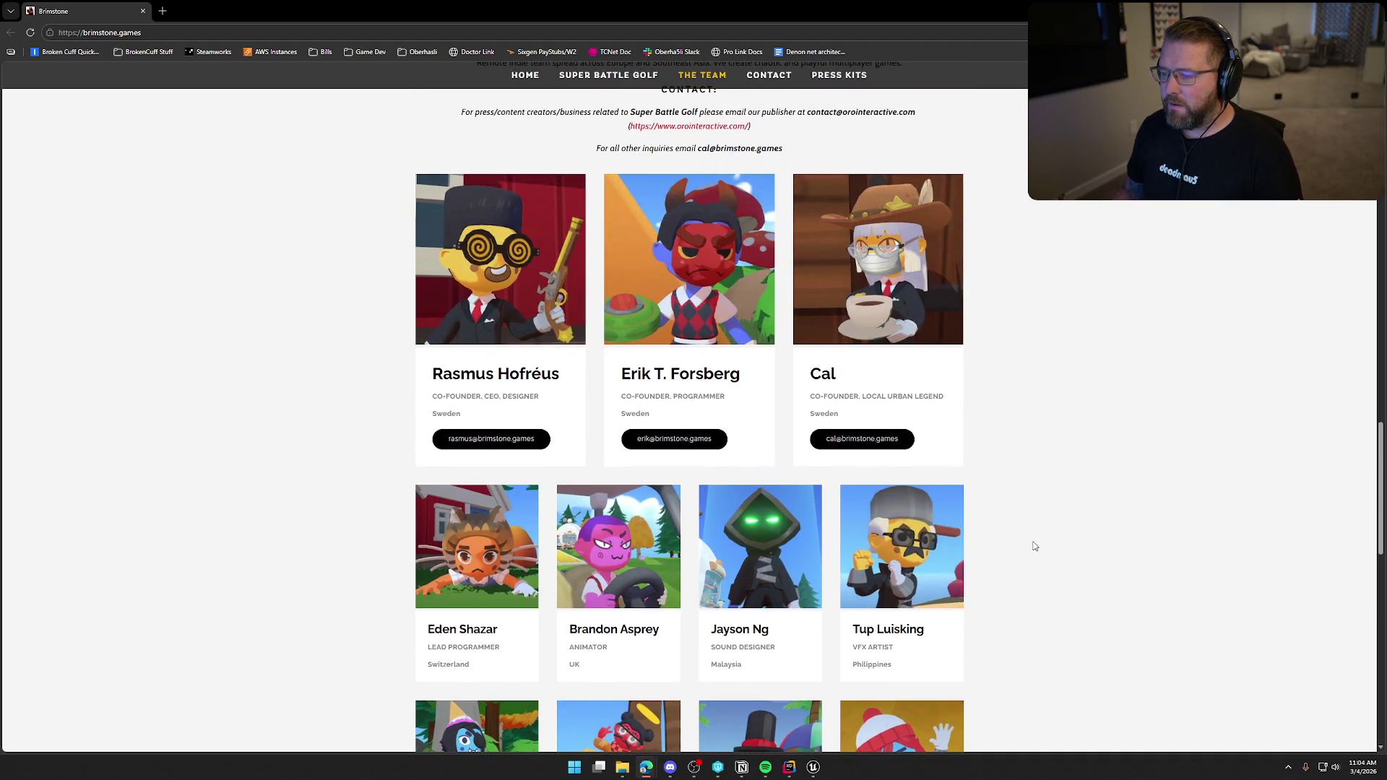
{"action": "scroll", "coordinate": [1033, 547], "scroll_direction": "up", "scroll_amount": 4}
{"action": "scroll", "coordinate": [1017, 575], "scroll_direction": "up", "scroll_amount": 10}
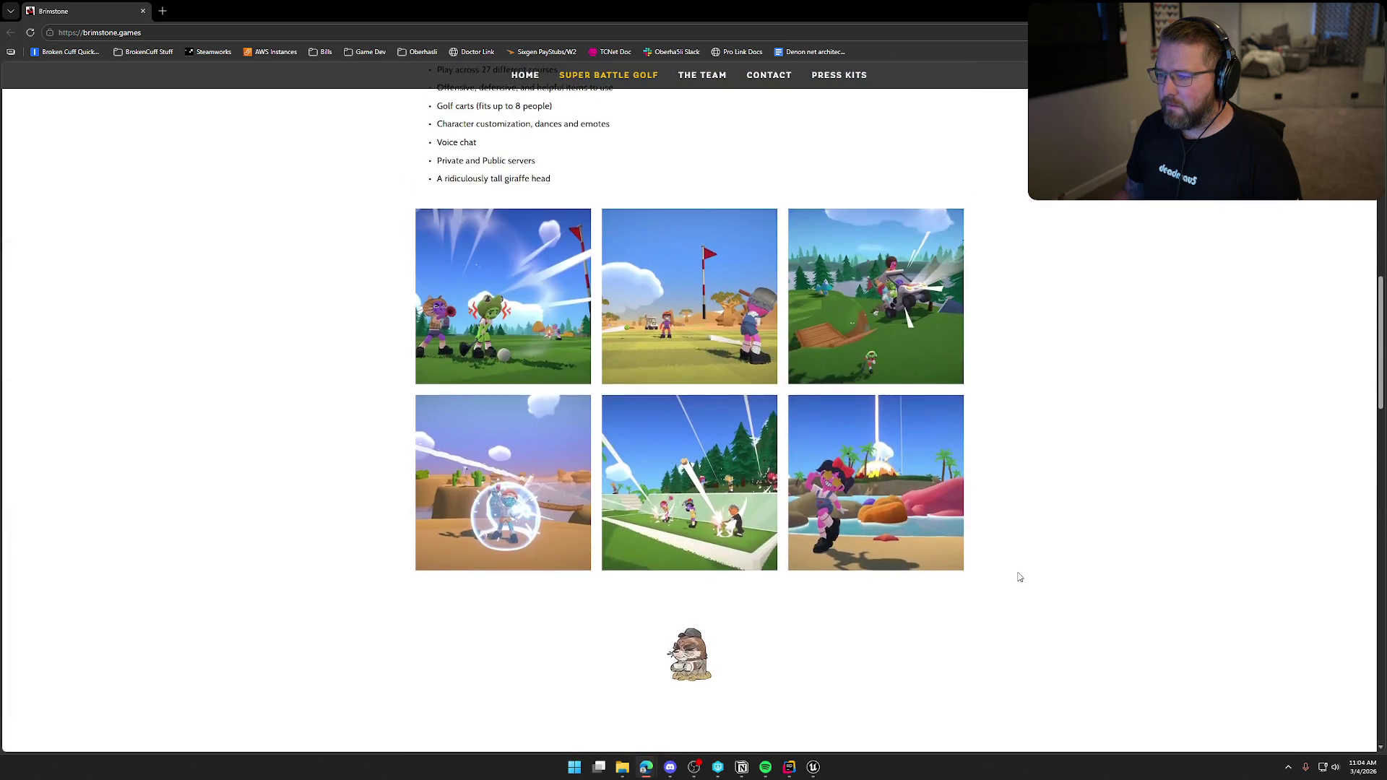
{"action": "scroll", "coordinate": [1019, 576], "scroll_direction": "up", "scroll_amount": 8}
{"action": "scroll", "coordinate": [1018, 576], "scroll_direction": "up", "scroll_amount": 10}
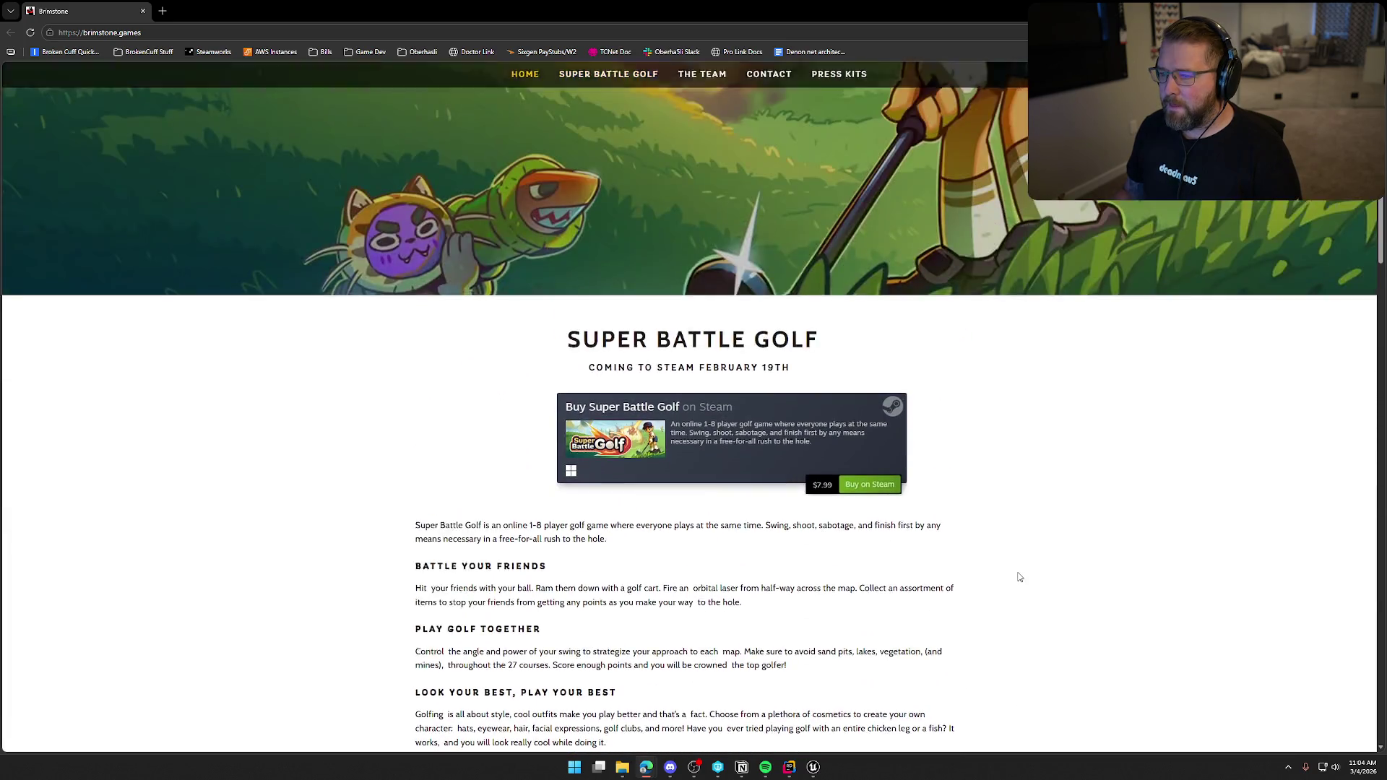
{"action": "left_click", "coordinate": [762, 103]}
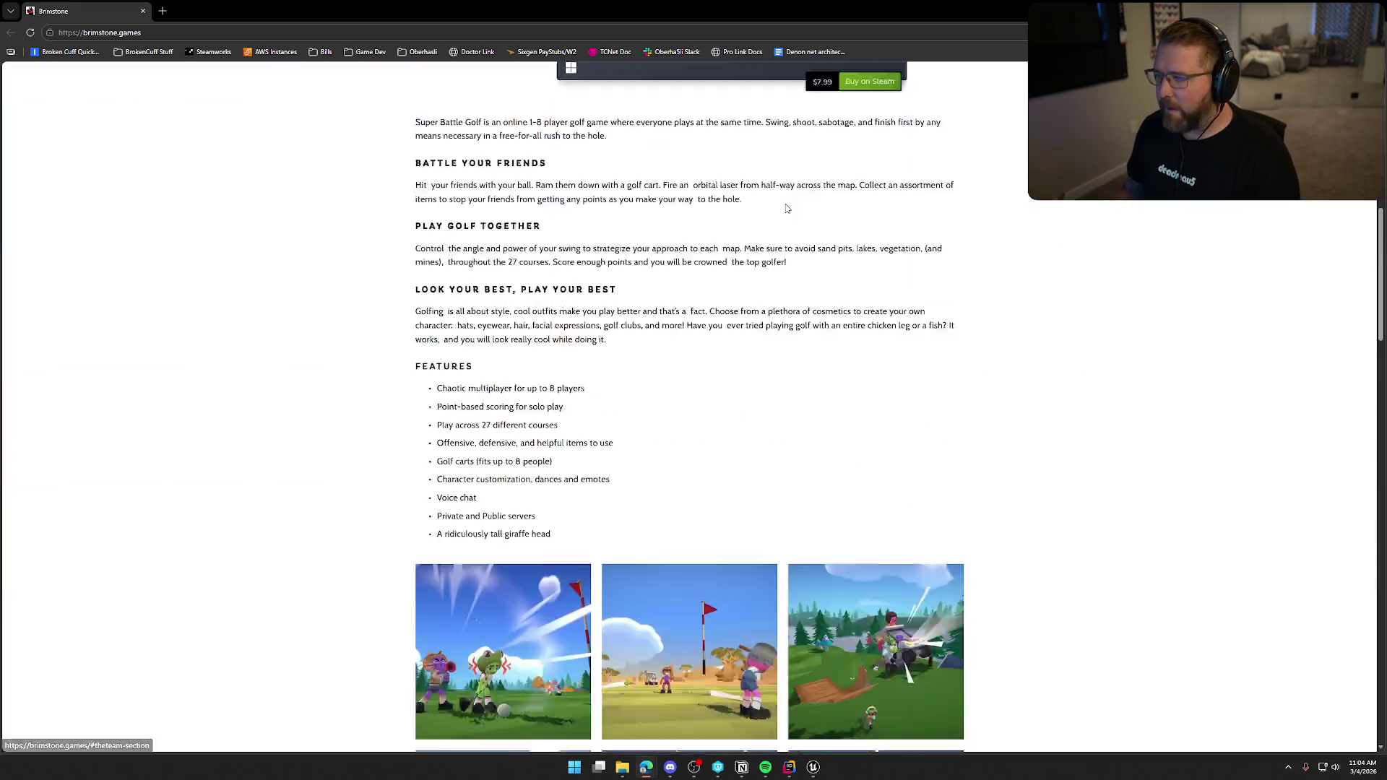
{"action": "scroll", "coordinate": [1090, 447], "scroll_direction": "up", "scroll_amount": 4}
{"action": "scroll", "coordinate": [1087, 440], "scroll_direction": "up", "scroll_amount": 15}
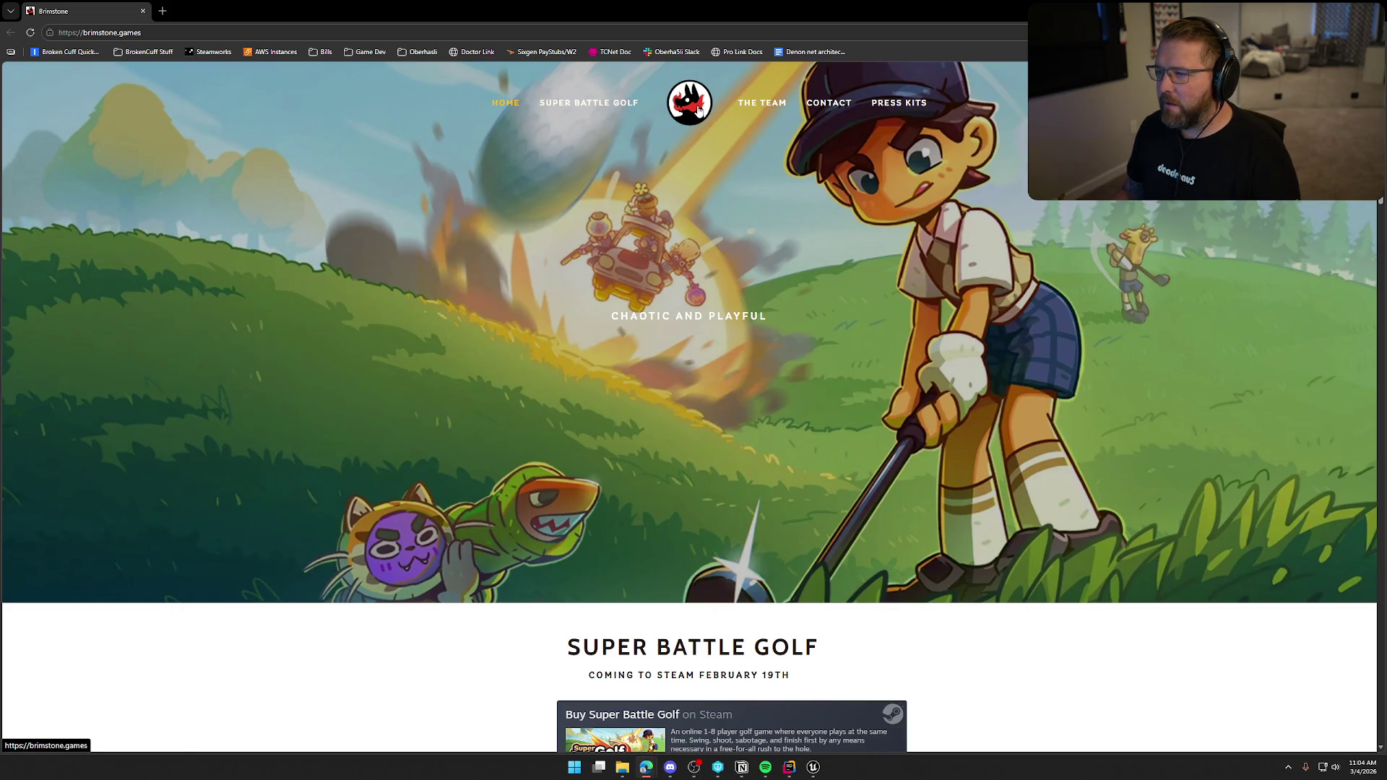
{"action": "left_click", "coordinate": [697, 108]}
{"action": "left_click", "coordinate": [571, 107]}
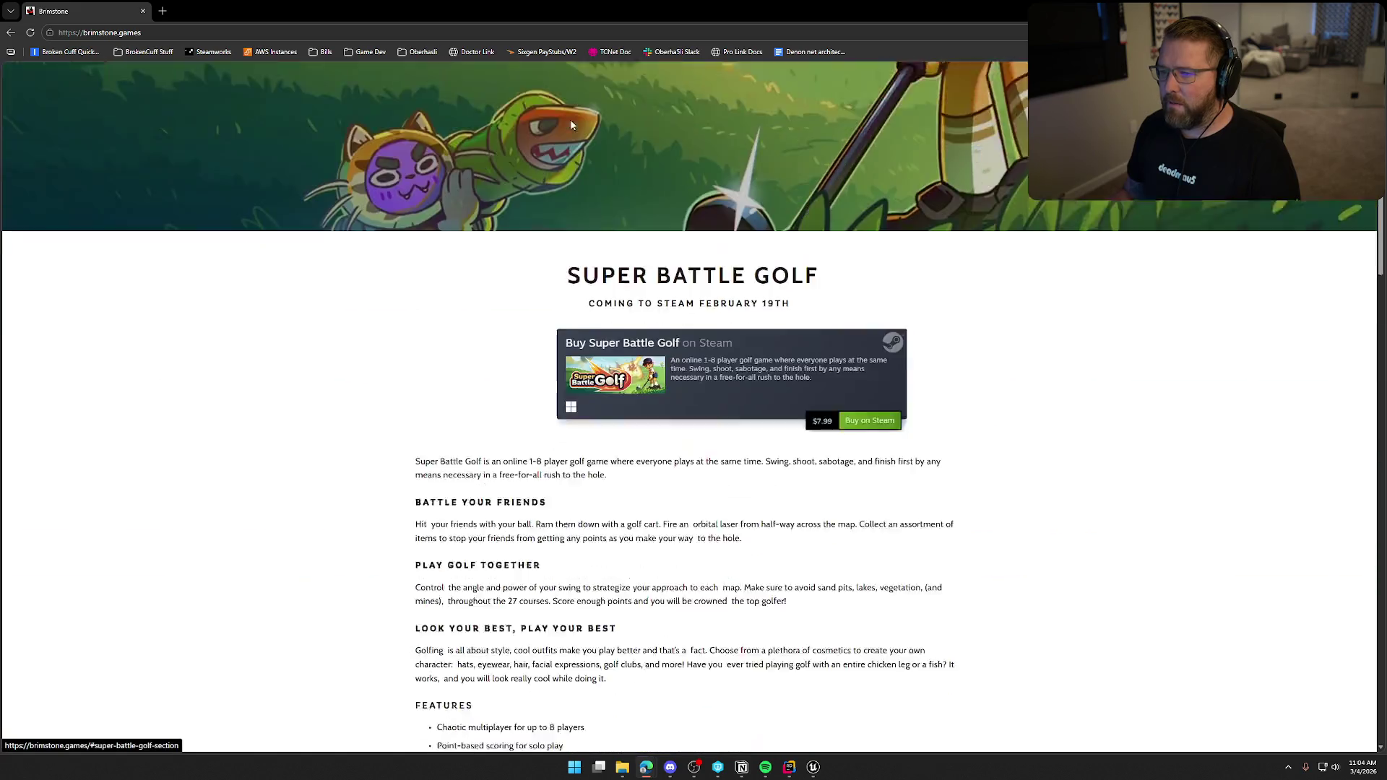
{"action": "scroll", "coordinate": [378, 348], "scroll_direction": "down", "scroll_amount": 15}
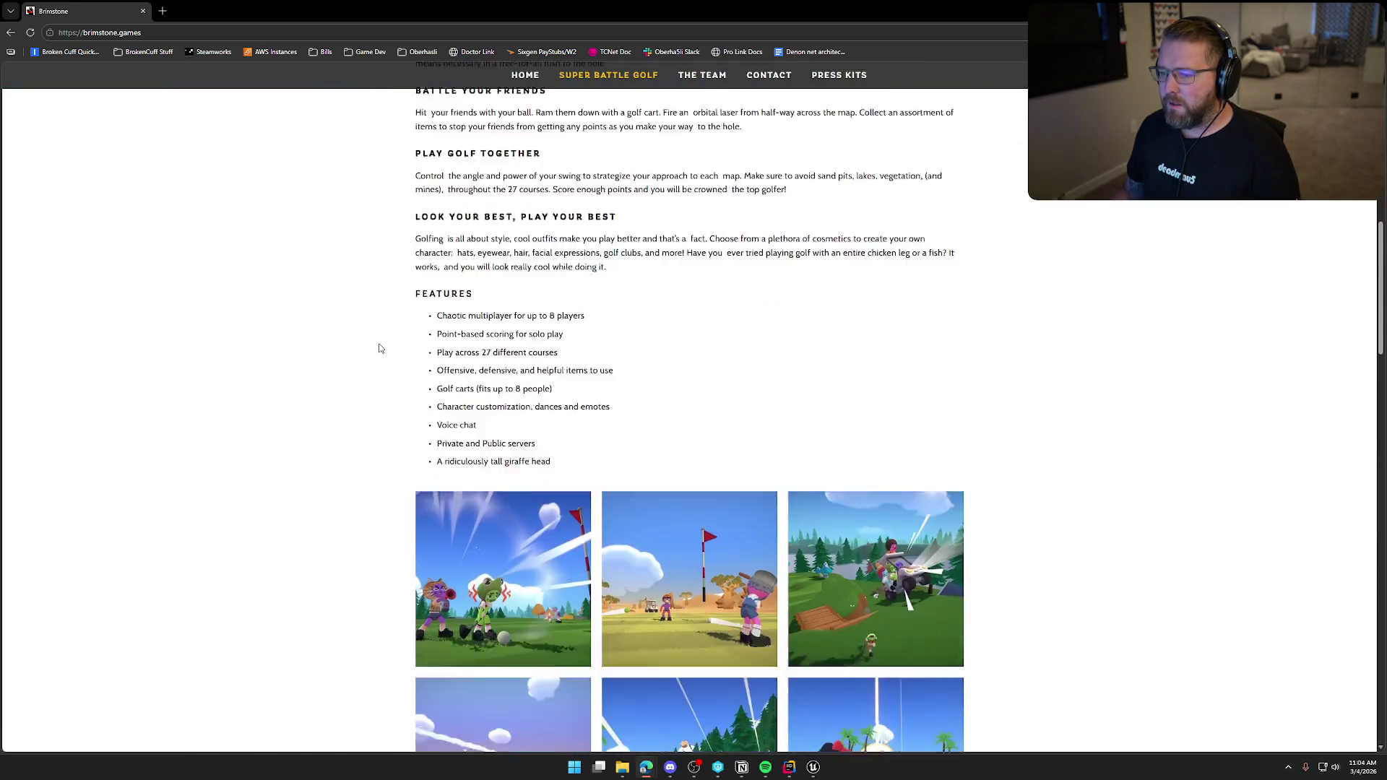
{"action": "scroll", "coordinate": [380, 346], "scroll_direction": "down", "scroll_amount": 5}
{"action": "key", "text": "alt+Tab"}
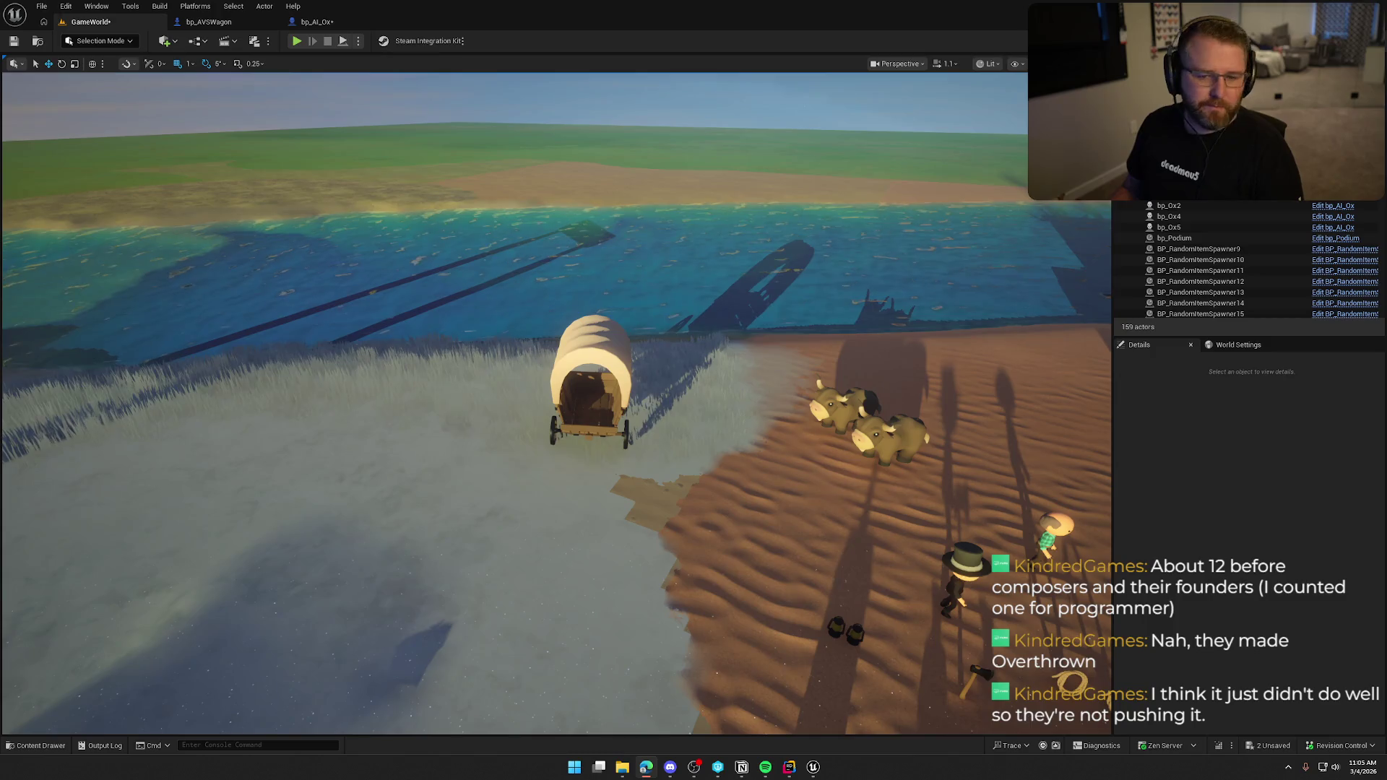
- Fly the camera toward the camp and pan to show the wagon, oxen and log cabin
{"action": "key", "text": "d"}
{"action": "key", "text": "w"}
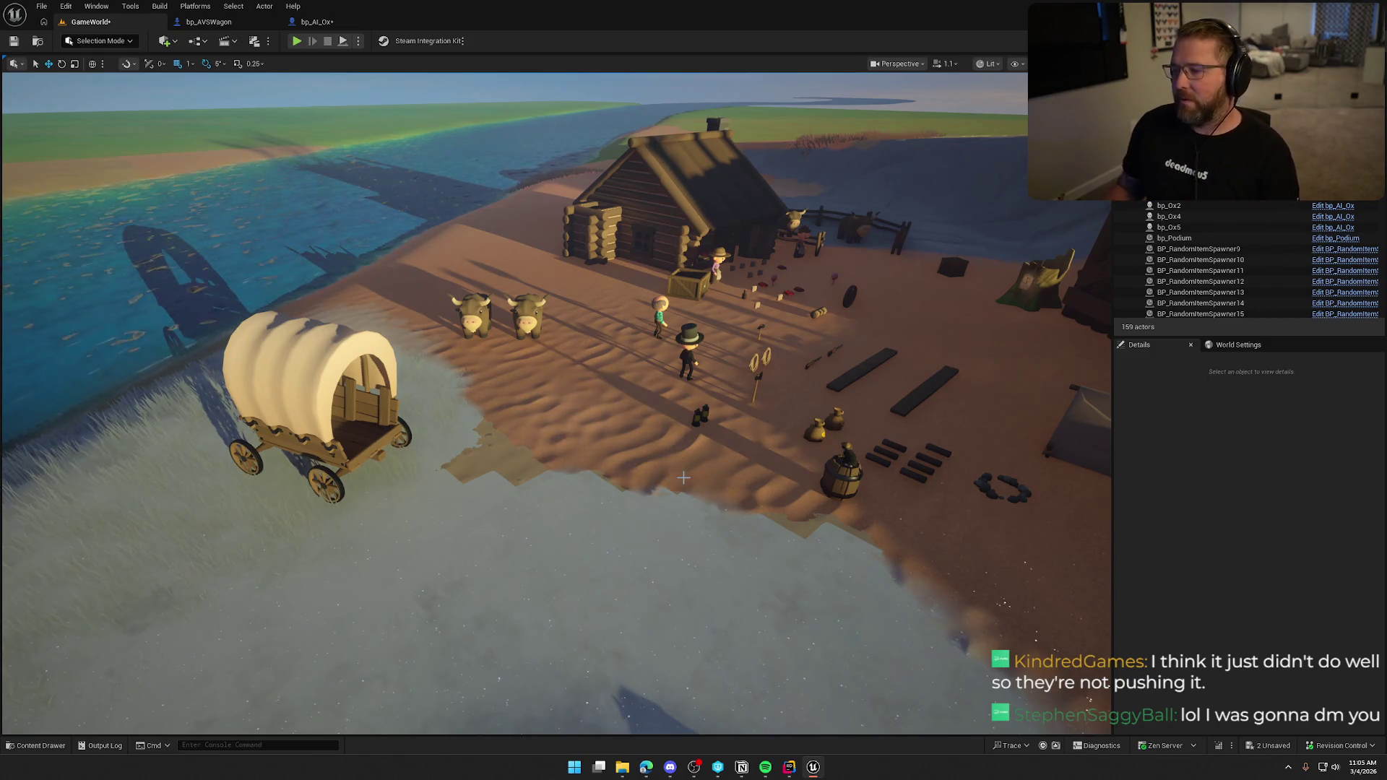
{"action": "mouse_move", "coordinate": [683, 477]}
{"action": "left_mouse_down"}
{"action": "mouse_move", "coordinate": [712, 478]}
{"action": "mouse_move", "coordinate": [697, 454]}
{"action": "left_mouse_up"}
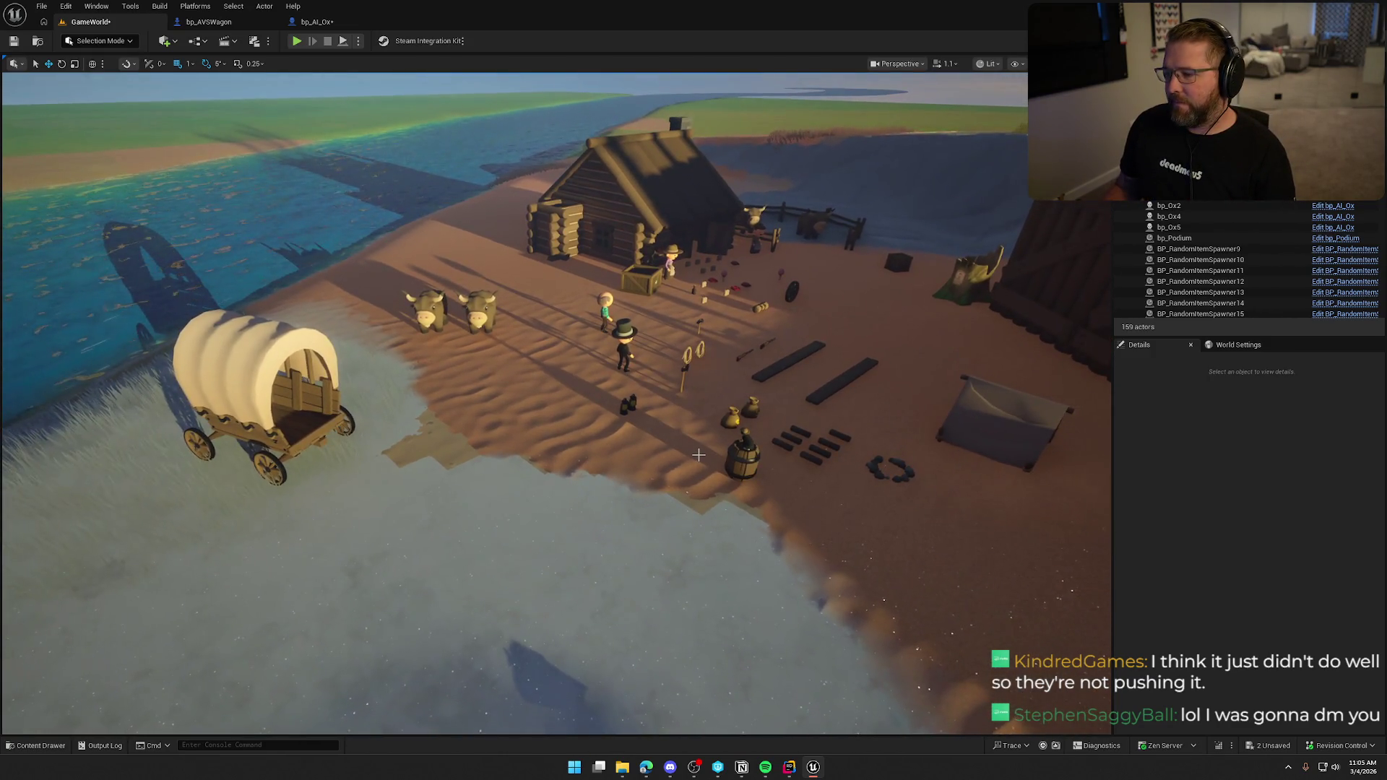
{"action": "scroll", "coordinate": [698, 454], "scroll_direction": "up", "scroll_amount": 3}
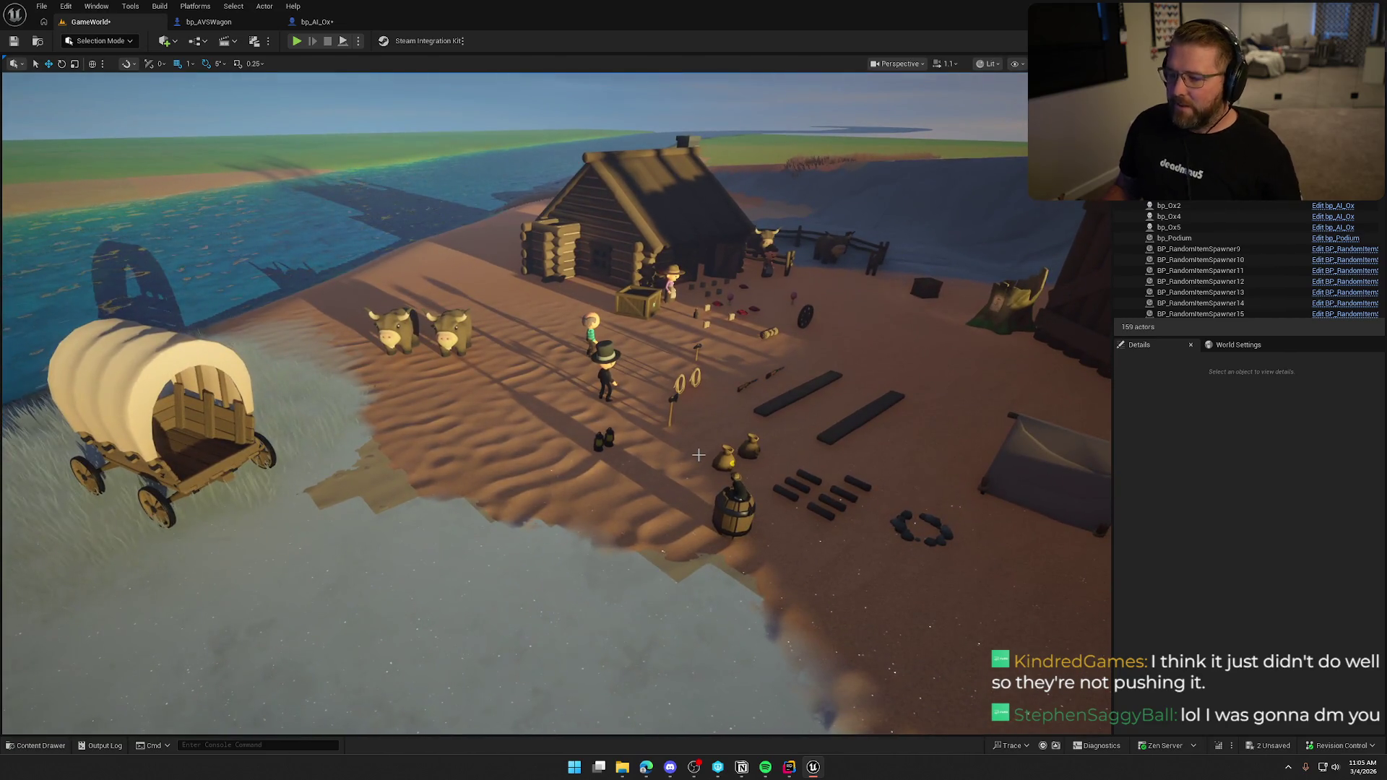
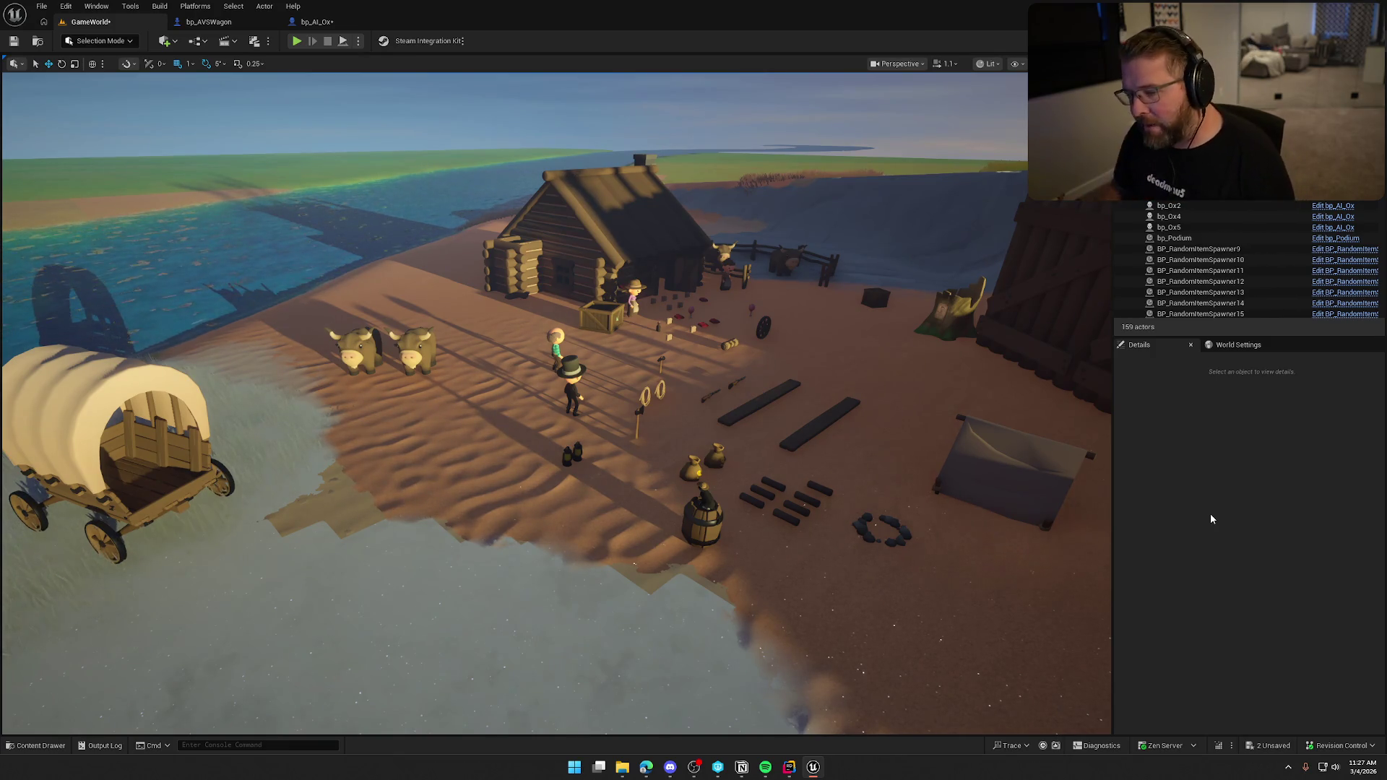
- Copy the Branch and Is Server nodes from the Drop All Cargo function graph
{"action": "mouse_move", "coordinate": [736, 361]}
{"action": "left_mouse_down"}
{"action": "mouse_move", "coordinate": [684, 427]}
{"action": "mouse_move", "coordinate": [698, 425]}
{"action": "left_mouse_up"}
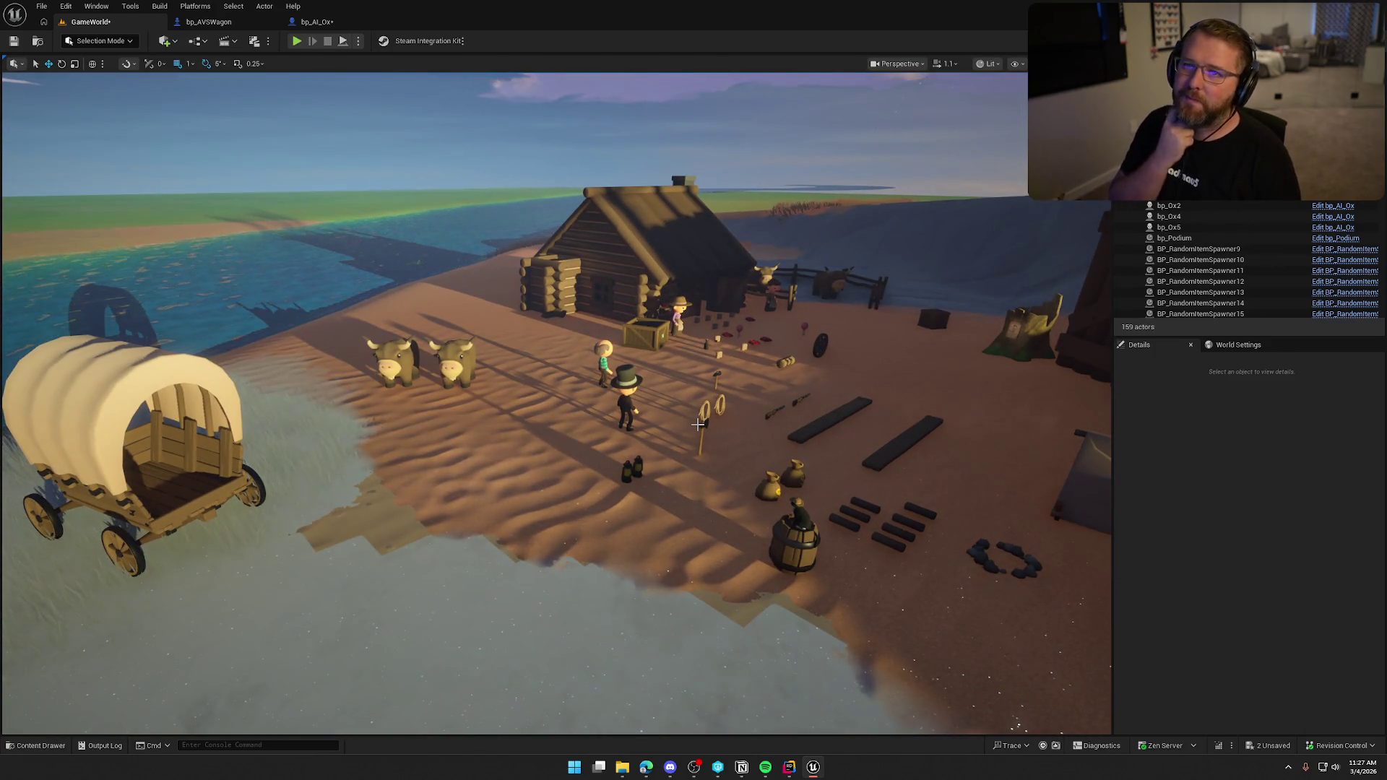
{"action": "mouse_move", "coordinate": [698, 425]}
{"action": "left_mouse_down"}
{"action": "mouse_move", "coordinate": [715, 415]}
{"action": "mouse_move", "coordinate": [694, 419]}
{"action": "left_mouse_up"}
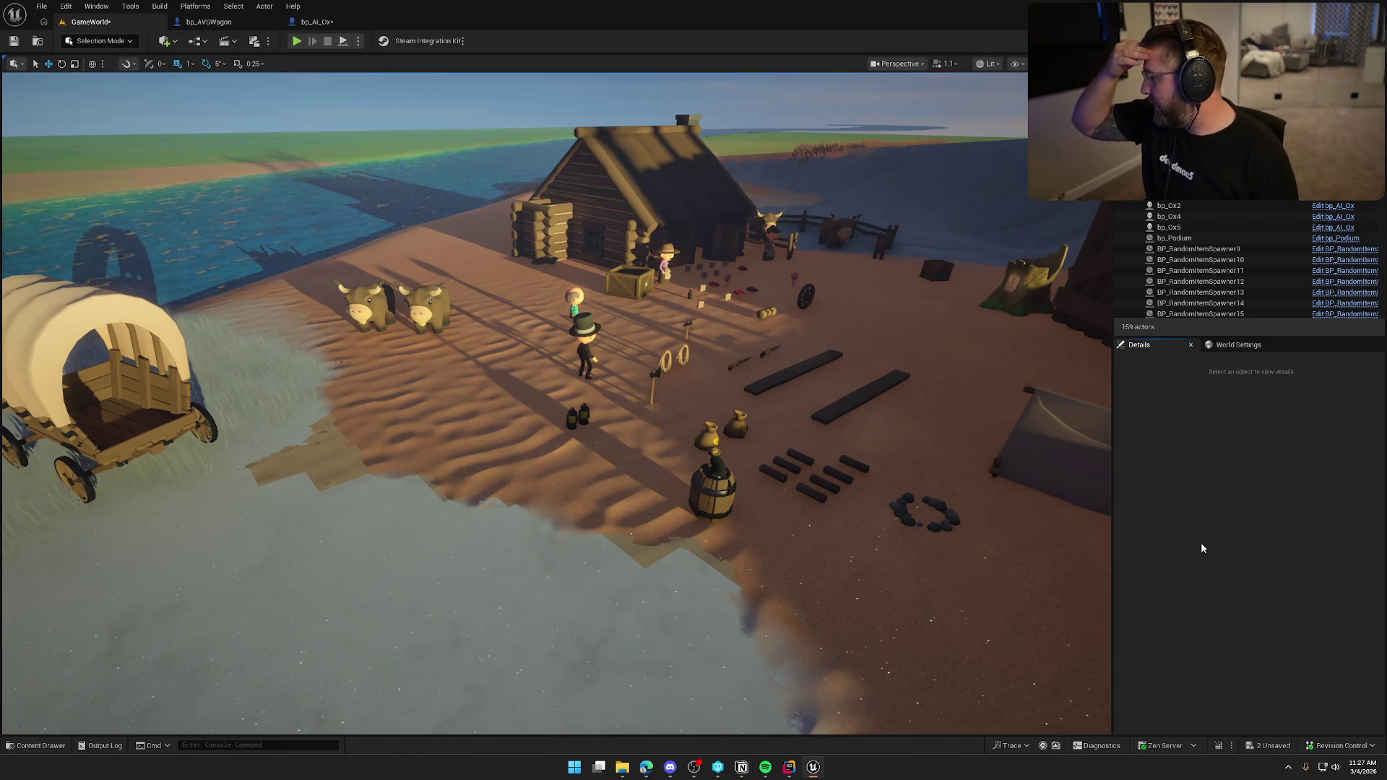
{"action": "left_click", "coordinate": [209, 22]}
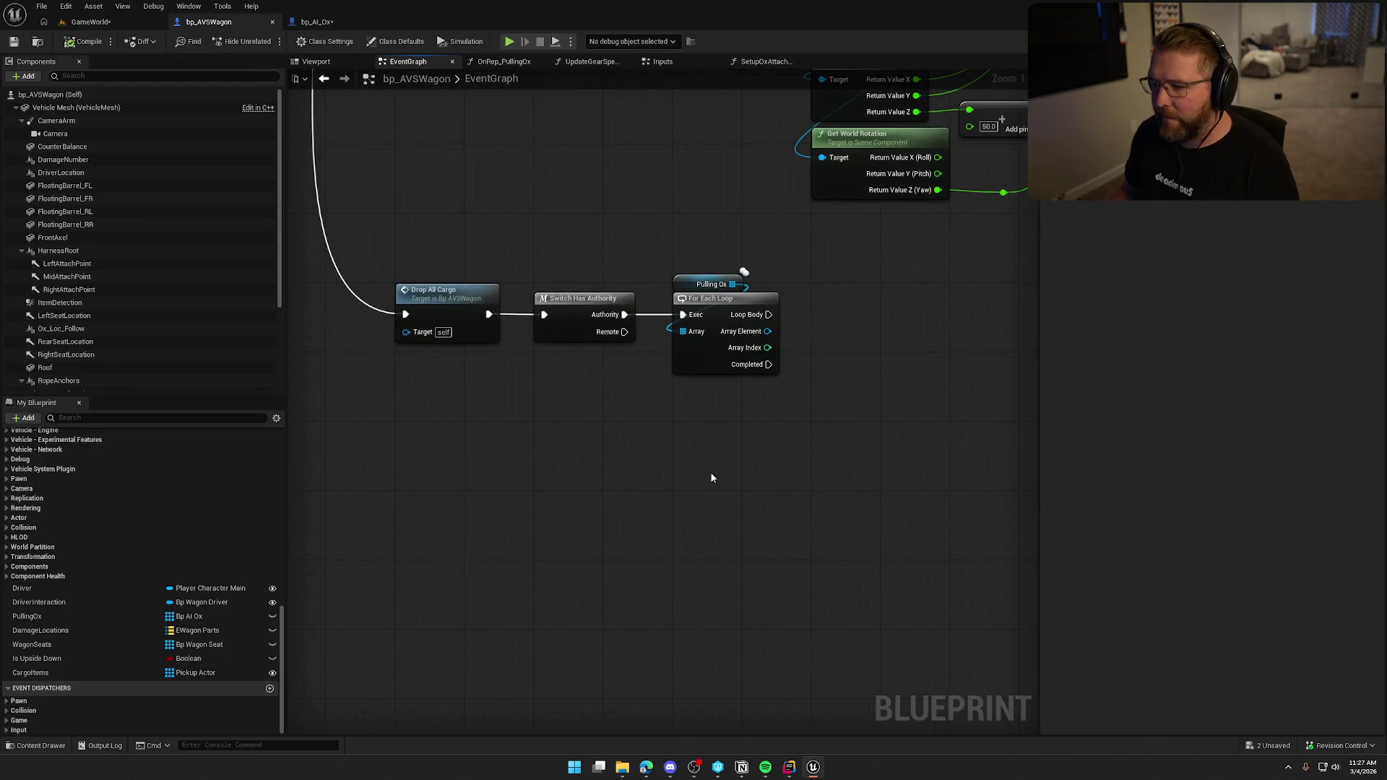
{"action": "mouse_move", "coordinate": [624, 412]}
{"action": "left_mouse_down"}
{"action": "mouse_move", "coordinate": [591, 533]}
{"action": "mouse_move", "coordinate": [549, 510]}
{"action": "left_mouse_up"}
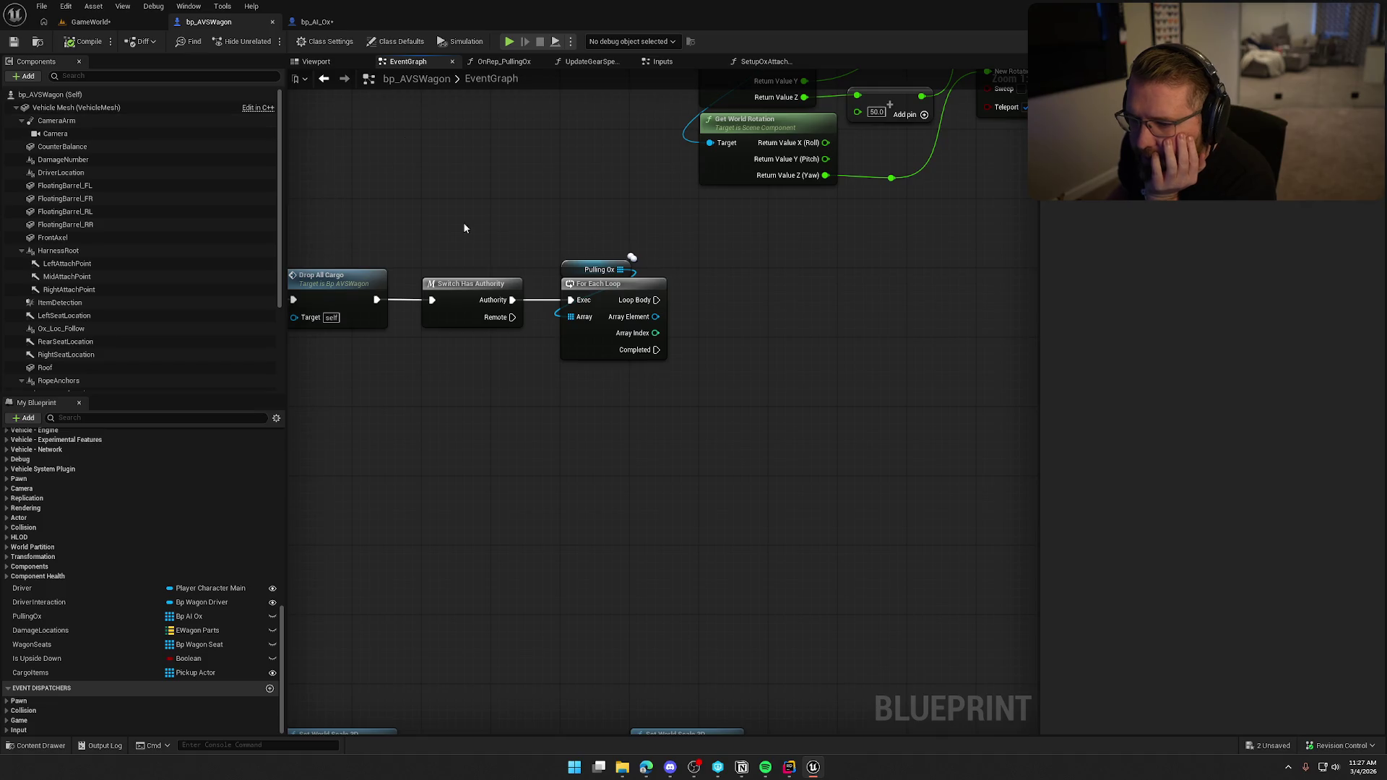
{"action": "left_click_drag", "start_coordinate": [384, 342], "coordinate": [562, 421]}
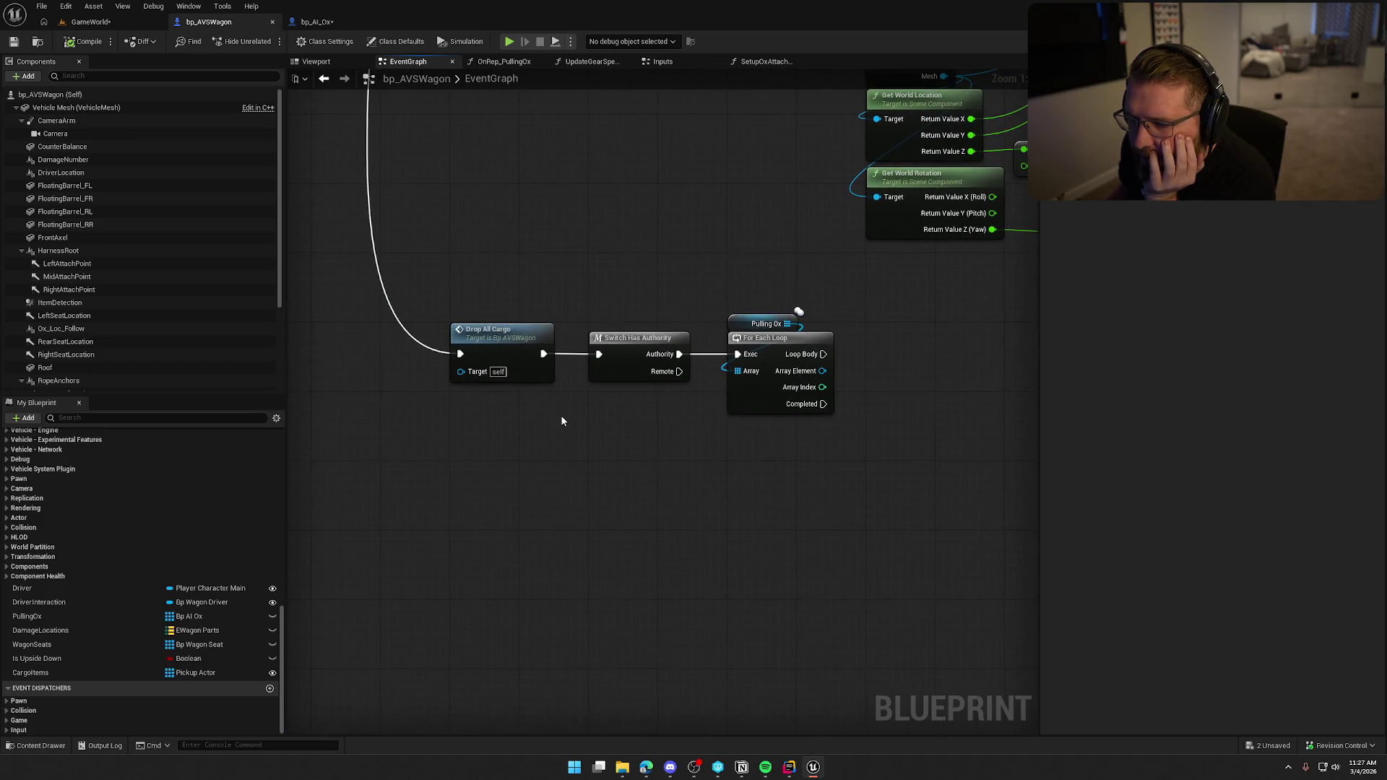
{"action": "double_click", "coordinate": [511, 346]}
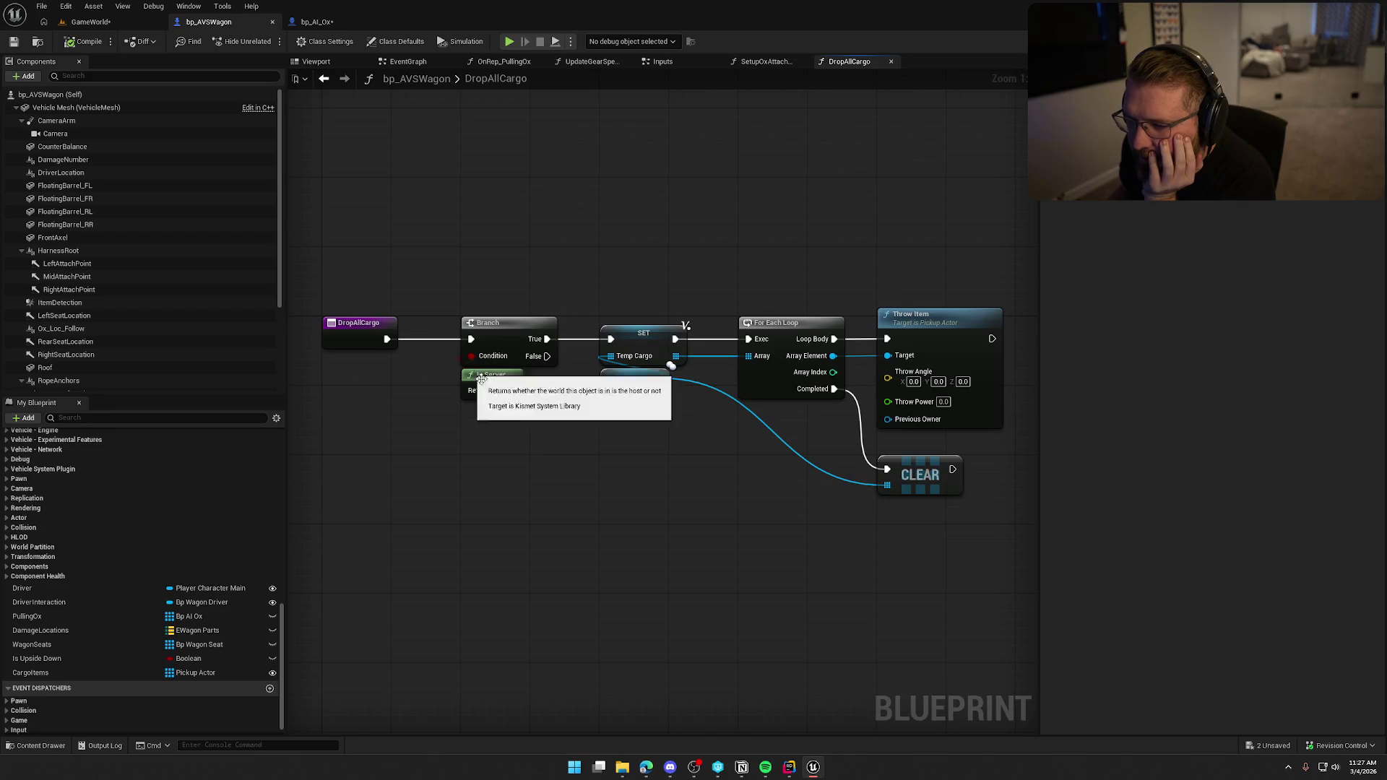
{"action": "left_click_drag", "start_coordinate": [503, 314], "coordinate": [565, 499]}
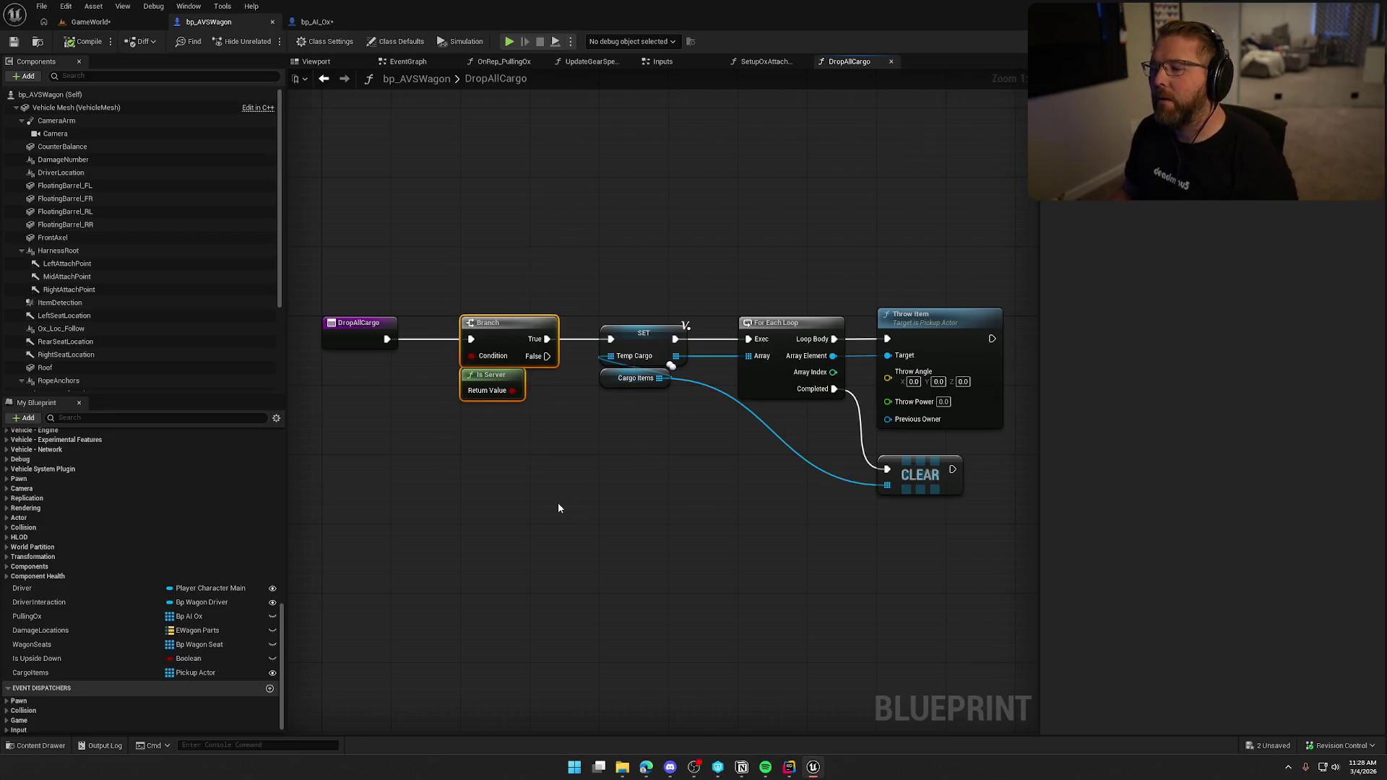
- Paste them into the EventGraph, wire Drop All Cargo through the Branch to For Each Loop, and delete Switch Has Authority
{"action": "left_click", "coordinate": [323, 78]}
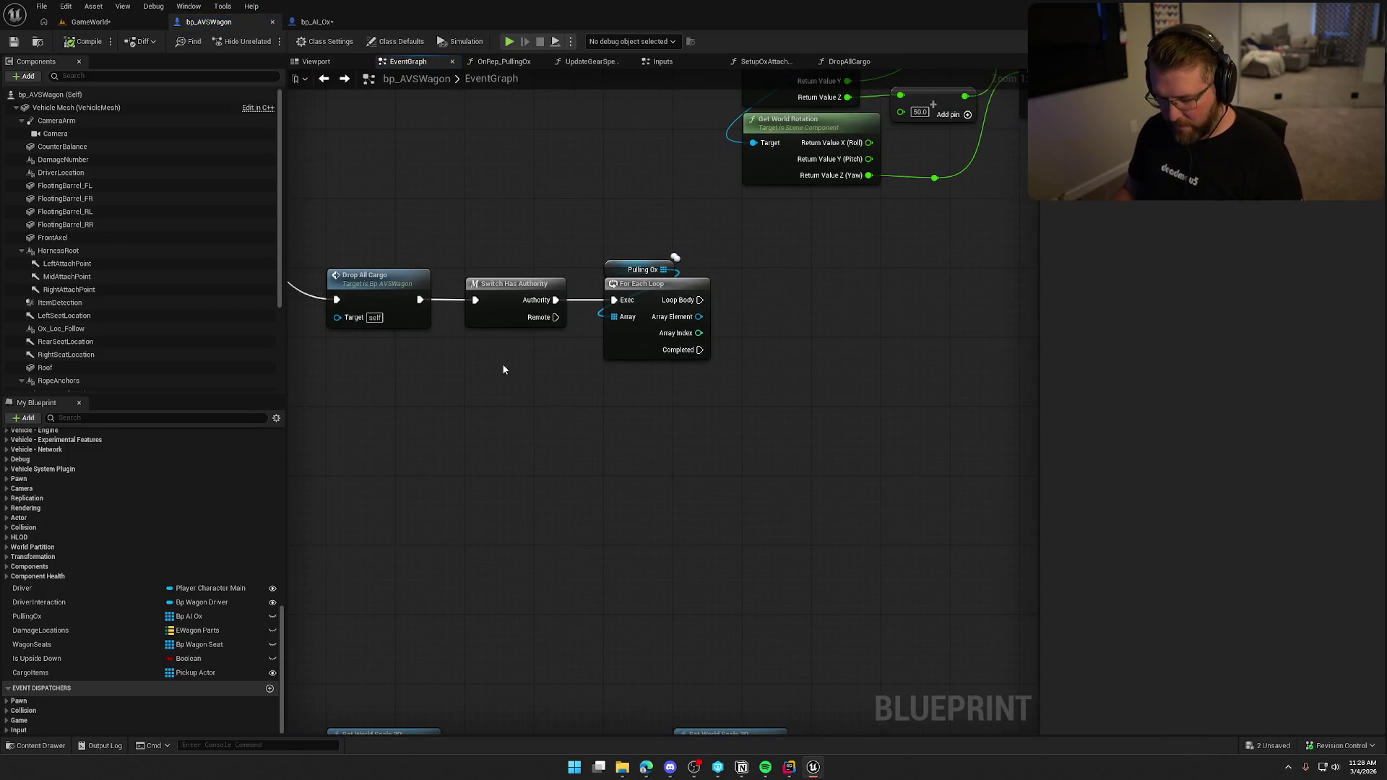
{"action": "key", "text": "ctrl+v"}
{"action": "mouse_move", "coordinate": [475, 299]}
{"action": "left_mouse_down"}
{"action": "mouse_move", "coordinate": [510, 361]}
{"action": "mouse_move", "coordinate": [613, 300]}
{"action": "left_mouse_up"}
{"action": "left_click", "coordinate": [515, 284]}
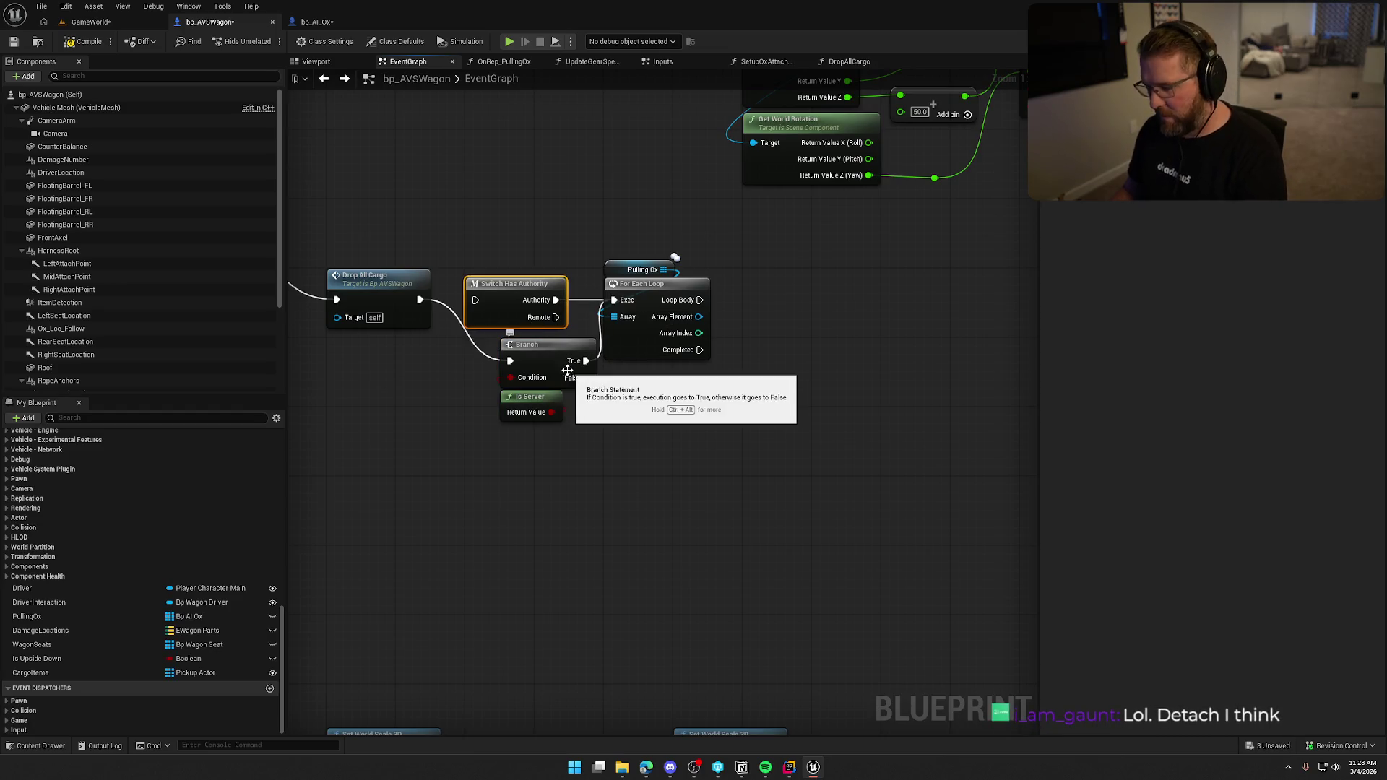
{"action": "key", "text": "Delete"}
{"action": "left_click", "coordinate": [509, 363]}
- Line up the Branch and Is Server nodes between Drop All Cargo and the Pulling Ox loop
{"action": "left_click_drag", "start_coordinate": [508, 276], "coordinate": [549, 427]}
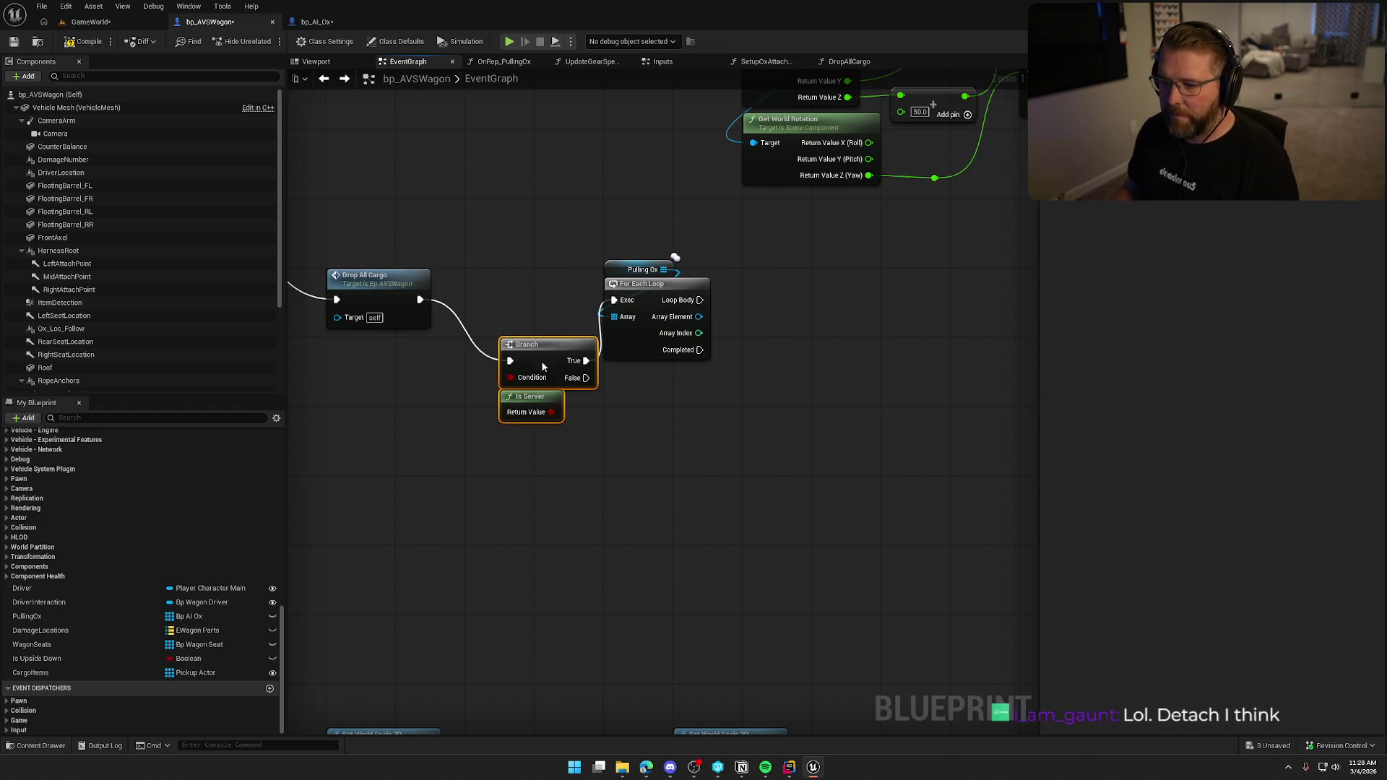
{"action": "left_click_drag", "start_coordinate": [540, 361], "coordinate": [508, 304]}
{"action": "left_click", "coordinate": [590, 437]}
{"action": "left_click_drag", "start_coordinate": [589, 437], "coordinate": [564, 434]}
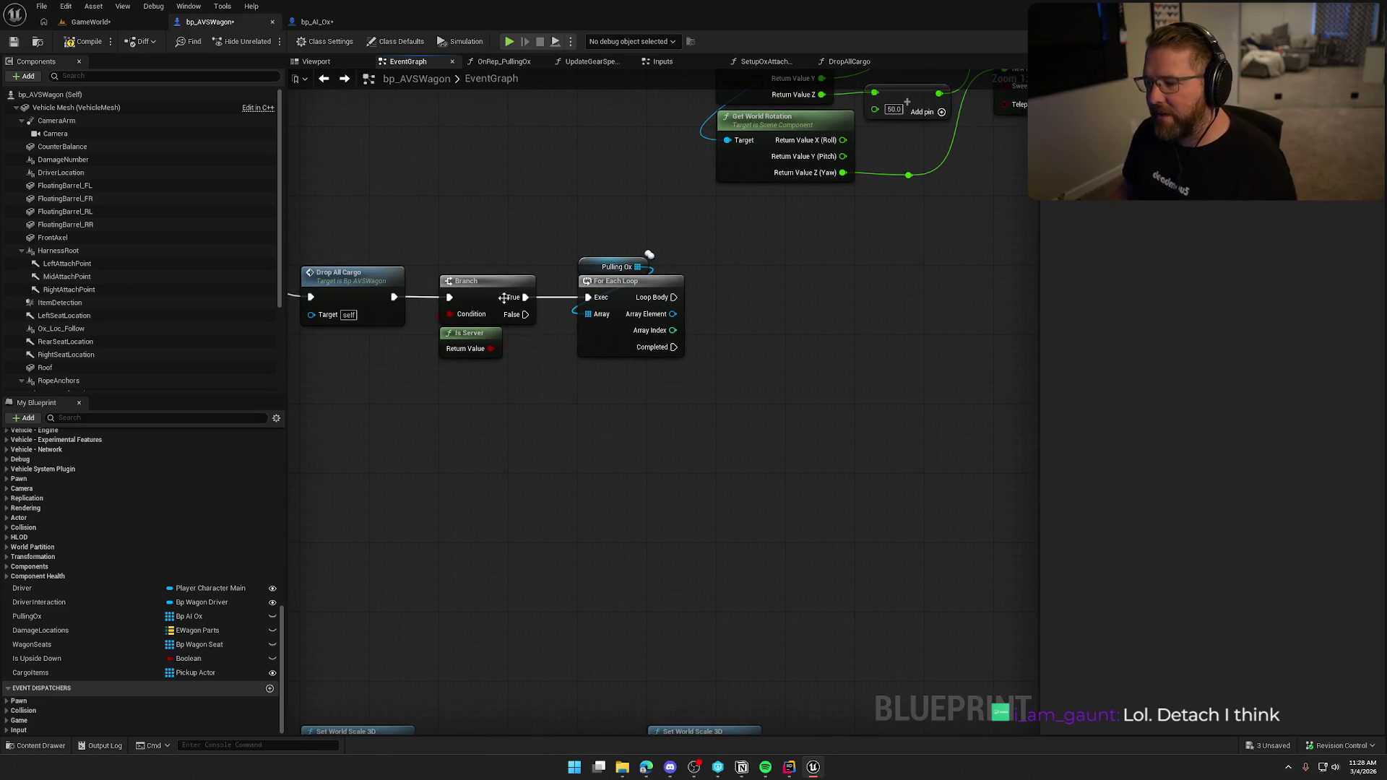
{"action": "left_click_drag", "start_coordinate": [433, 232], "coordinate": [752, 449]}
{"action": "mouse_move", "coordinate": [752, 448]}
{"action": "left_mouse_down"}
{"action": "mouse_move", "coordinate": [690, 436]}
{"action": "mouse_move", "coordinate": [706, 424]}
{"action": "left_mouse_up"}
{"action": "left_click", "coordinate": [706, 424]}
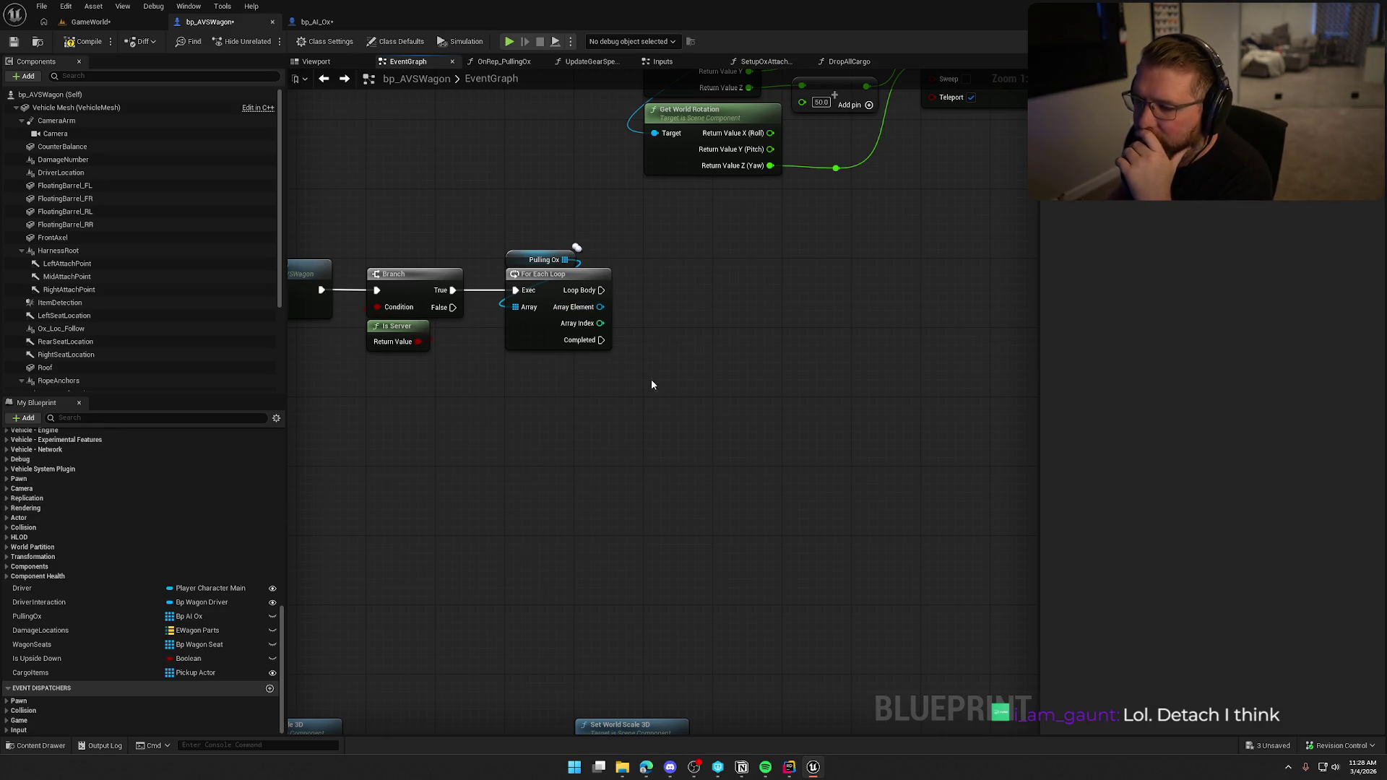
{"action": "left_click", "coordinate": [327, 27]}
{"action": "scroll", "coordinate": [542, 393], "scroll_direction": "up", "scroll_amount": 3}
{"action": "left_click_drag", "start_coordinate": [402, 162], "coordinate": [550, 370]}
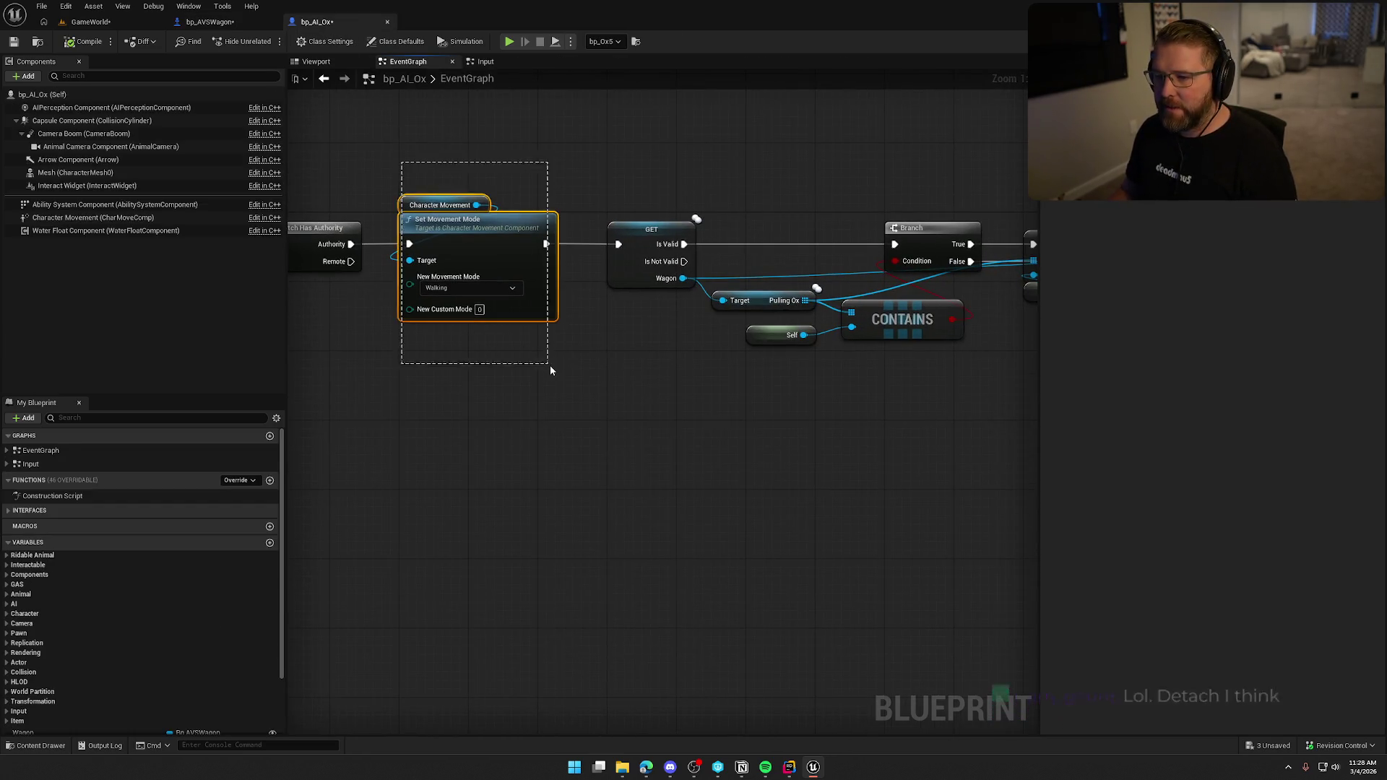
{"action": "left_click_drag", "start_coordinate": [713, 419], "coordinate": [435, 426]}
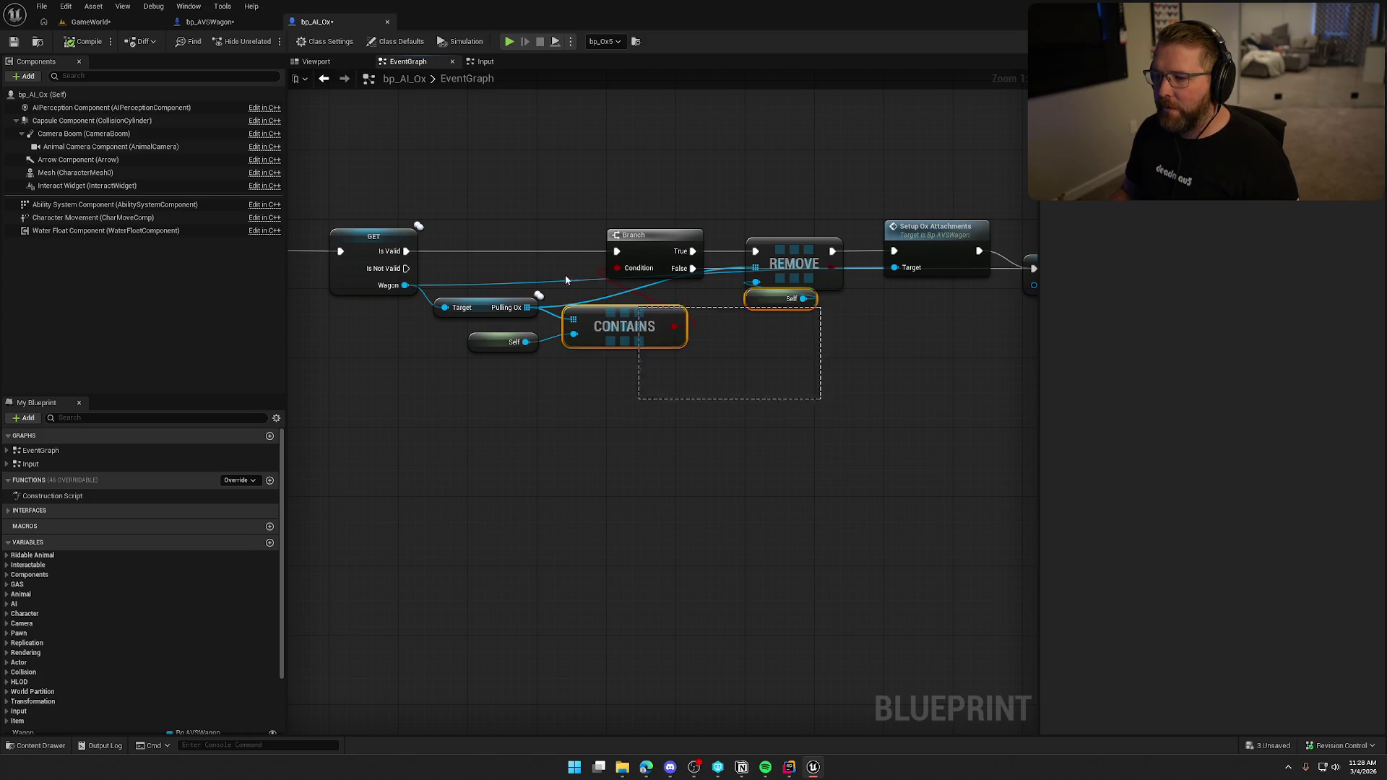
{"action": "mouse_move", "coordinate": [722, 437]}
{"action": "left_mouse_down"}
{"action": "mouse_move", "coordinate": [418, 437]}
{"action": "mouse_move", "coordinate": [703, 459]}
{"action": "left_mouse_up"}
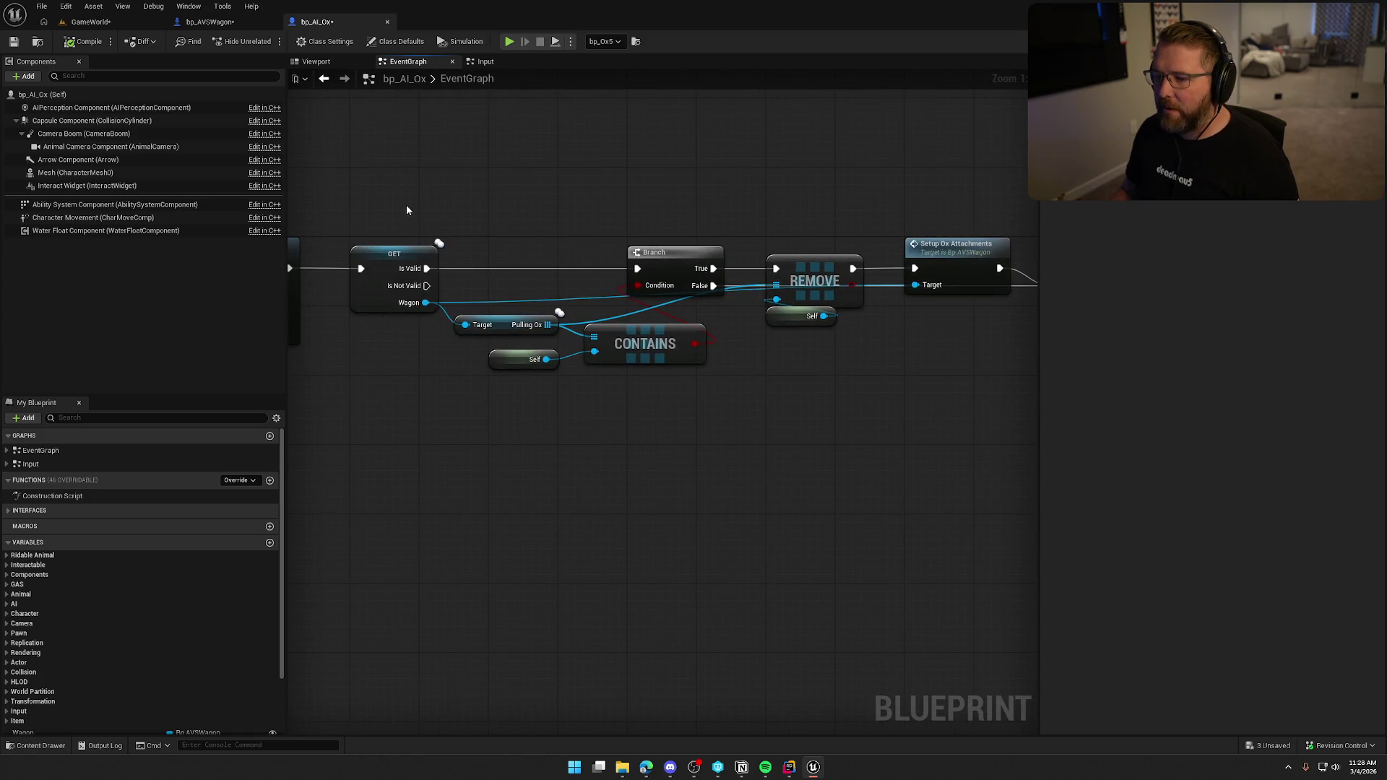
{"action": "left_click_drag", "start_coordinate": [810, 397], "coordinate": [608, 451]}
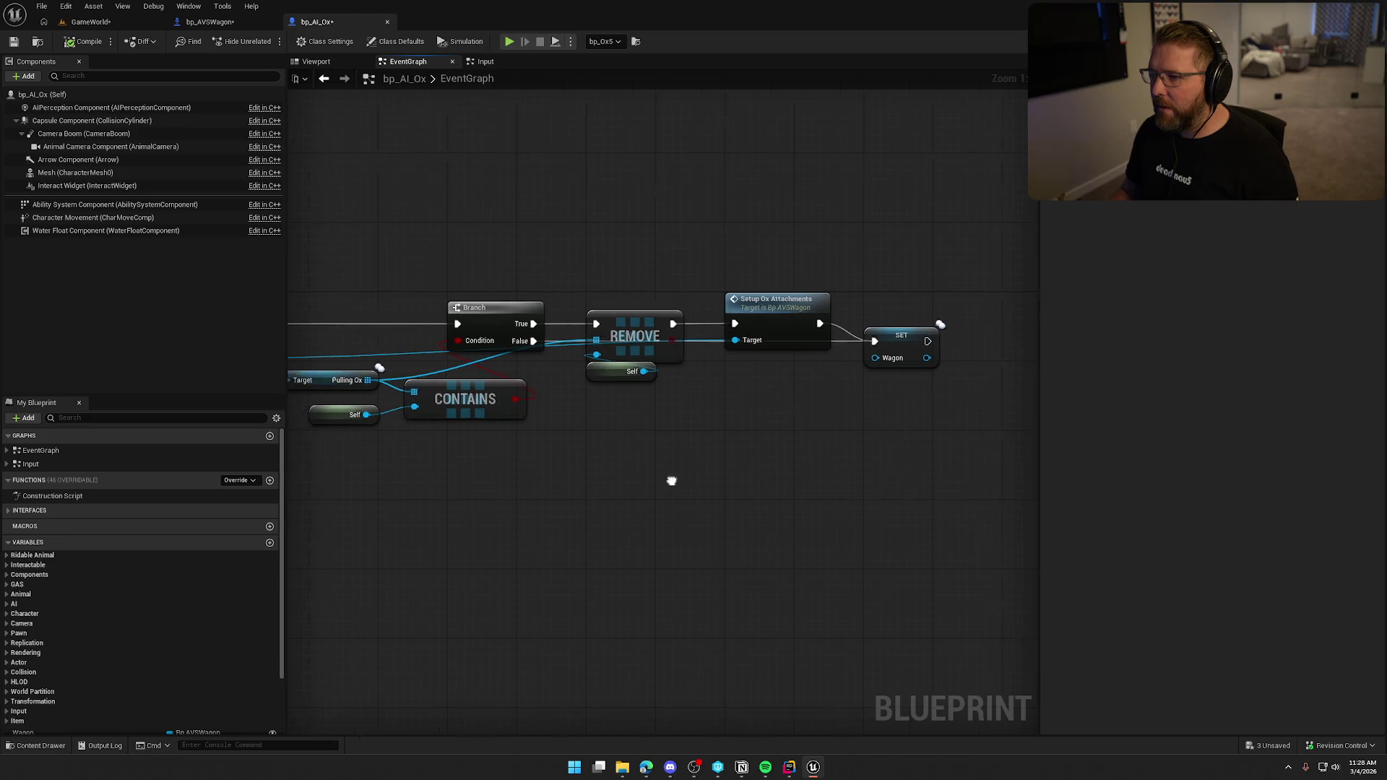
{"action": "key", "text": "alt+Left"}
{"action": "left_click", "coordinate": [324, 78]}
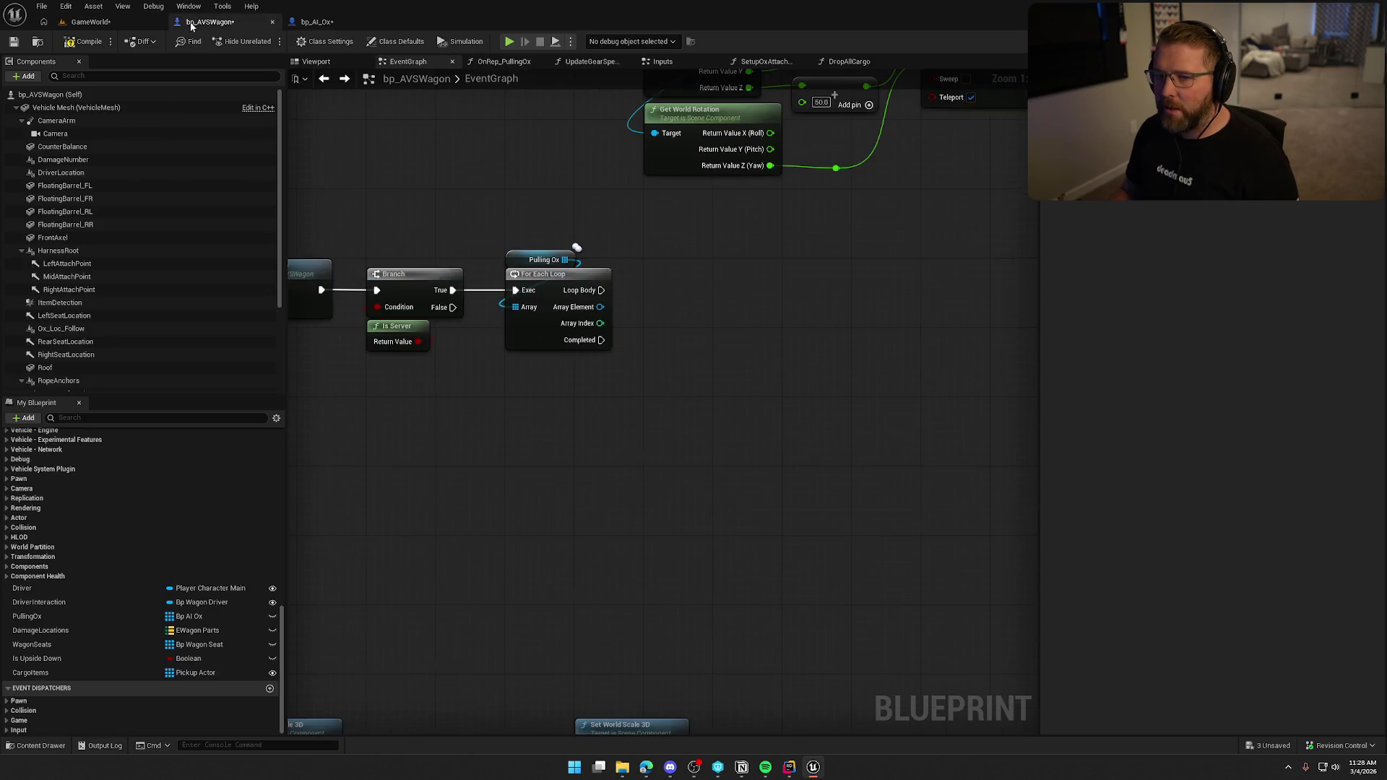
- Add a Detach From Actor node on each Pulling Ox element, run from the loop body
{"action": "left_click_drag", "start_coordinate": [563, 280], "coordinate": [600, 288]}
{"action": "type", "text": "detach from"}
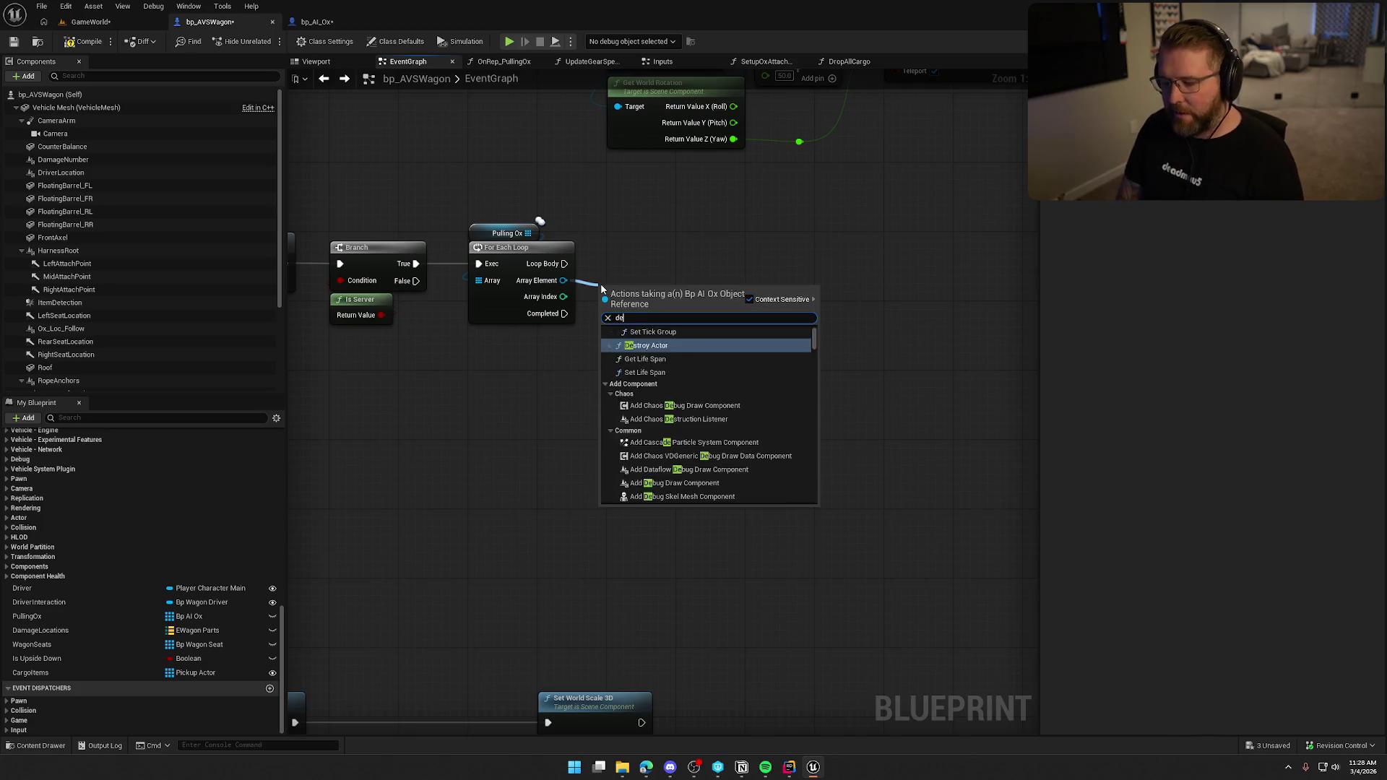
{"action": "key", "text": "Down"}
{"action": "key", "text": "Return"}
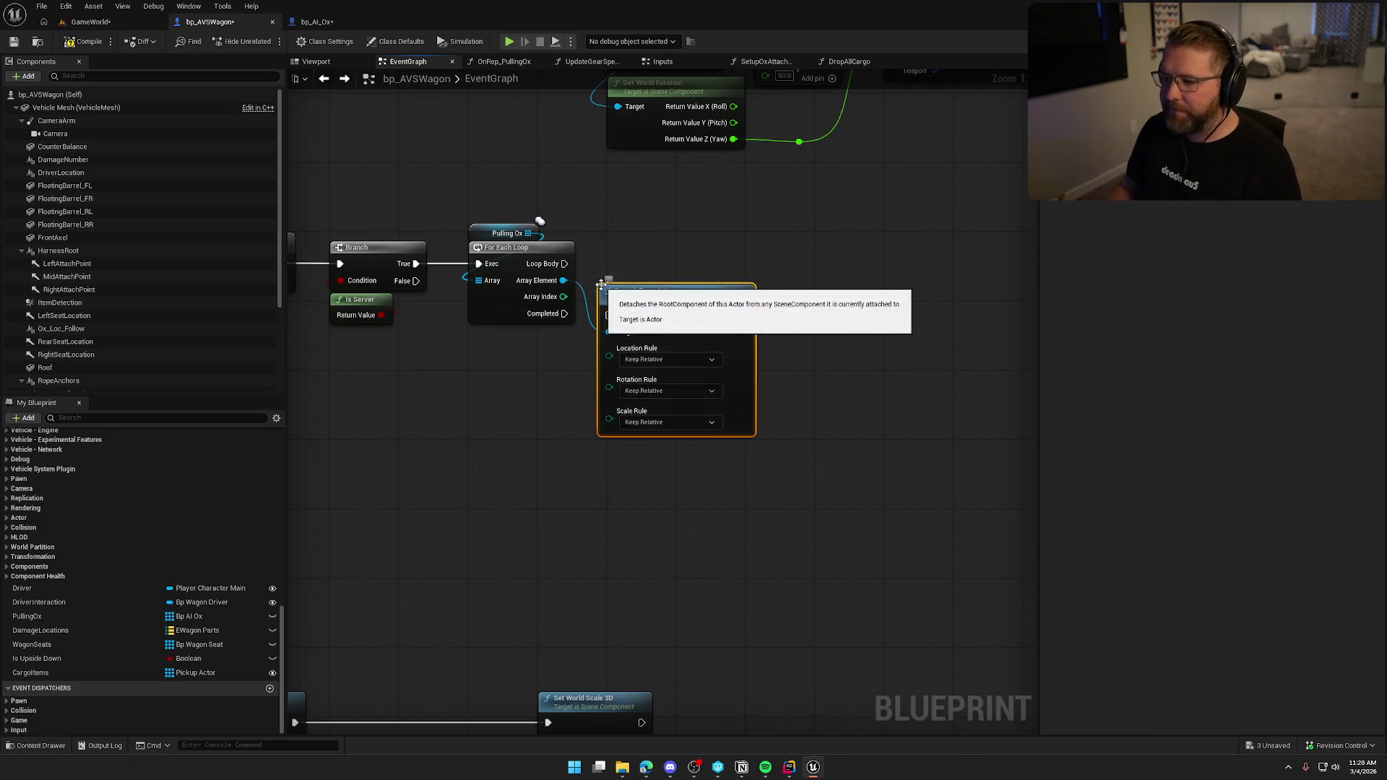
{"action": "left_click_drag", "start_coordinate": [608, 315], "coordinate": [562, 266]}
{"action": "key", "text": "q"}
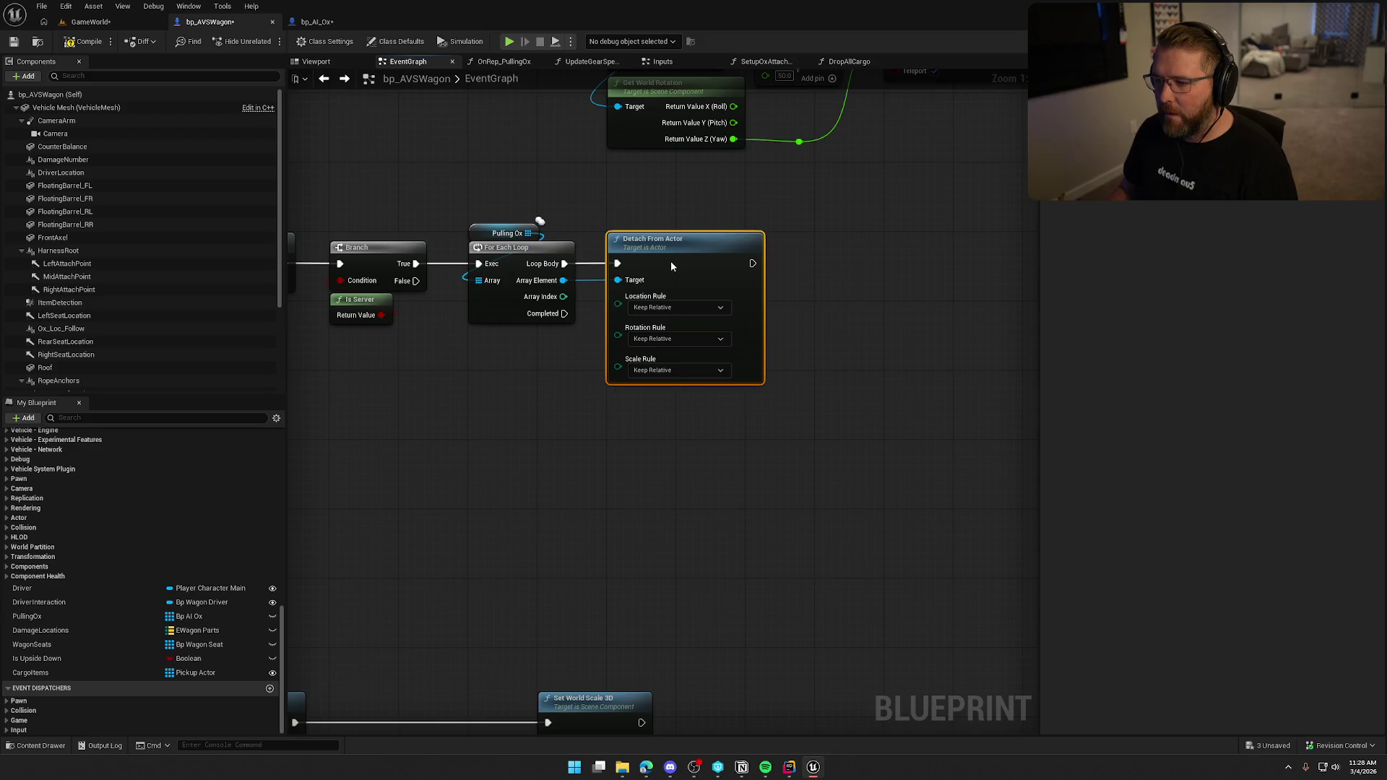
- Set Detach From Actor's Location, Rotation and Scale rules all to Keep World
{"action": "left_click", "coordinate": [676, 307]}
{"action": "left_click", "coordinate": [680, 334]}
{"action": "left_click", "coordinate": [675, 340]}
{"action": "left_click", "coordinate": [674, 366]}
{"action": "left_click", "coordinate": [675, 370]}
{"action": "left_click", "coordinate": [673, 396]}
- Paste the copied Set Movement Mode nodes and wire them after Detach From Actor
{"action": "mouse_move", "coordinate": [665, 473]}
{"action": "left_mouse_down"}
{"action": "mouse_move", "coordinate": [563, 436]}
{"action": "mouse_move", "coordinate": [523, 453]}
{"action": "left_mouse_up"}
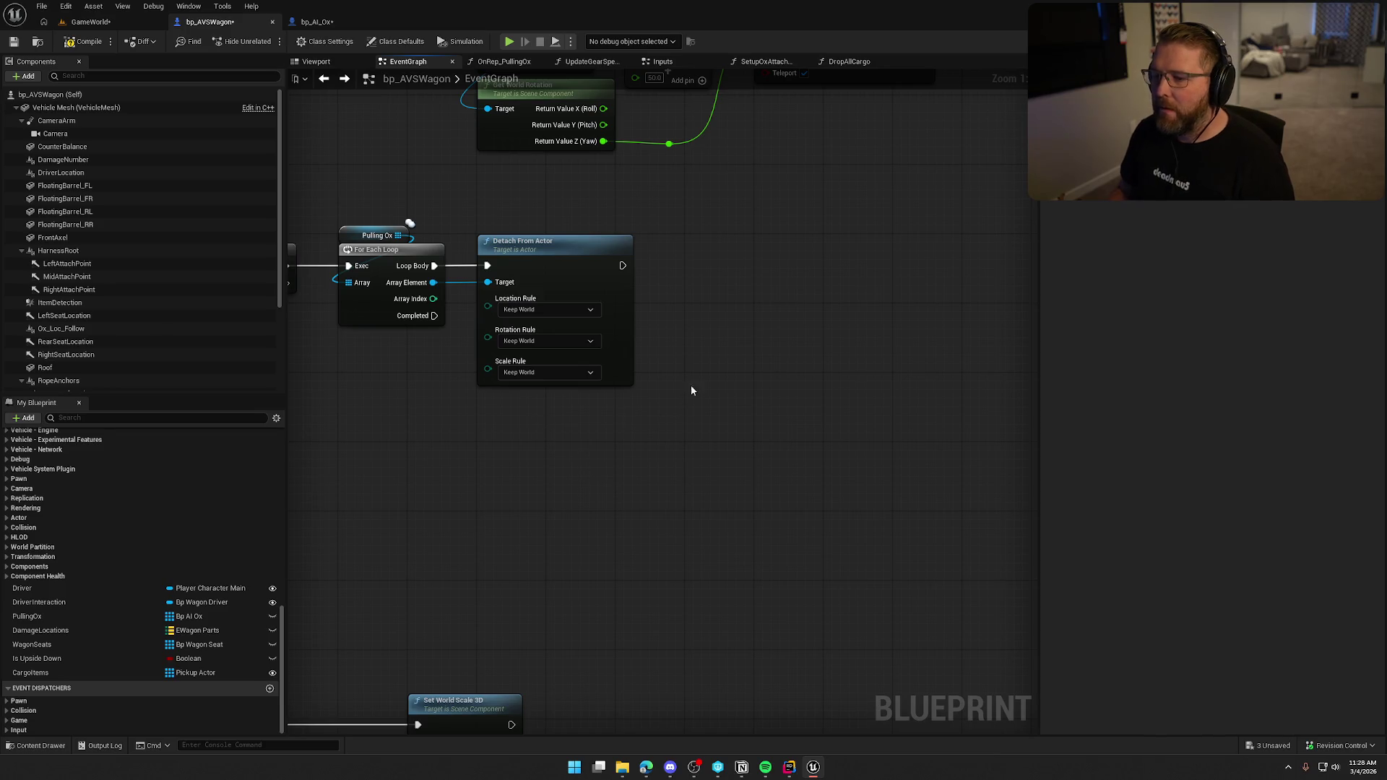
{"action": "key", "text": "ctrl+v"}
{"action": "left_click_drag", "start_coordinate": [749, 377], "coordinate": [622, 265]}
{"action": "left_click_drag", "start_coordinate": [803, 371], "coordinate": [743, 257]}
{"action": "left_click", "coordinate": [698, 435]}
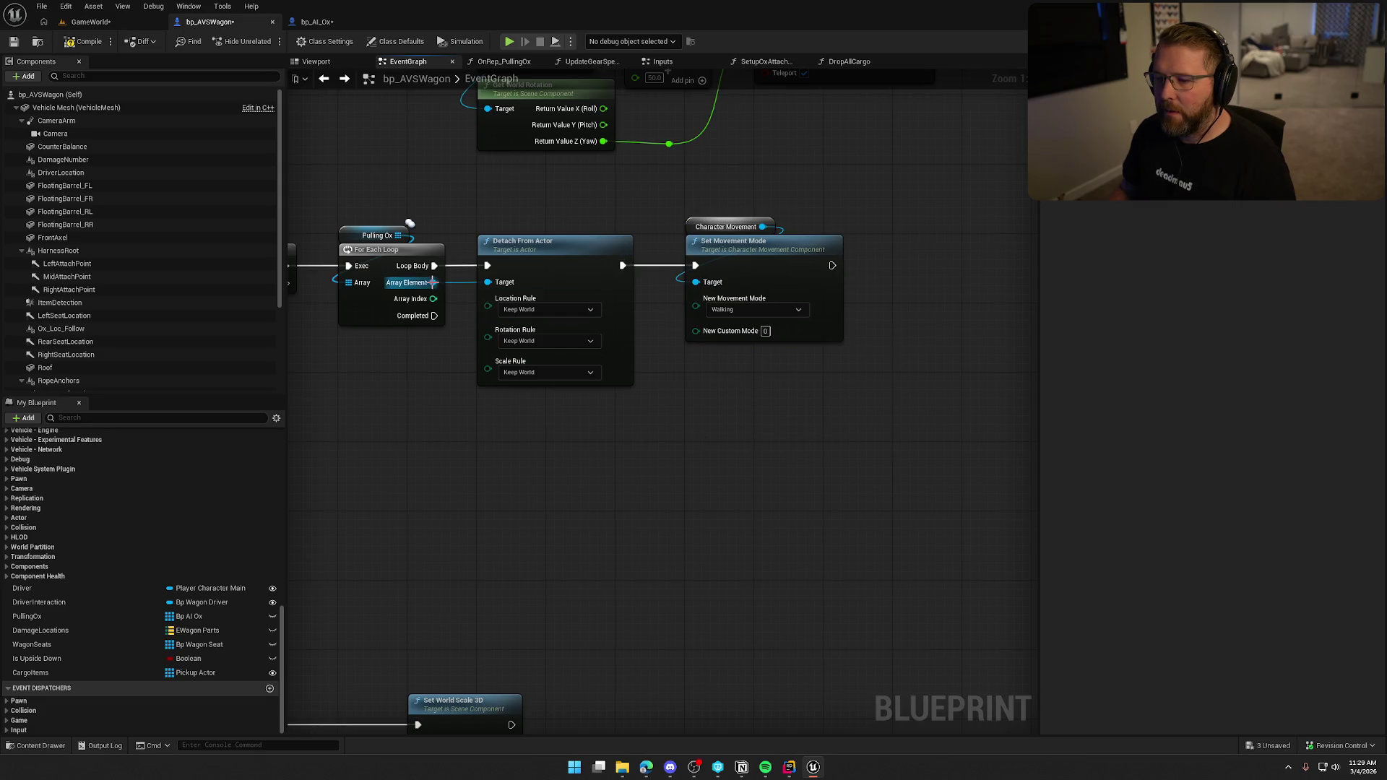
- Target Set Movement Mode with the ox element's Get Character Movement, deleting the old pasted getter
{"action": "left_click_drag", "start_coordinate": [433, 282], "coordinate": [615, 448]}
{"action": "type", "text": "get charactye"}
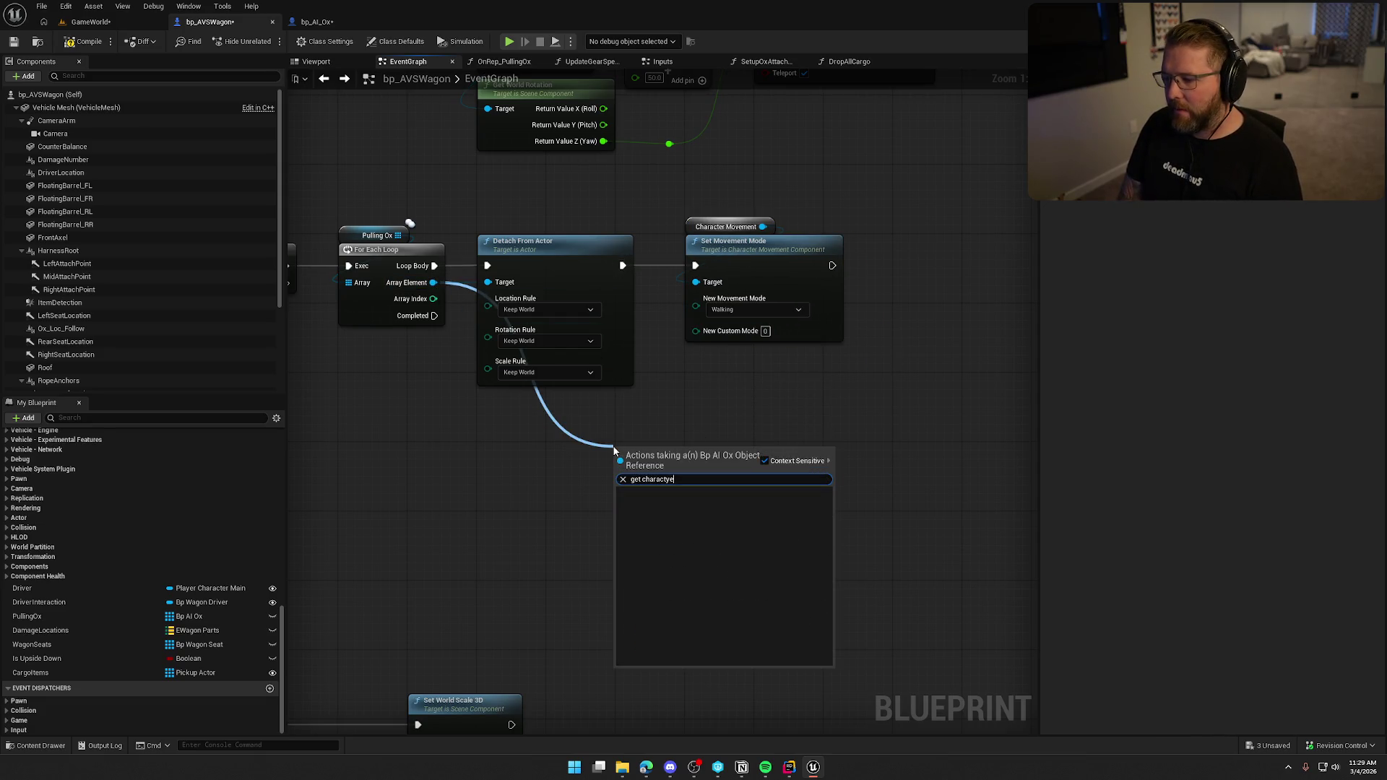
{"action": "key", "text": "BackSpace"}
{"action": "key", "text": "BackSpace"}
{"action": "type", "text": "er move"}
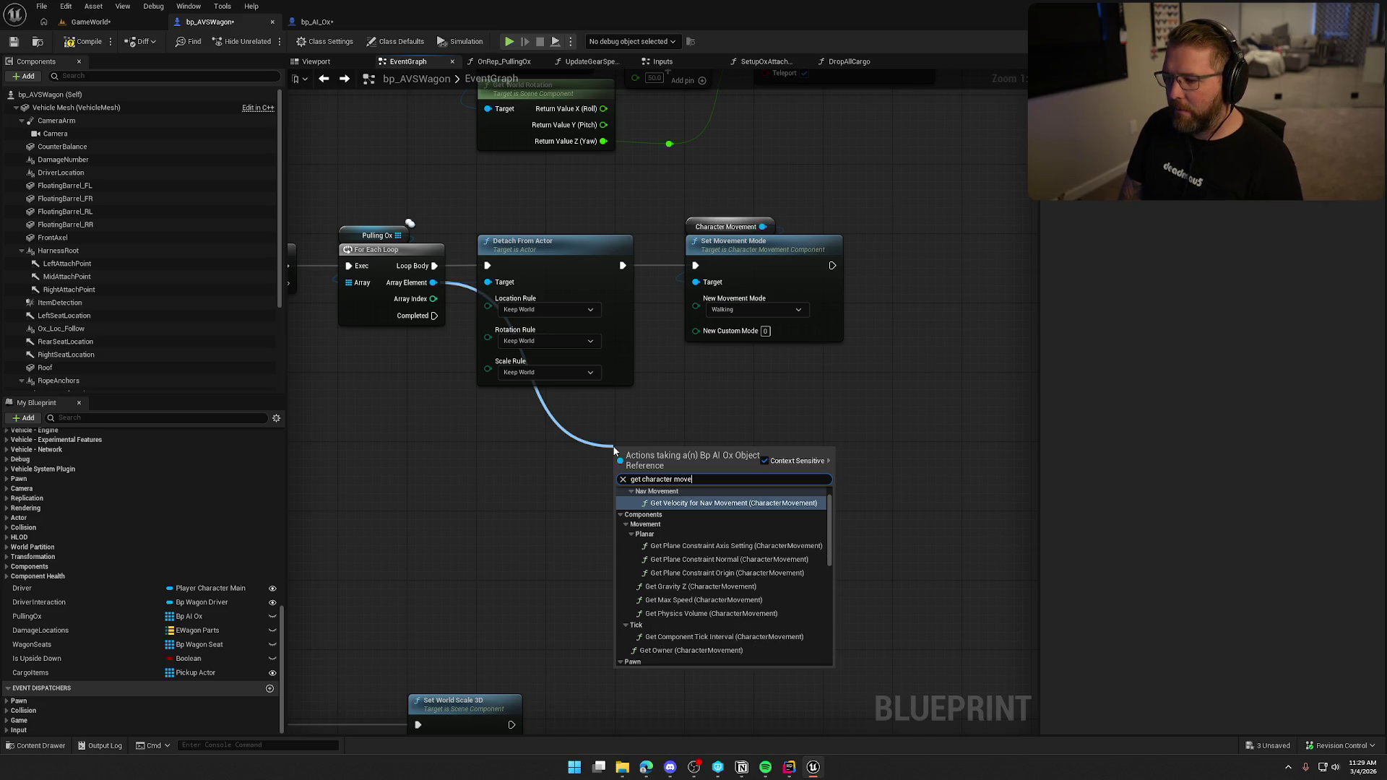
{"action": "type", "text": "ment"}
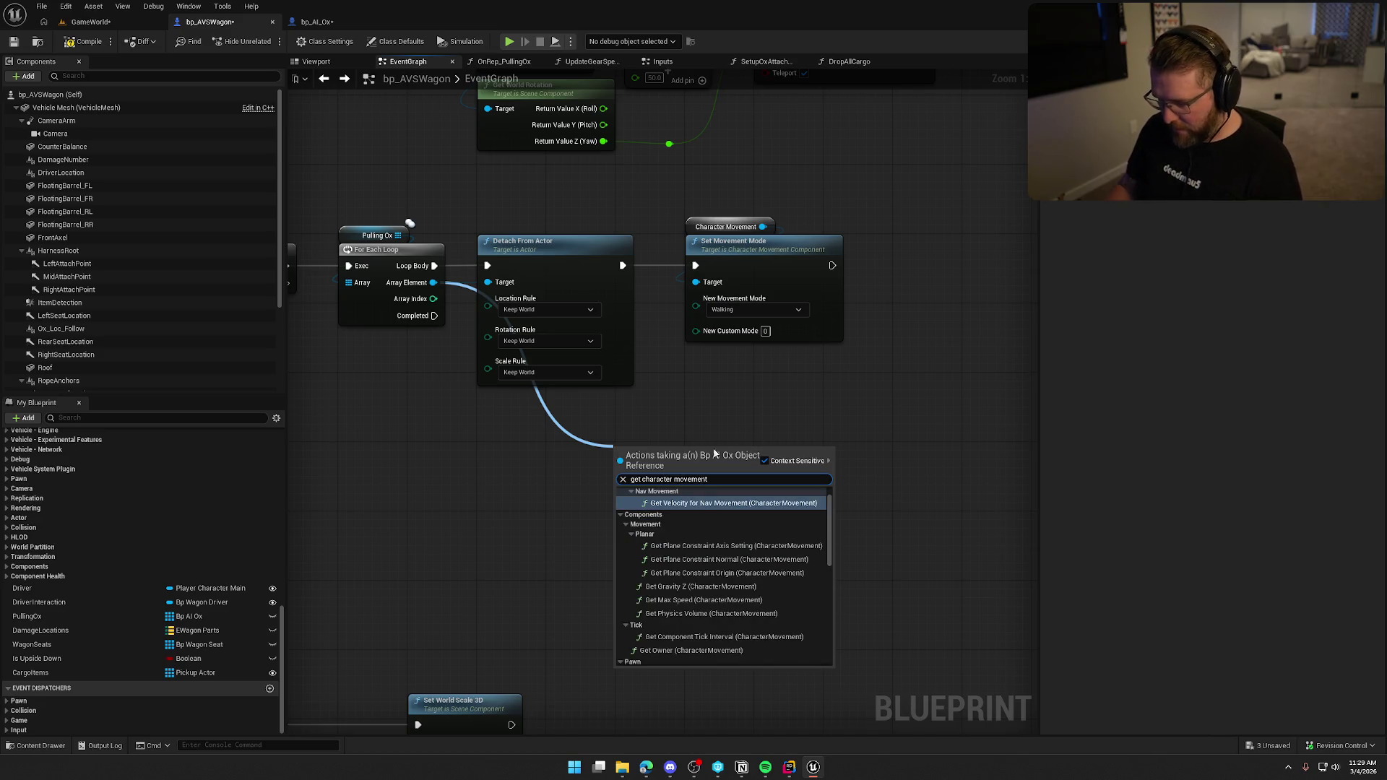
{"action": "scroll", "coordinate": [715, 614], "scroll_direction": "down", "scroll_amount": 5}
{"action": "left_click", "coordinate": [692, 656]}
{"action": "left_click_drag", "start_coordinate": [731, 452], "coordinate": [695, 282]}
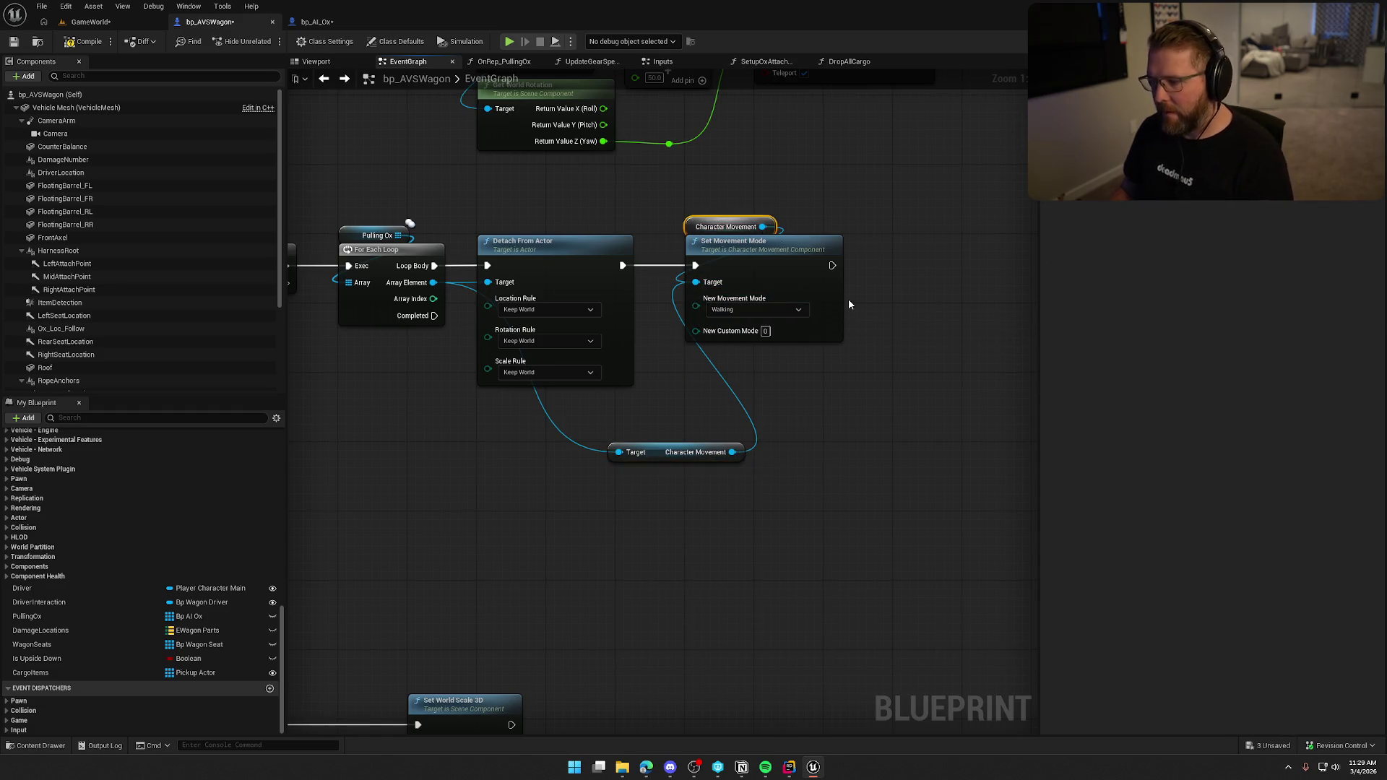
{"action": "key", "text": "Delete"}
{"action": "mouse_move", "coordinate": [663, 453]}
{"action": "left_mouse_down"}
{"action": "mouse_move", "coordinate": [696, 233]}
{"action": "mouse_move", "coordinate": [741, 226]}
{"action": "left_mouse_up"}
{"action": "left_click", "coordinate": [711, 441]}
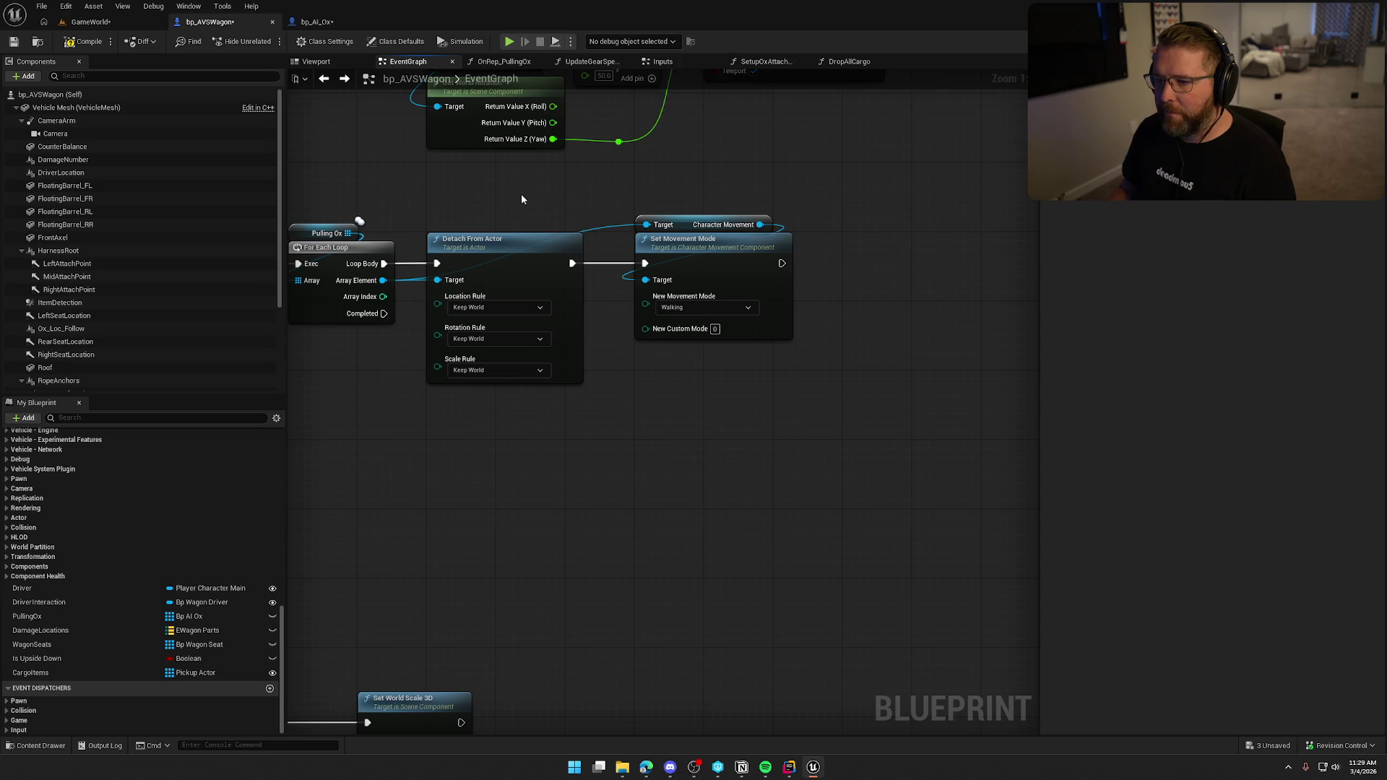
{"action": "left_click", "coordinate": [315, 23]}
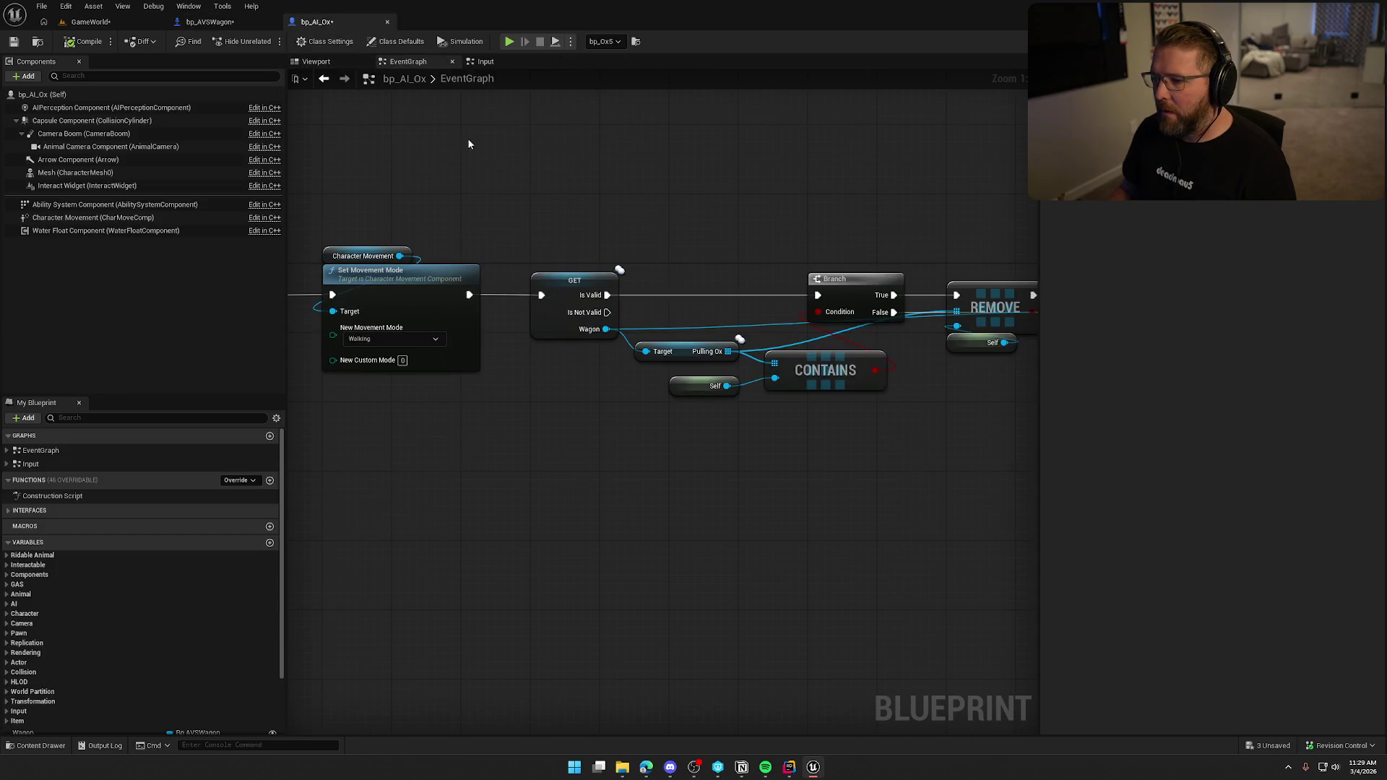
{"action": "left_click_drag", "start_coordinate": [634, 237], "coordinate": [570, 253]}
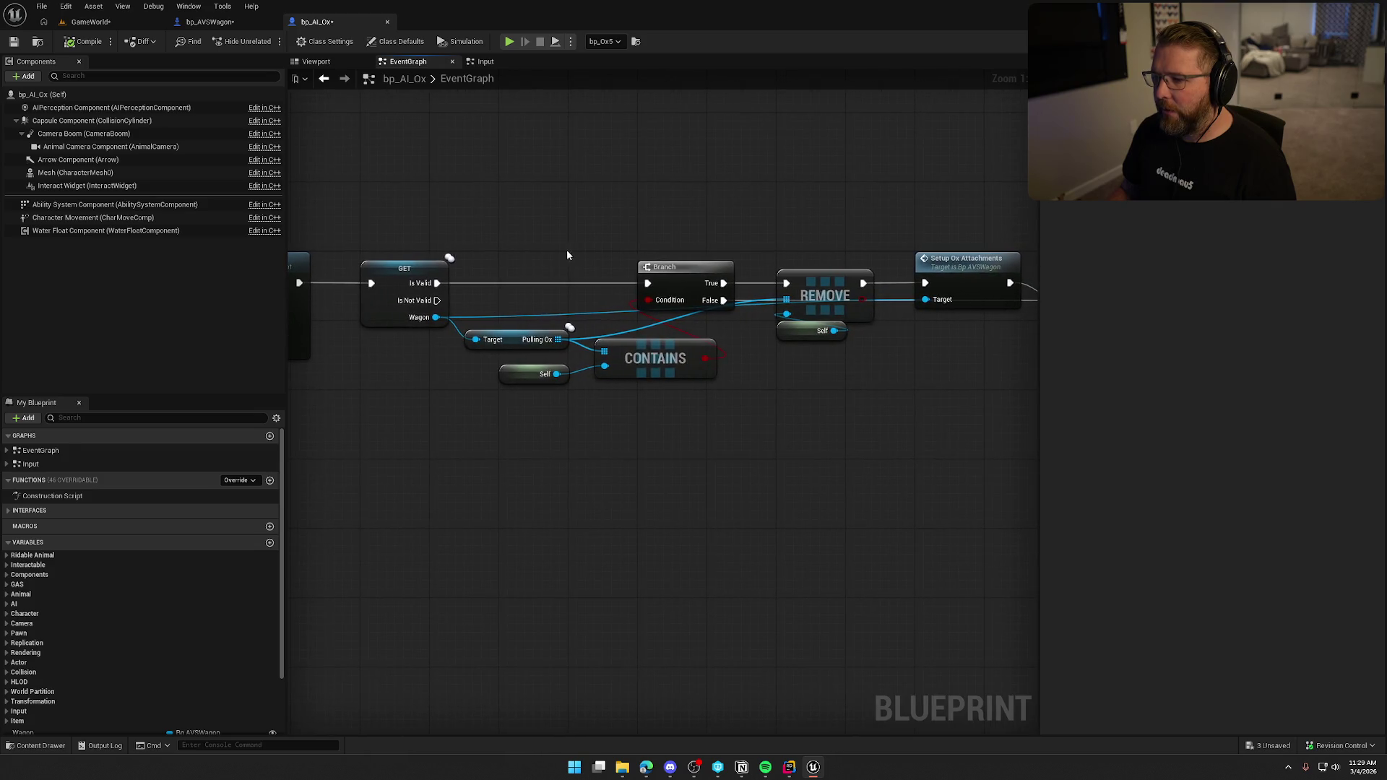
{"action": "left_click", "coordinate": [211, 23]}
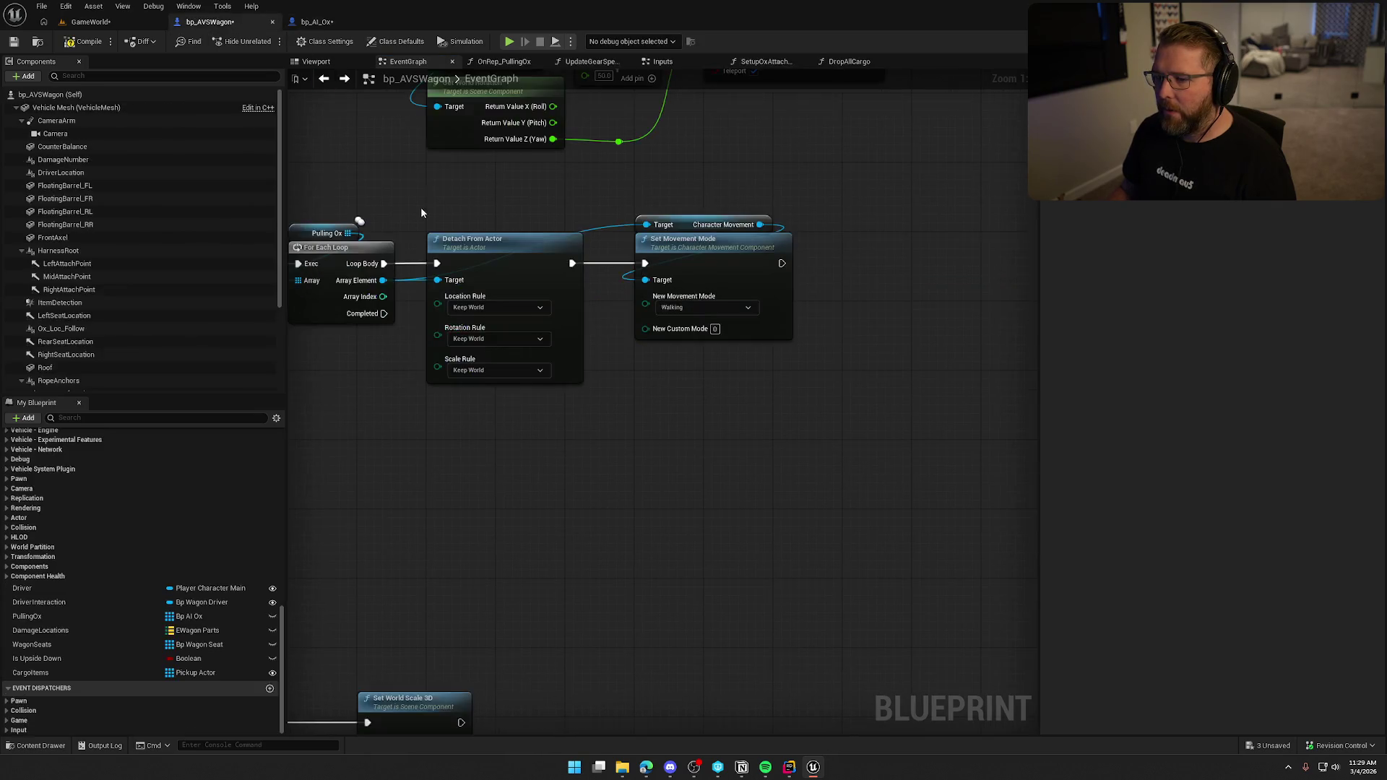
{"action": "mouse_move", "coordinate": [613, 248]}
{"action": "left_mouse_down"}
{"action": "mouse_move", "coordinate": [528, 198]}
{"action": "mouse_move", "coordinate": [508, 305]}
{"action": "mouse_move", "coordinate": [584, 386]}
{"action": "mouse_move", "coordinate": [578, 374]}
{"action": "left_mouse_up"}
{"action": "type", "text": "clear"}
{"action": "key", "text": "Return"}
{"action": "mouse_move", "coordinate": [592, 276]}
{"action": "left_mouse_down"}
{"action": "mouse_move", "coordinate": [618, 394]}
{"action": "mouse_move", "coordinate": [601, 401]}
{"action": "mouse_move", "coordinate": [684, 374]}
{"action": "mouse_move", "coordinate": [635, 530]}
{"action": "left_mouse_up"}
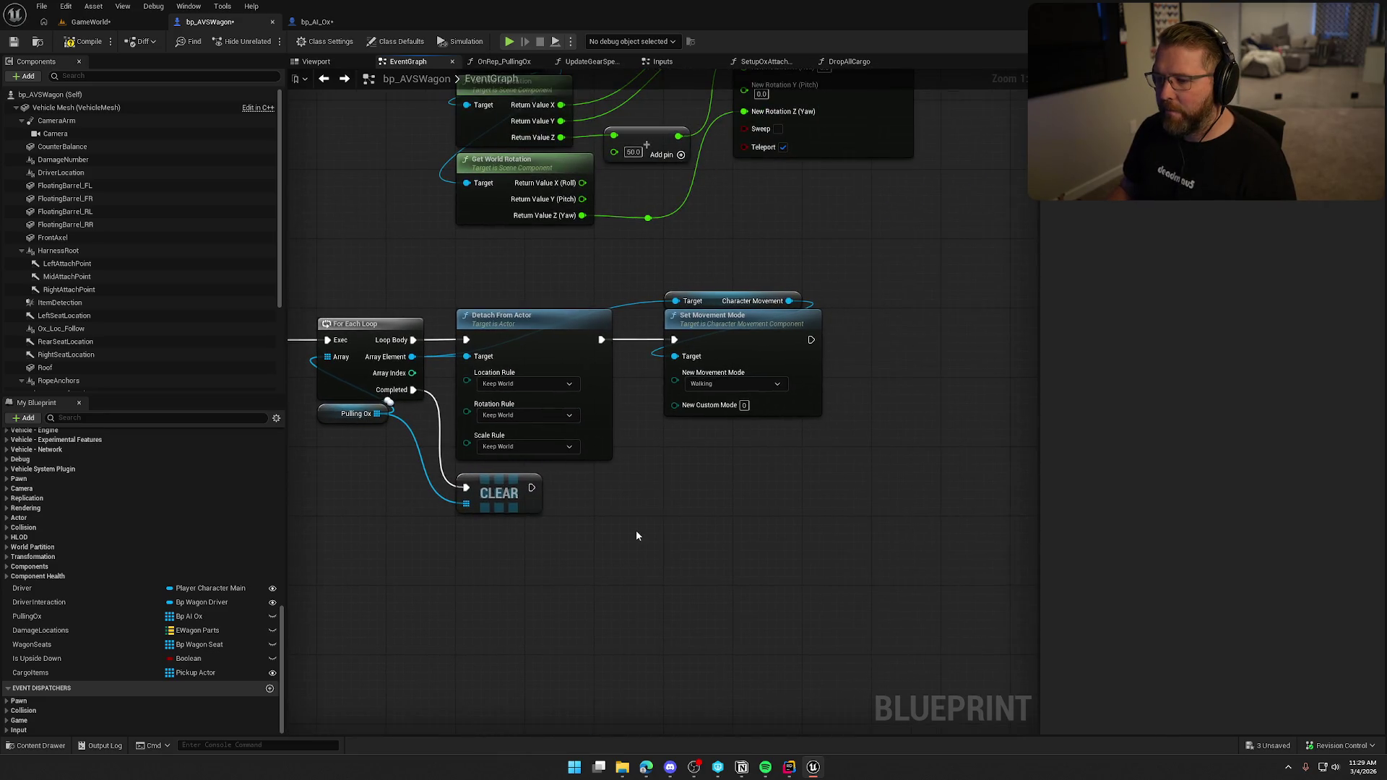
{"action": "left_click_drag", "start_coordinate": [722, 506], "coordinate": [717, 509]}
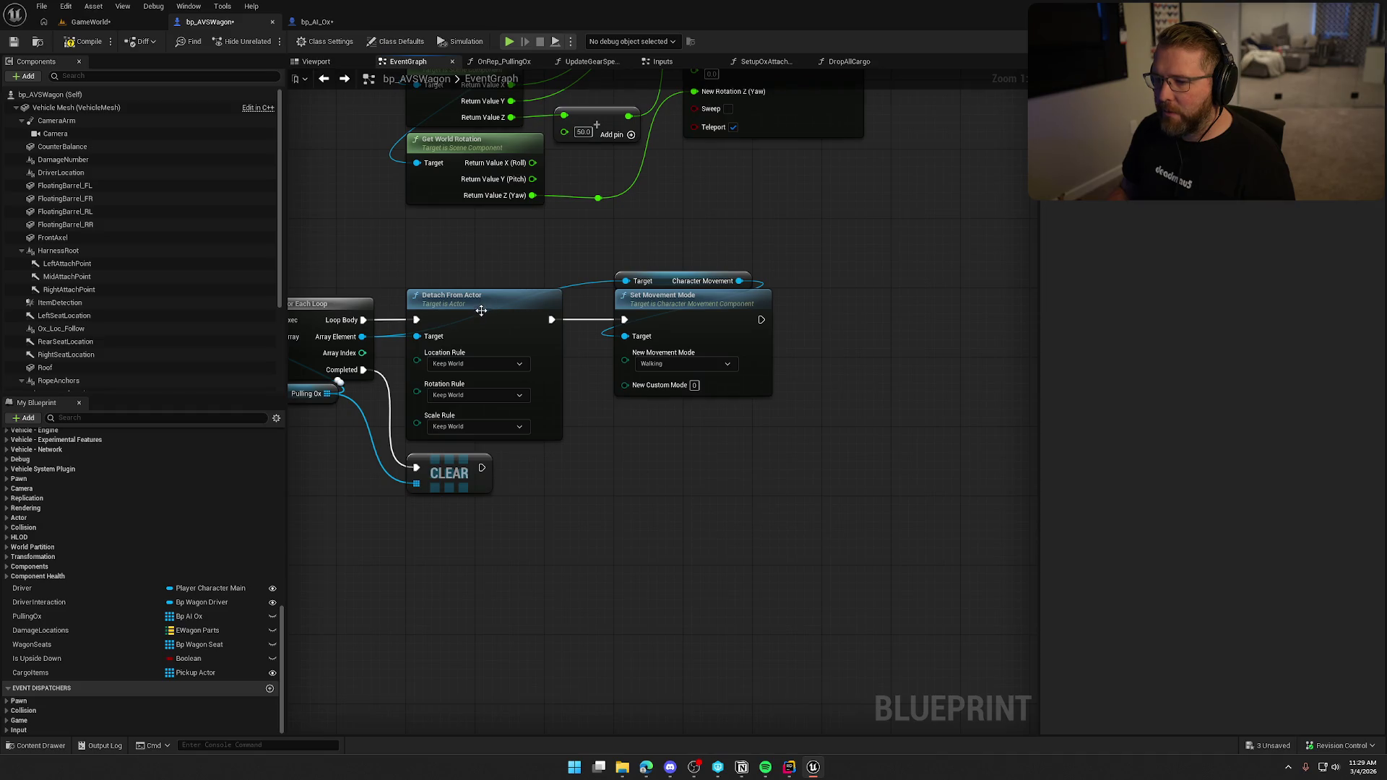
{"action": "left_click", "coordinate": [318, 22]}
{"action": "left_click_drag", "start_coordinate": [878, 223], "coordinate": [643, 203]}
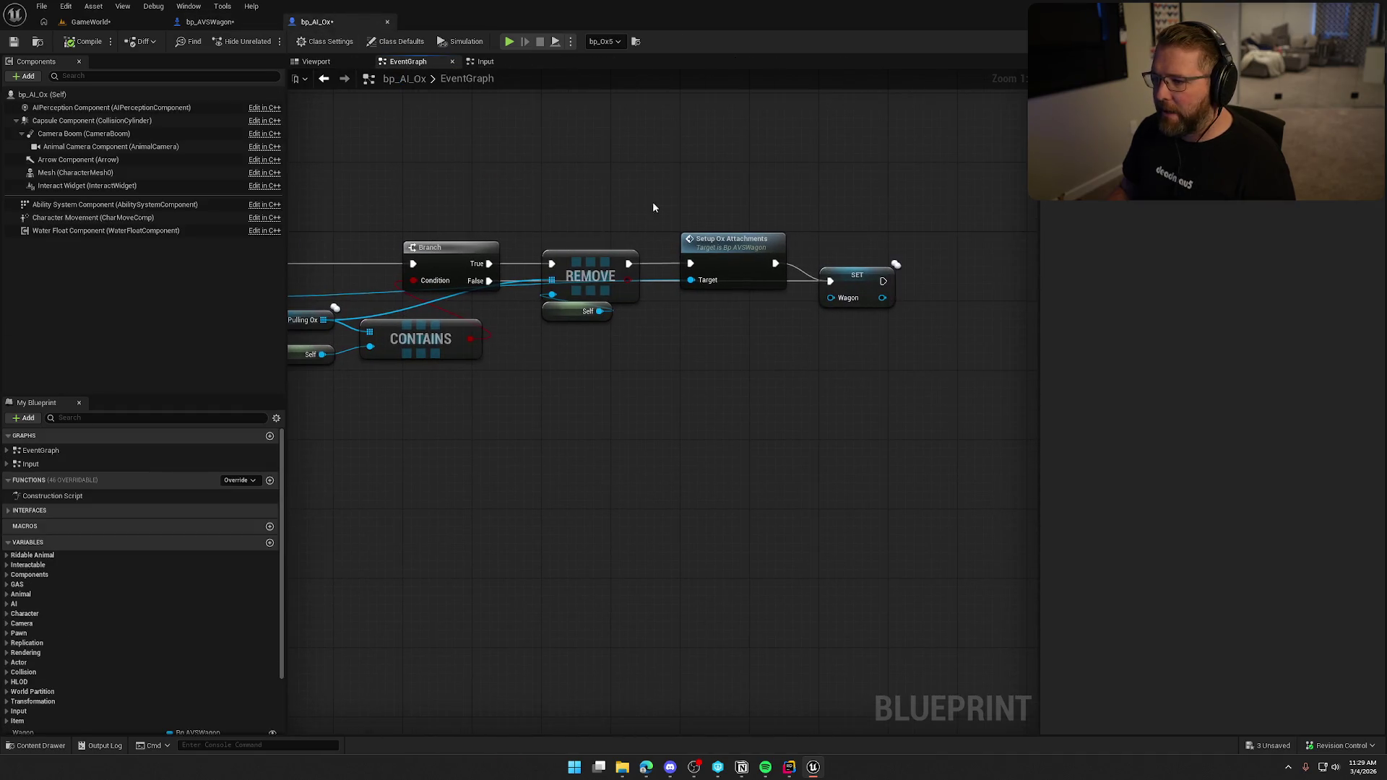
{"action": "left_click", "coordinate": [863, 285]}
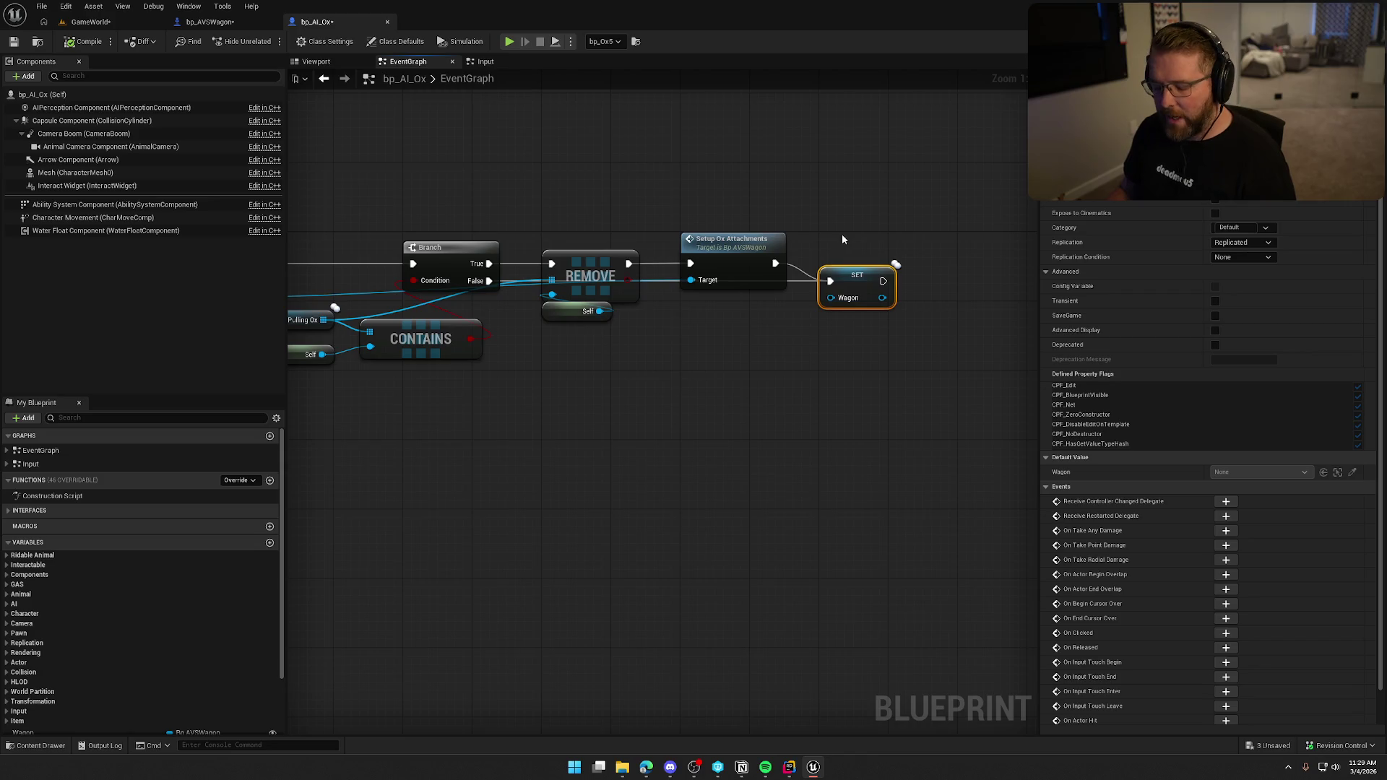
{"action": "left_click_drag", "start_coordinate": [694, 166], "coordinate": [751, 128]}
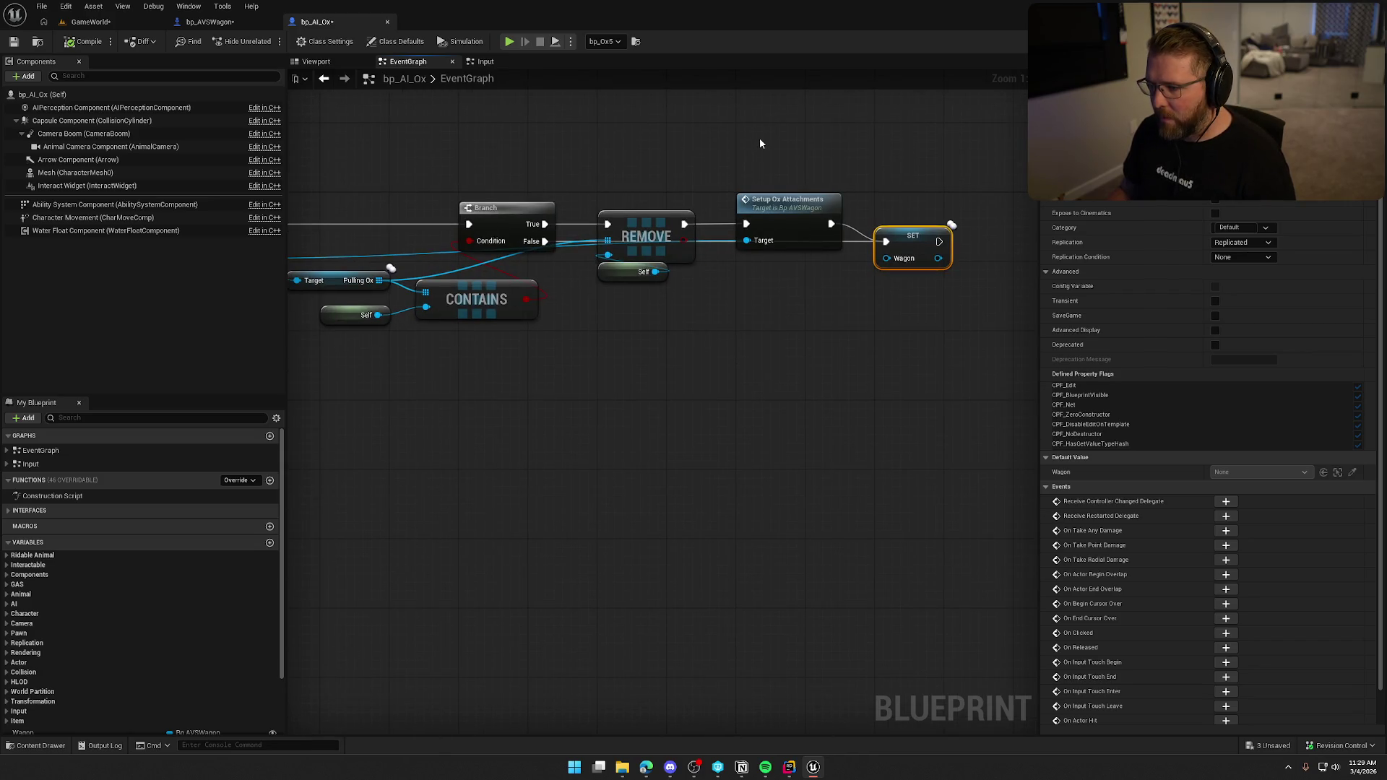
{"action": "left_click_drag", "start_coordinate": [702, 149], "coordinate": [845, 160]}
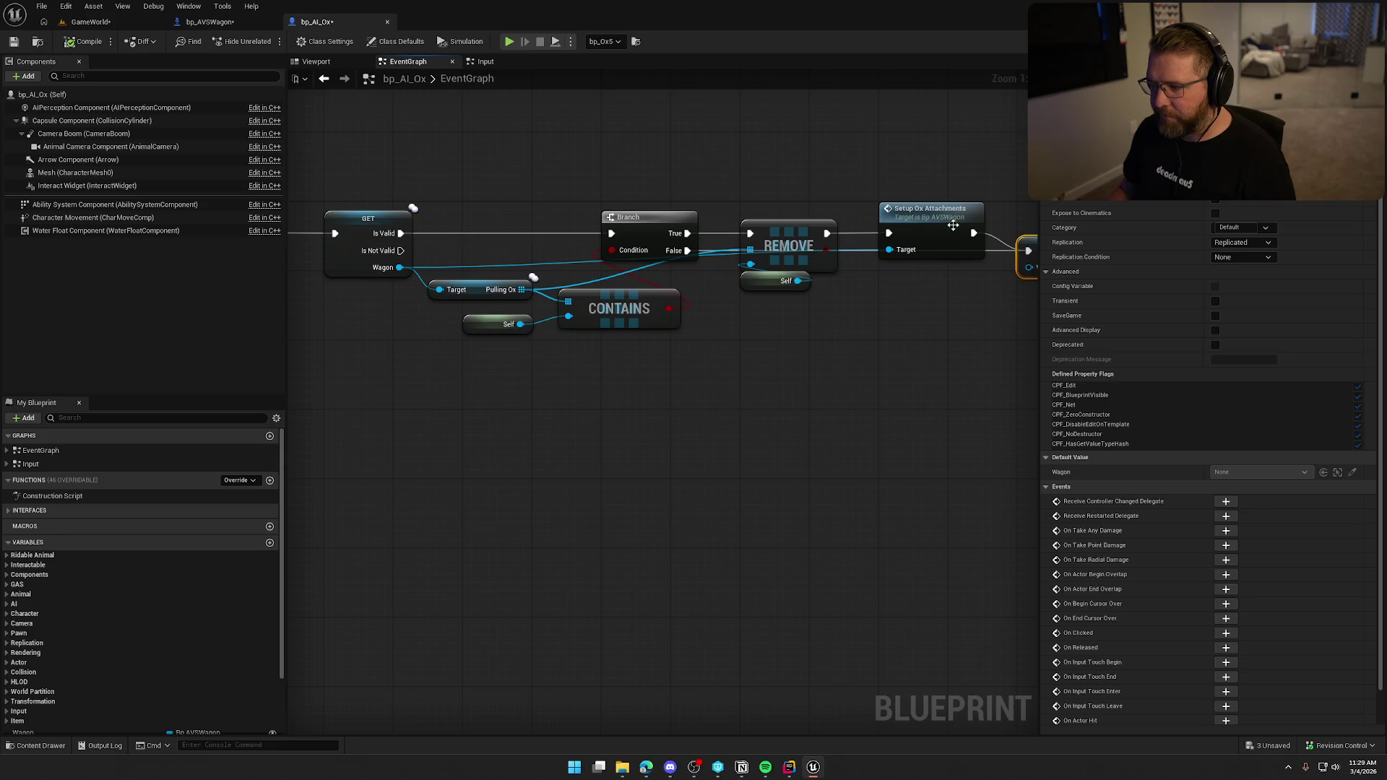
{"action": "left_click", "coordinate": [210, 22]}
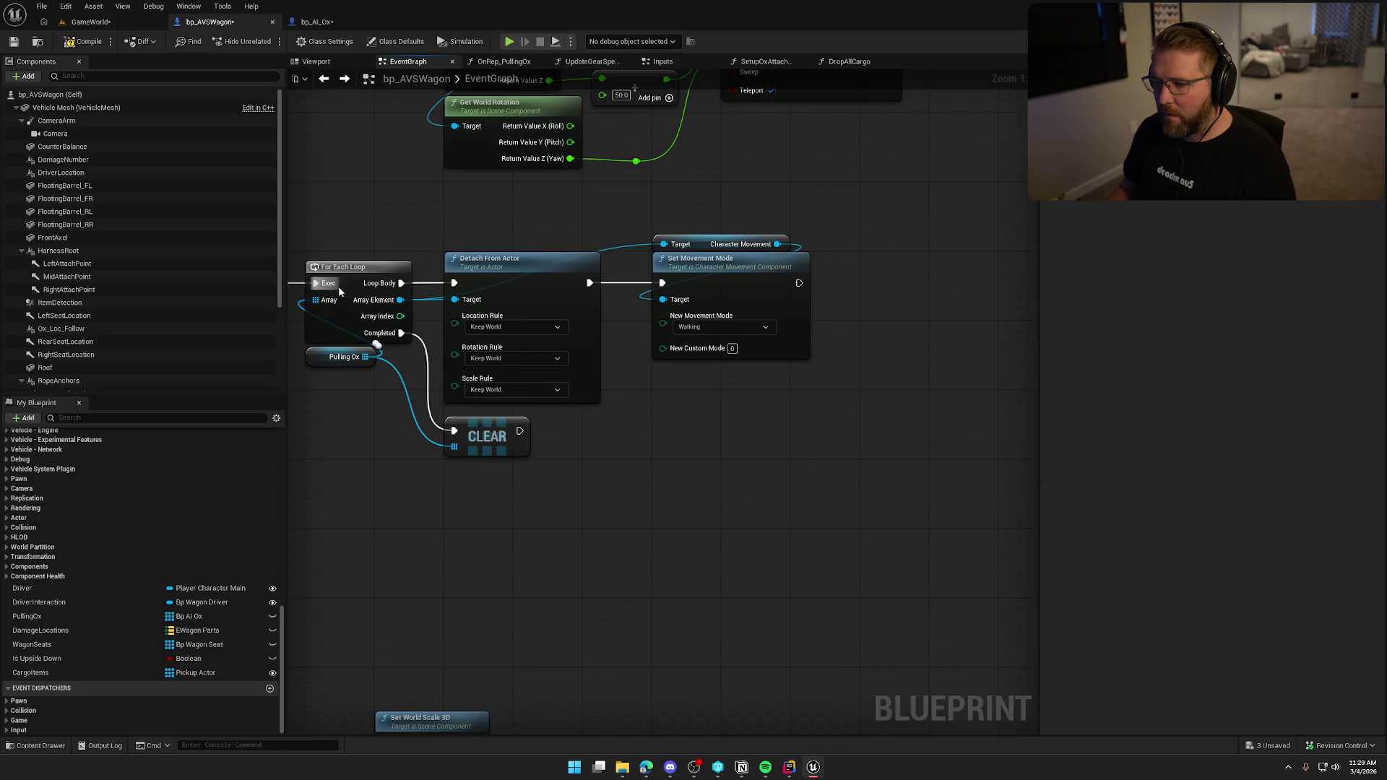
- Add a SET Wagon node on the ox Array Element, executed after Set Movement Mode
{"action": "left_click_drag", "start_coordinate": [400, 299], "coordinate": [860, 315]}
{"action": "type", "text": "wag"}
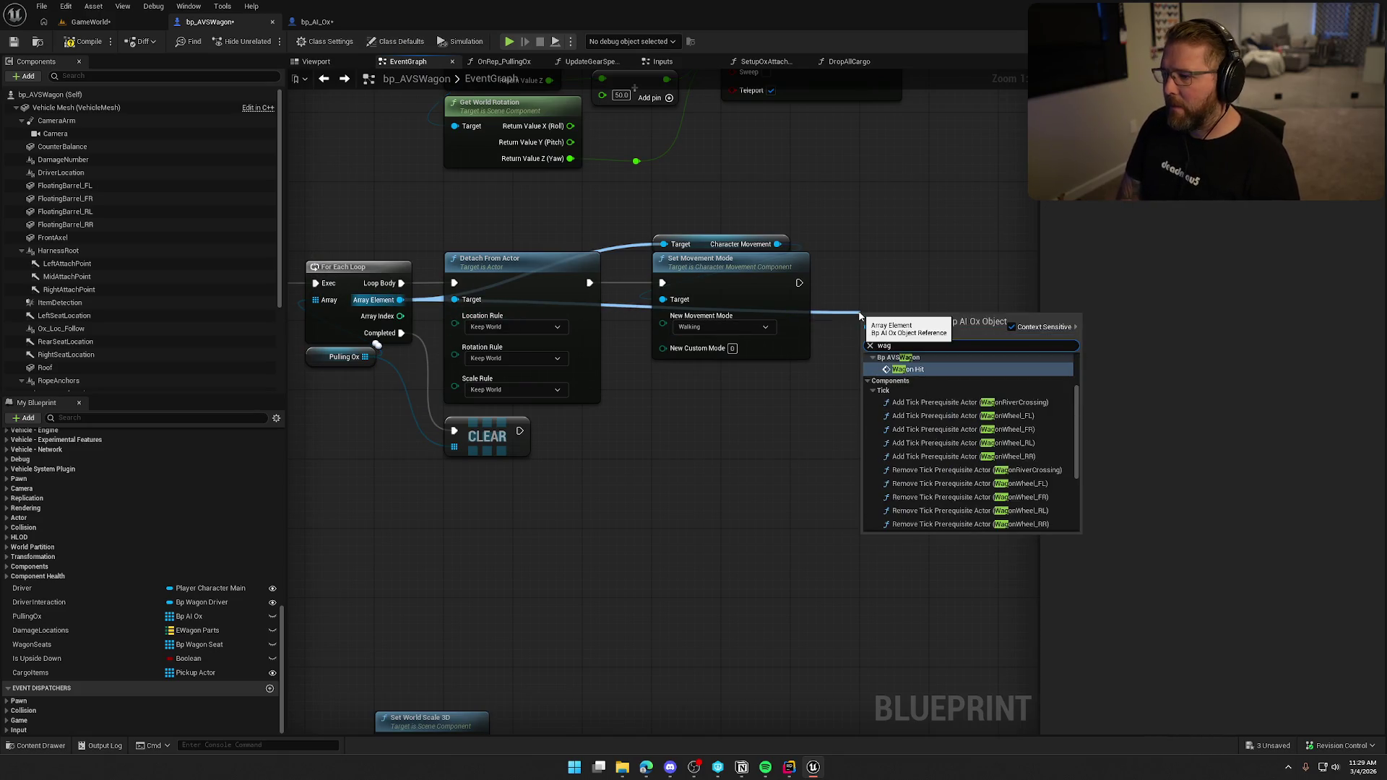
{"action": "type", "text": "on"}
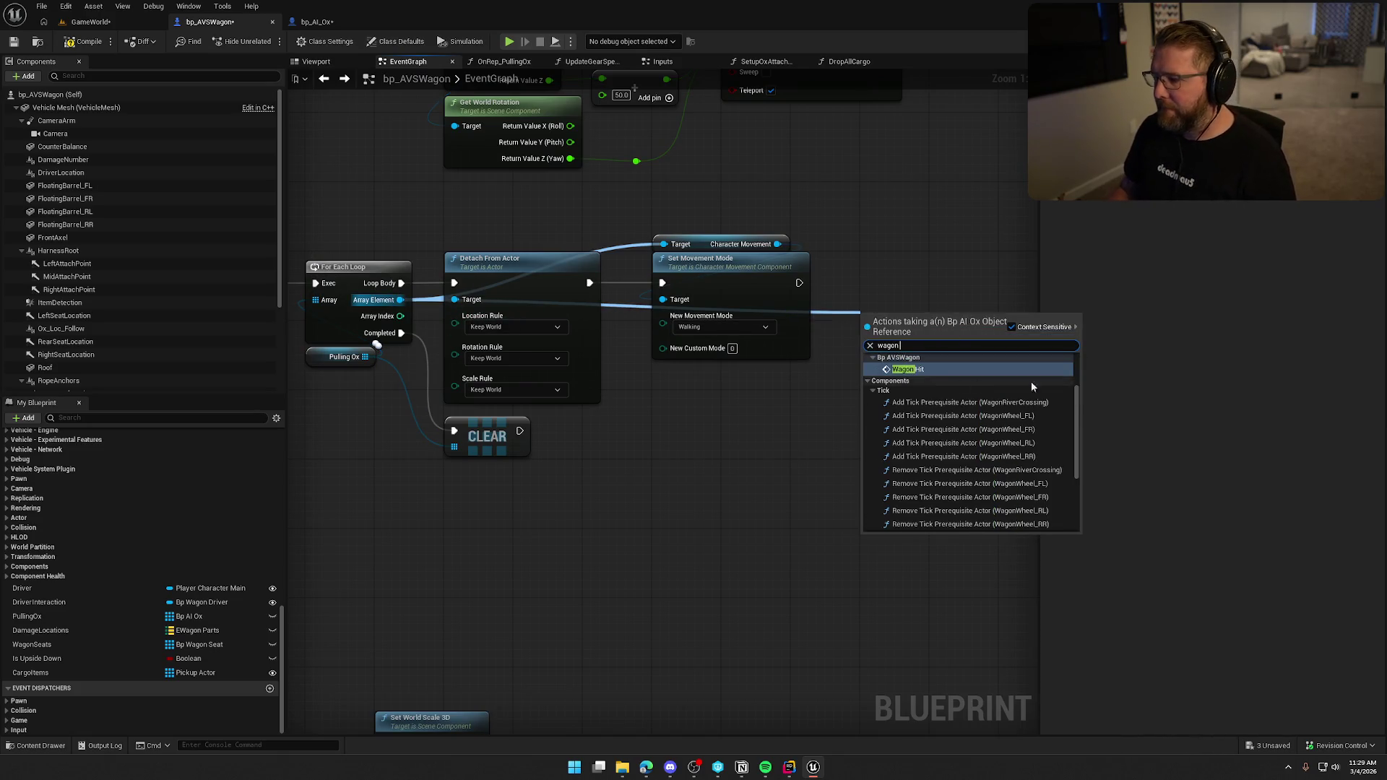
{"action": "scroll", "coordinate": [1076, 412], "scroll_direction": "down", "scroll_amount": 2}
{"action": "left_click", "coordinate": [903, 454]}
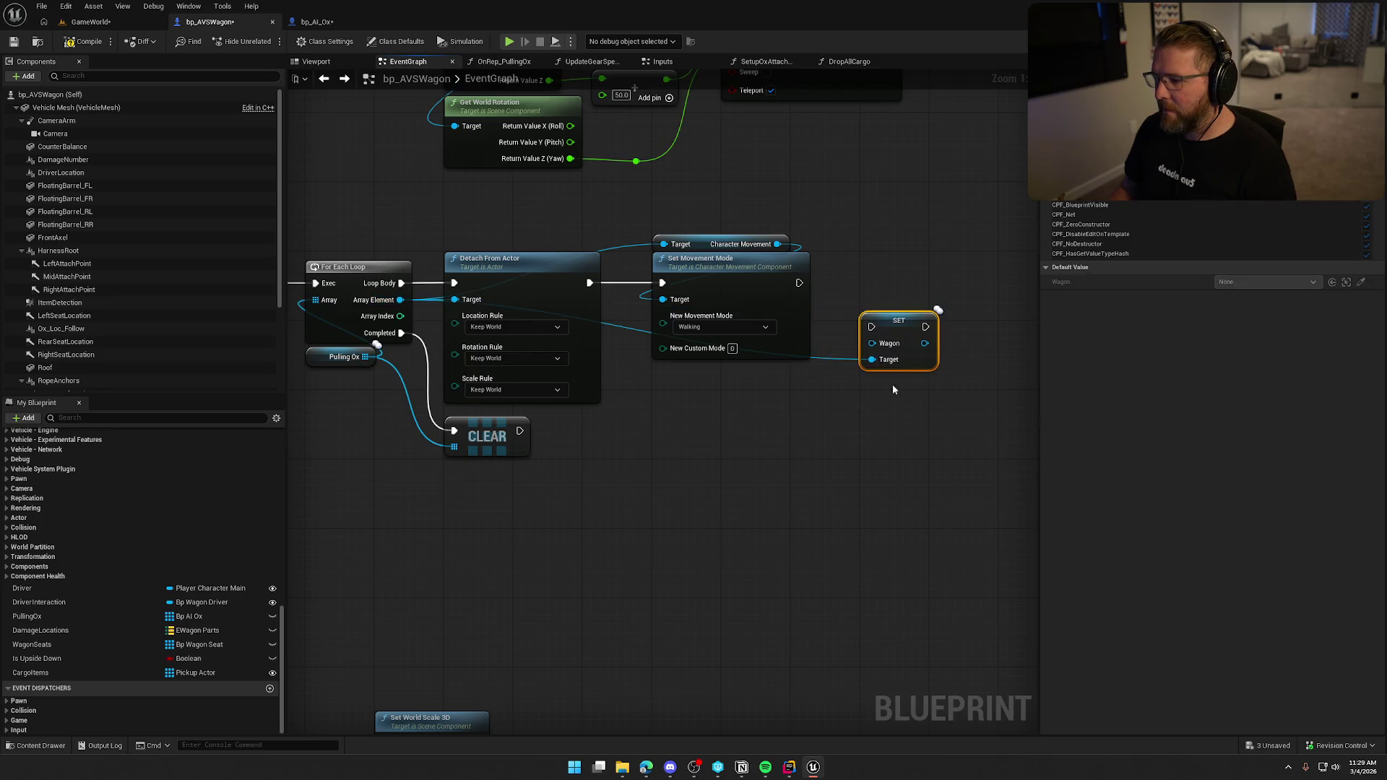
{"action": "left_click_drag", "start_coordinate": [871, 327], "coordinate": [799, 282]}
{"action": "left_click_drag", "start_coordinate": [903, 320], "coordinate": [903, 277]}
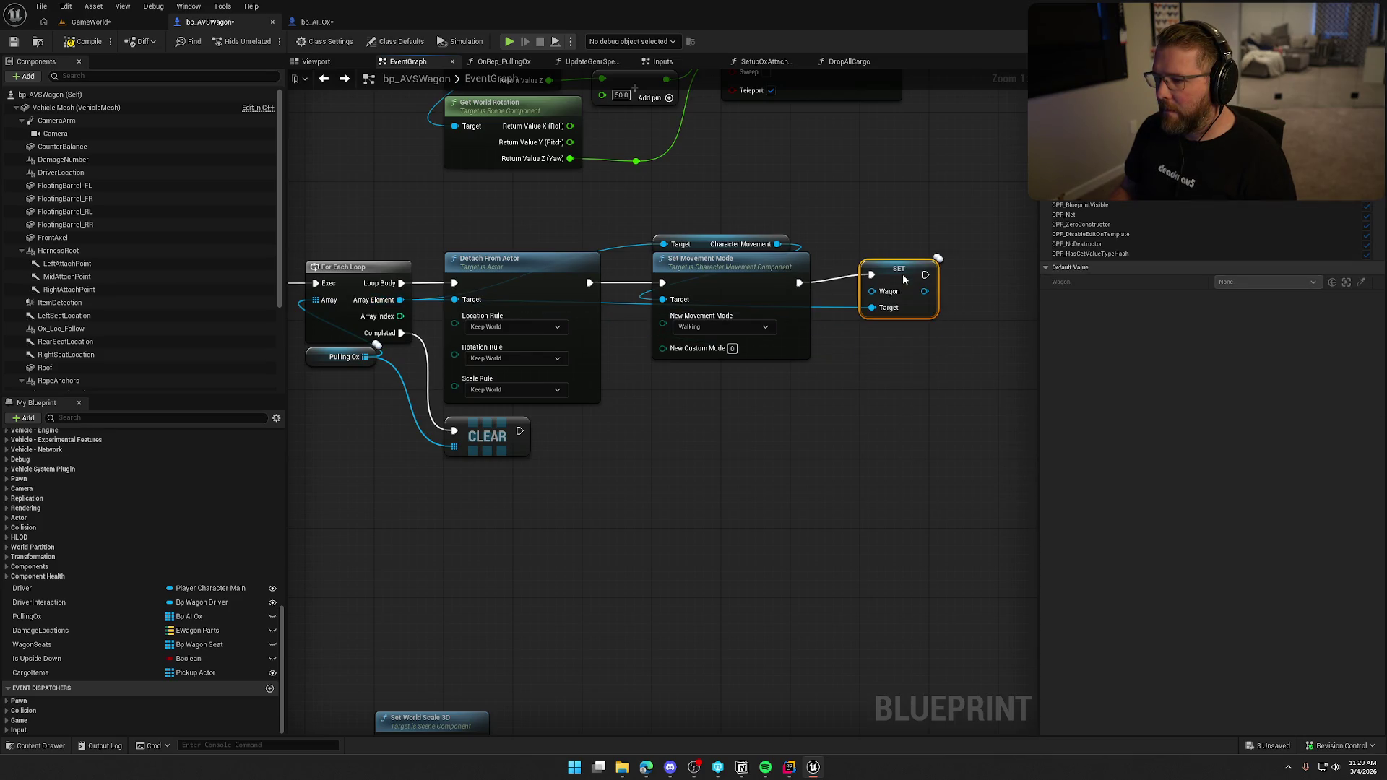
- Compile bp_AVSWagon and return to the GameWorld level
{"action": "left_click", "coordinate": [880, 217]}
{"action": "scroll", "coordinate": [852, 245], "scroll_direction": "down", "scroll_amount": 2}
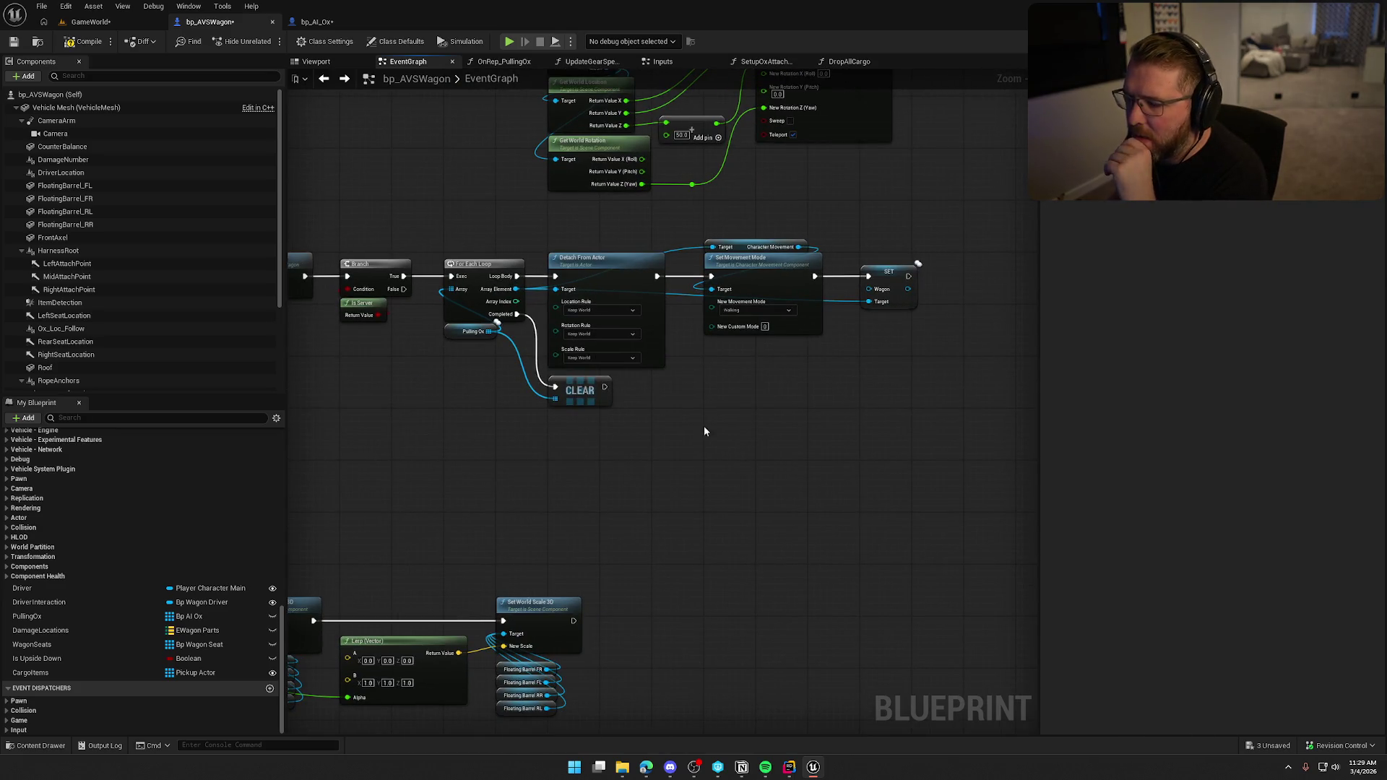
{"action": "left_click", "coordinate": [87, 47]}
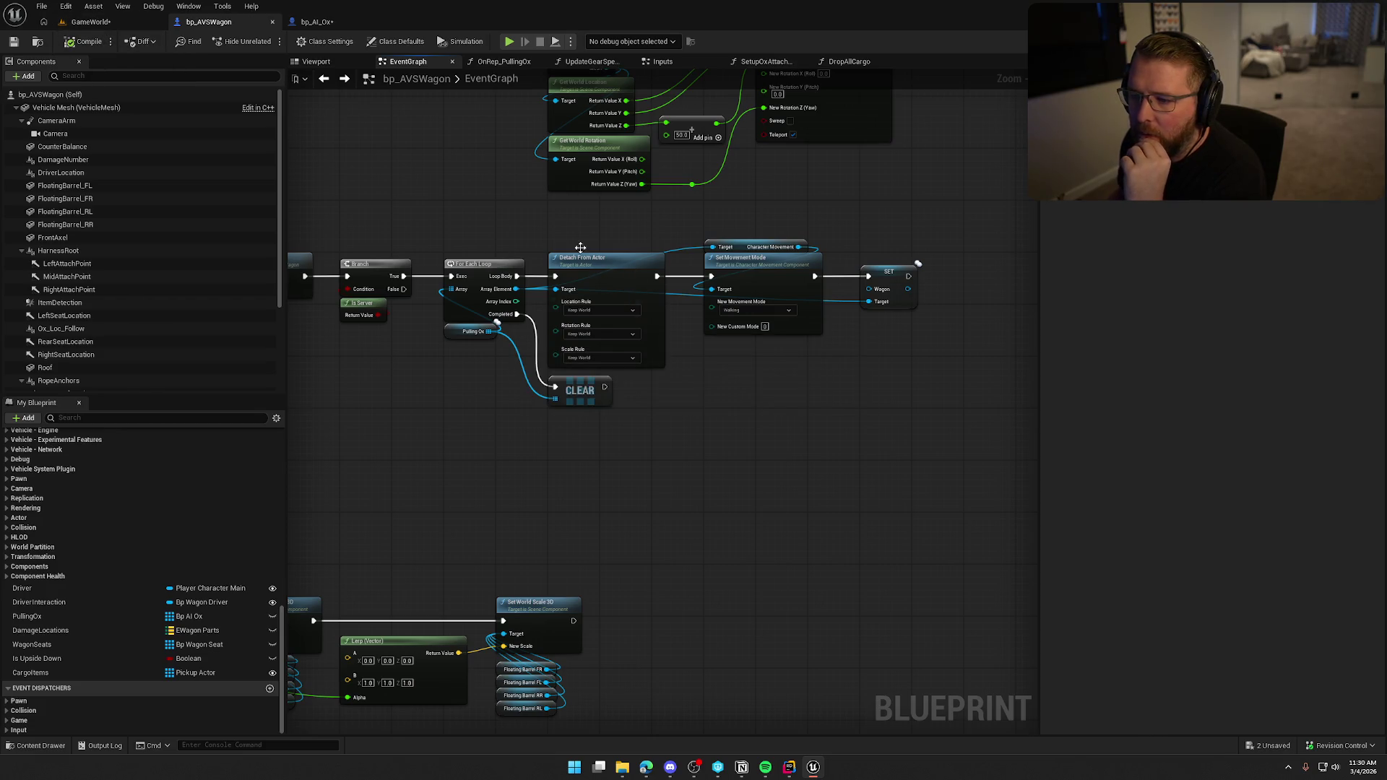
{"action": "left_click", "coordinate": [707, 443]}
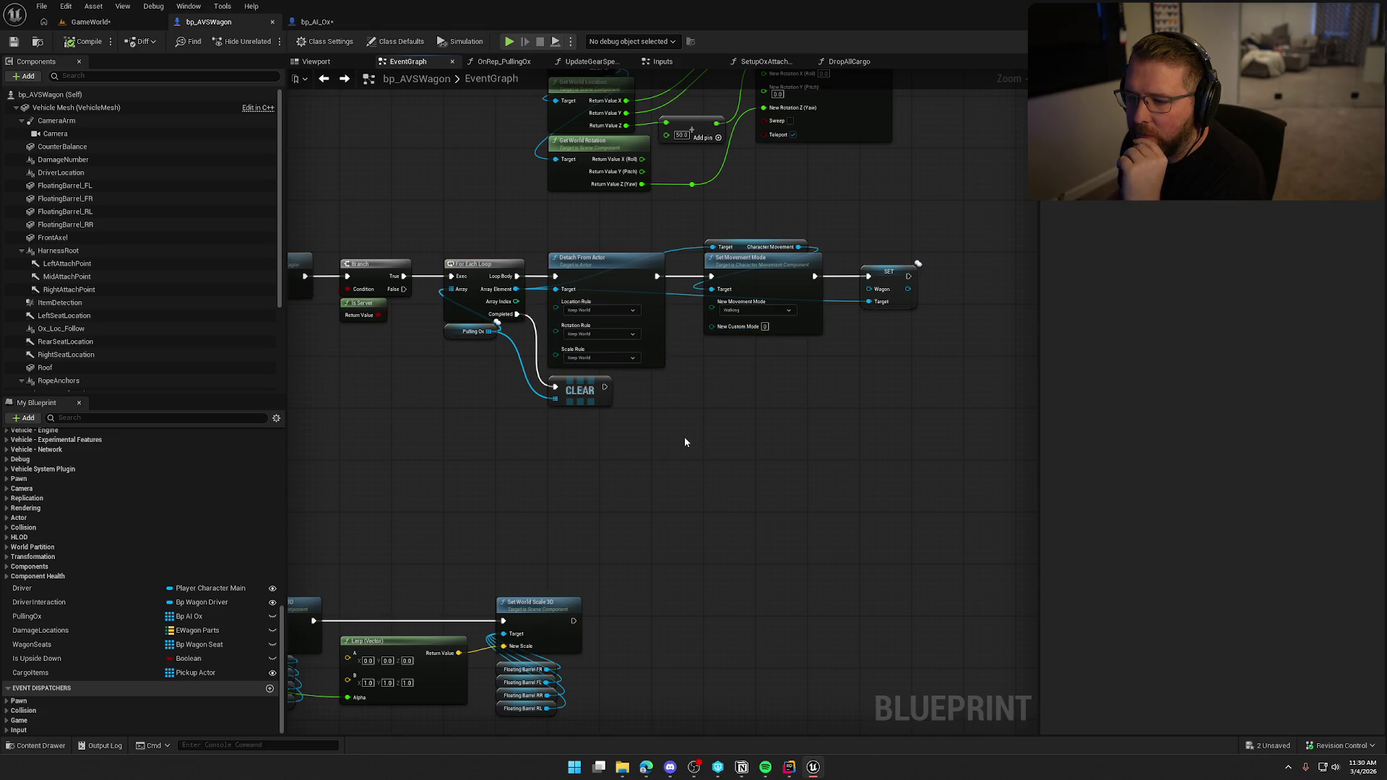
{"action": "left_click", "coordinate": [91, 22]}
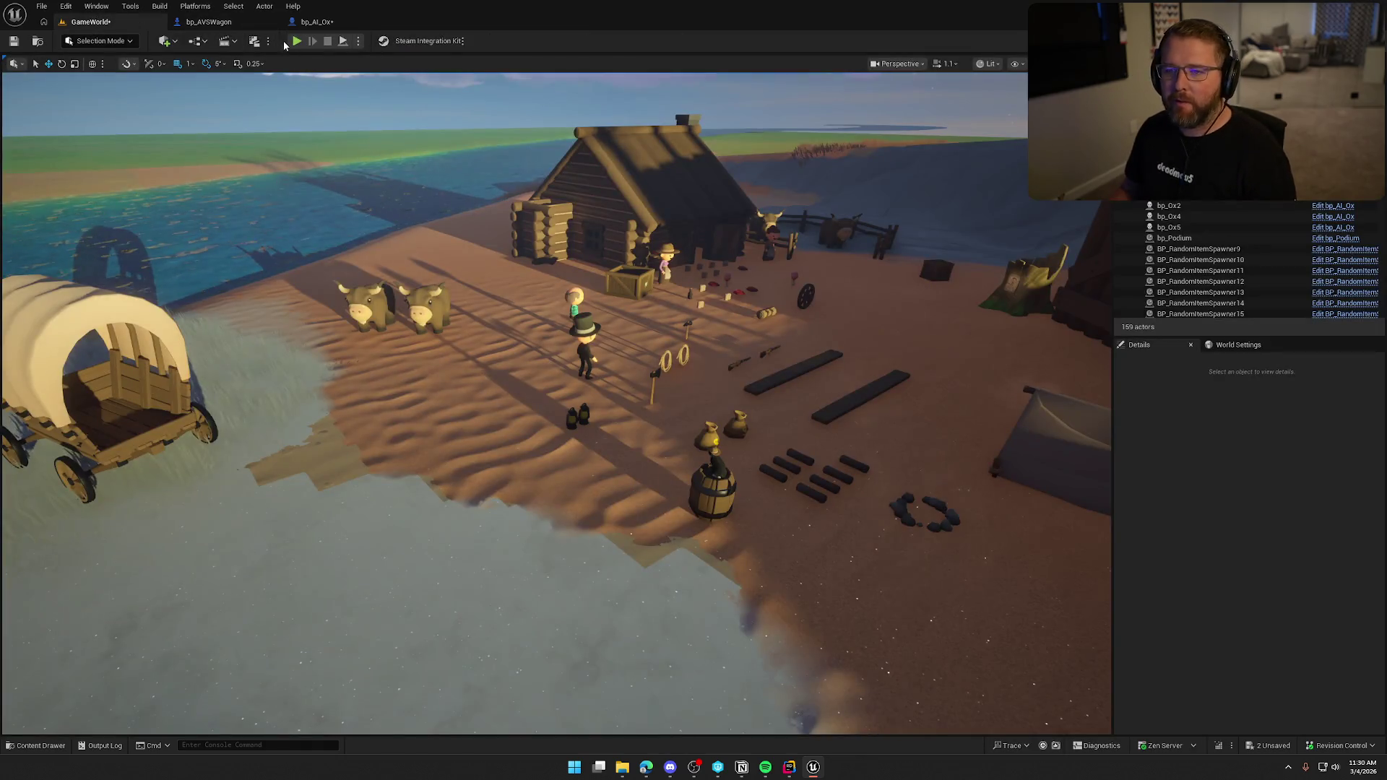
- Start a play session, walk to the wagon beside the ox, and begin driving it
{"action": "left_click", "coordinate": [296, 42]}
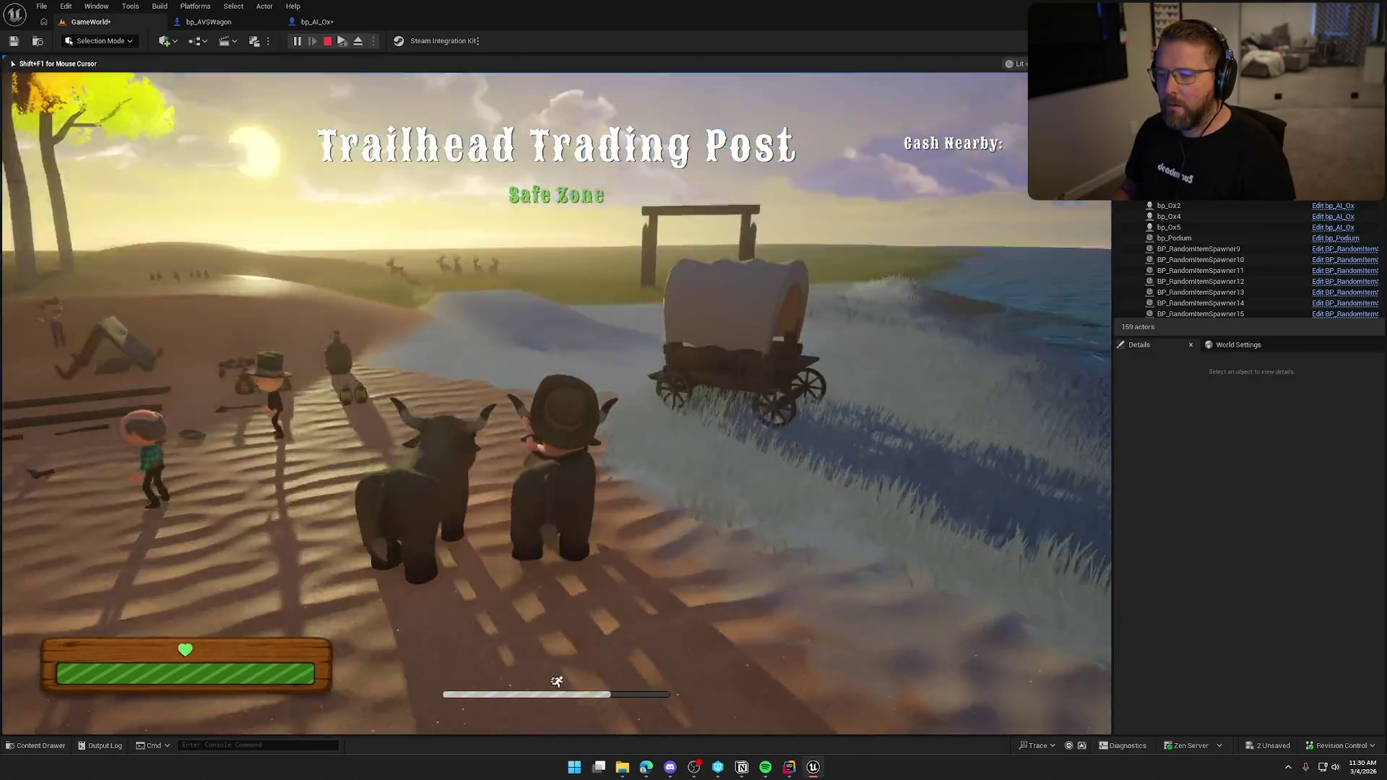
{"action": "key", "text": "shift+w"}
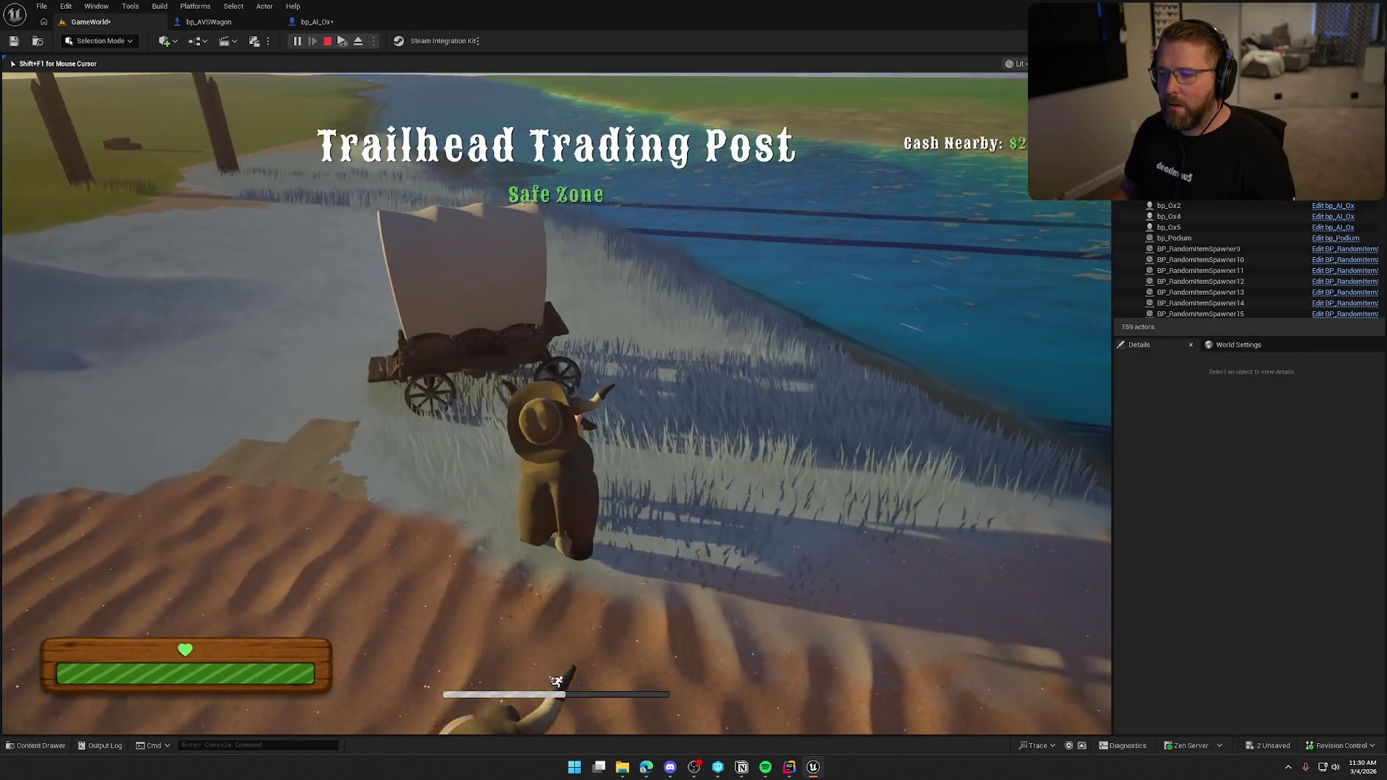
{"action": "key", "text": "shift+w"}
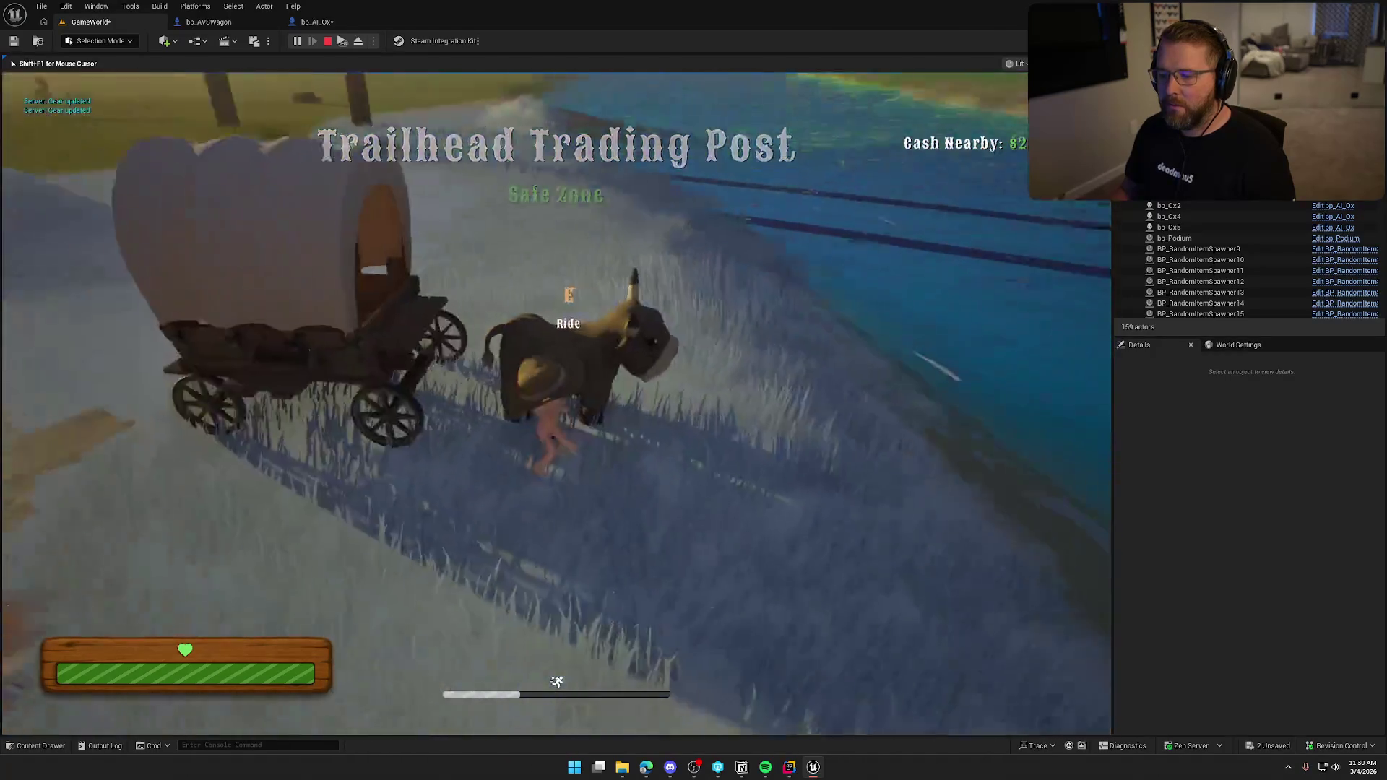
{"action": "key", "text": "e"}
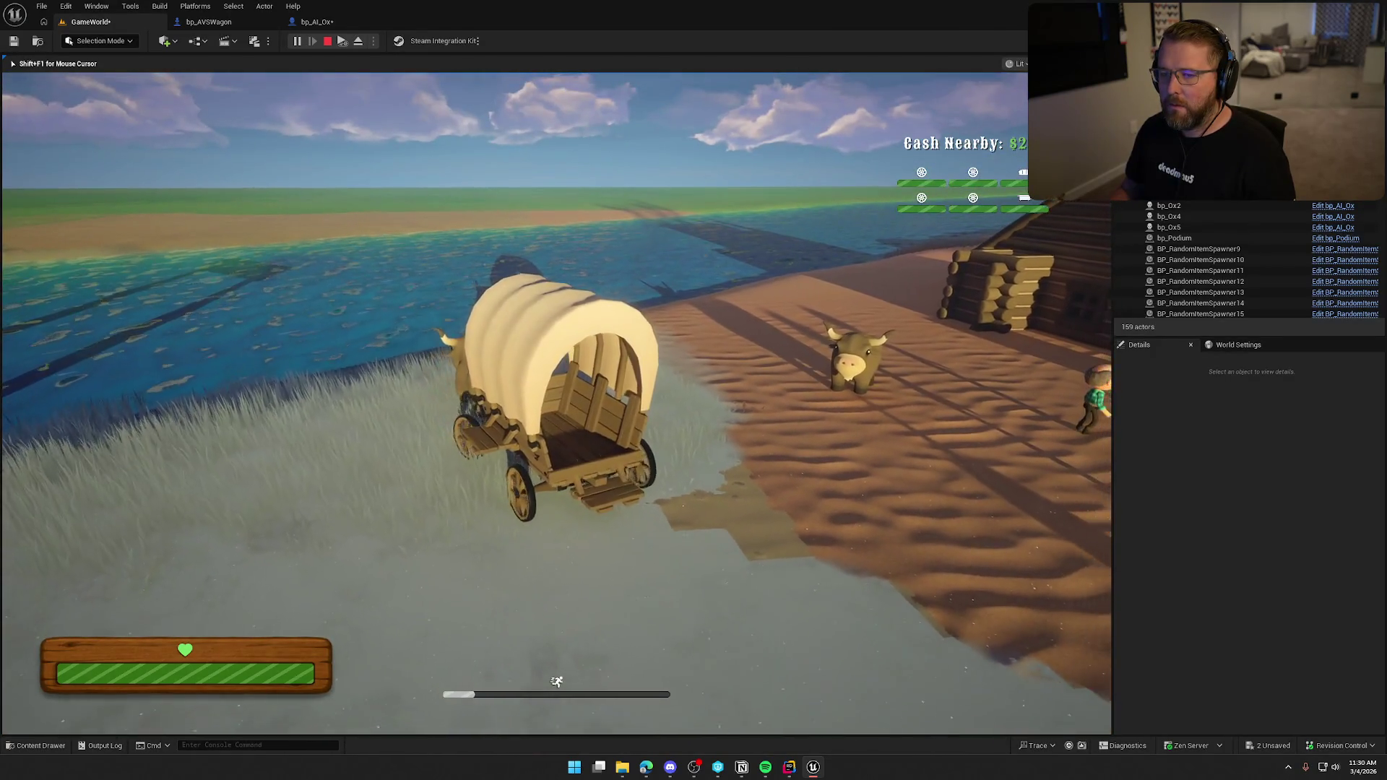
- Drive the wagon right through the trading post, past the fence, and up the slope
{"action": "key", "text": "d"}
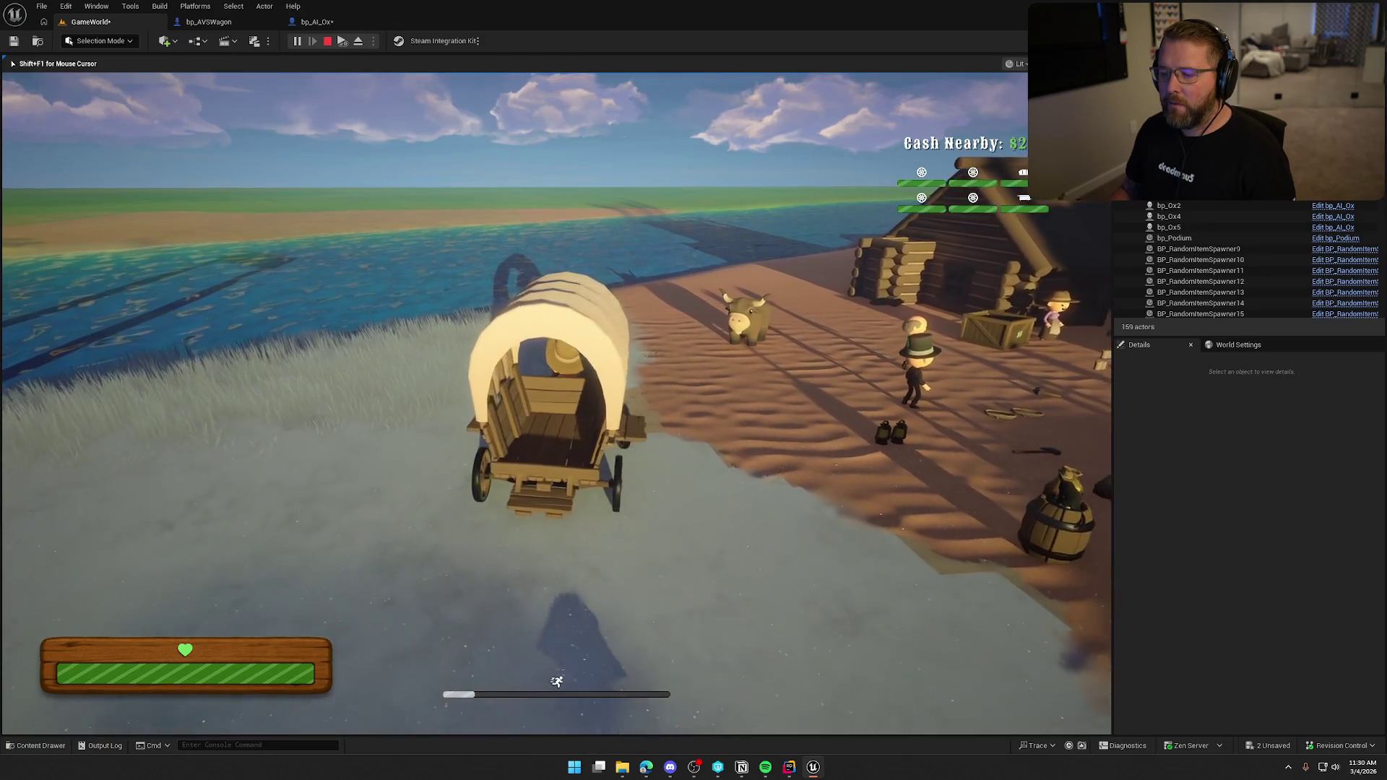
{"action": "key", "text": "d"}
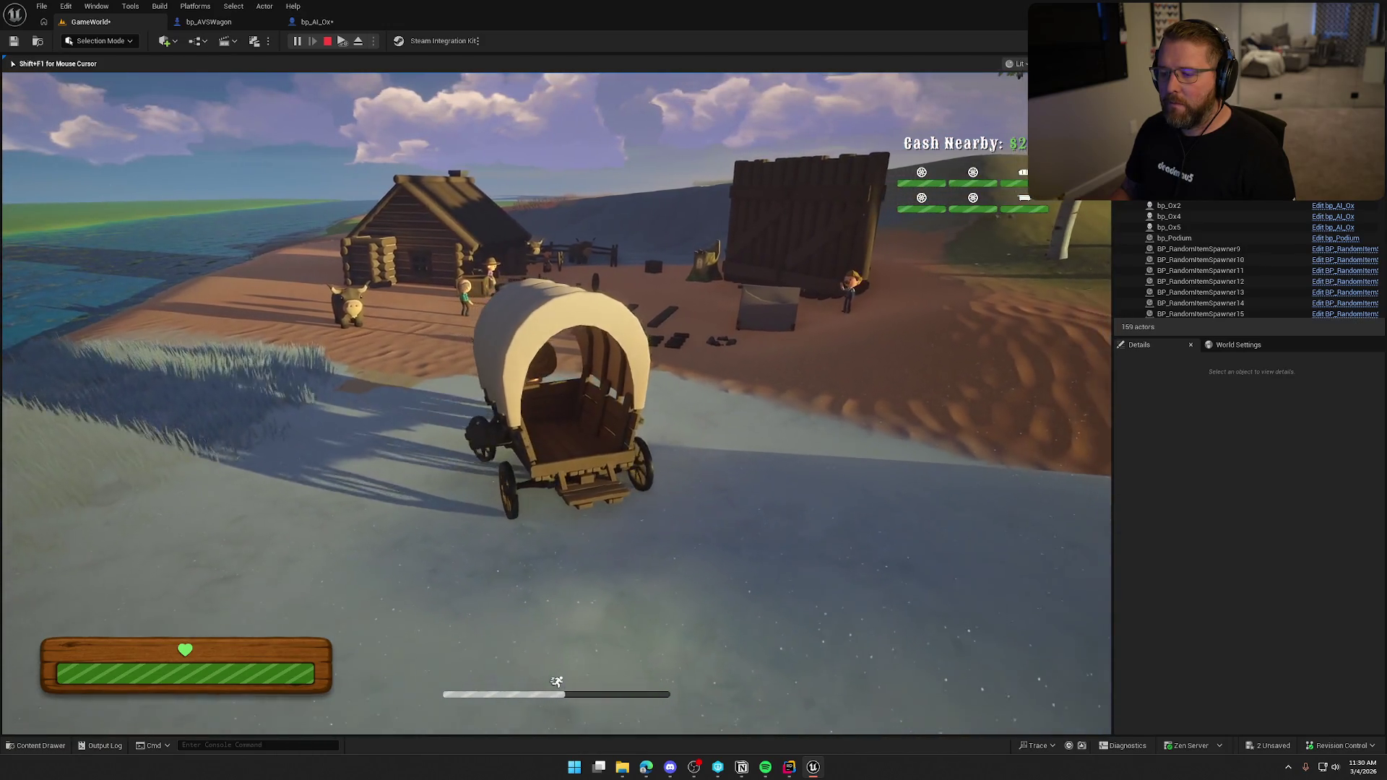
{"action": "key", "text": "w"}
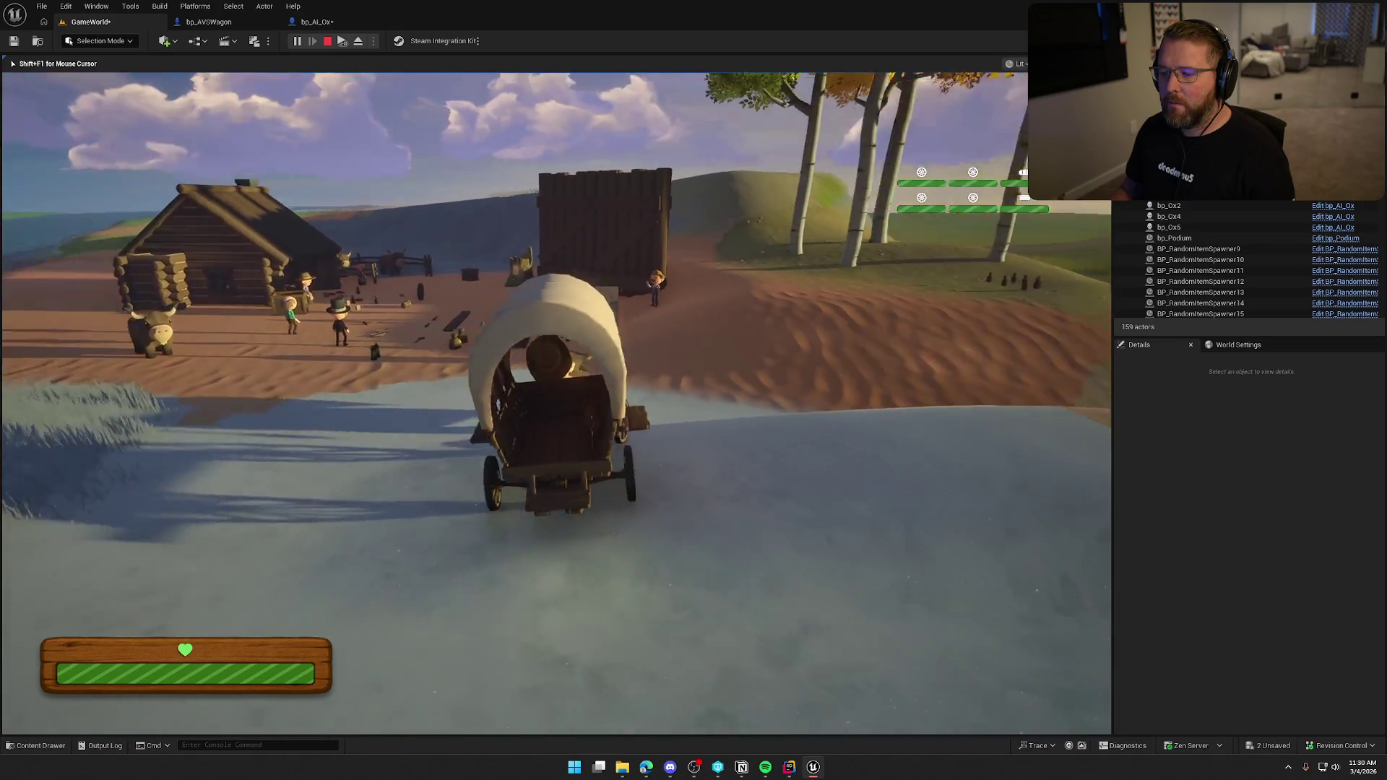
{"action": "key", "text": "w"}
{"action": "key", "text": "w"}
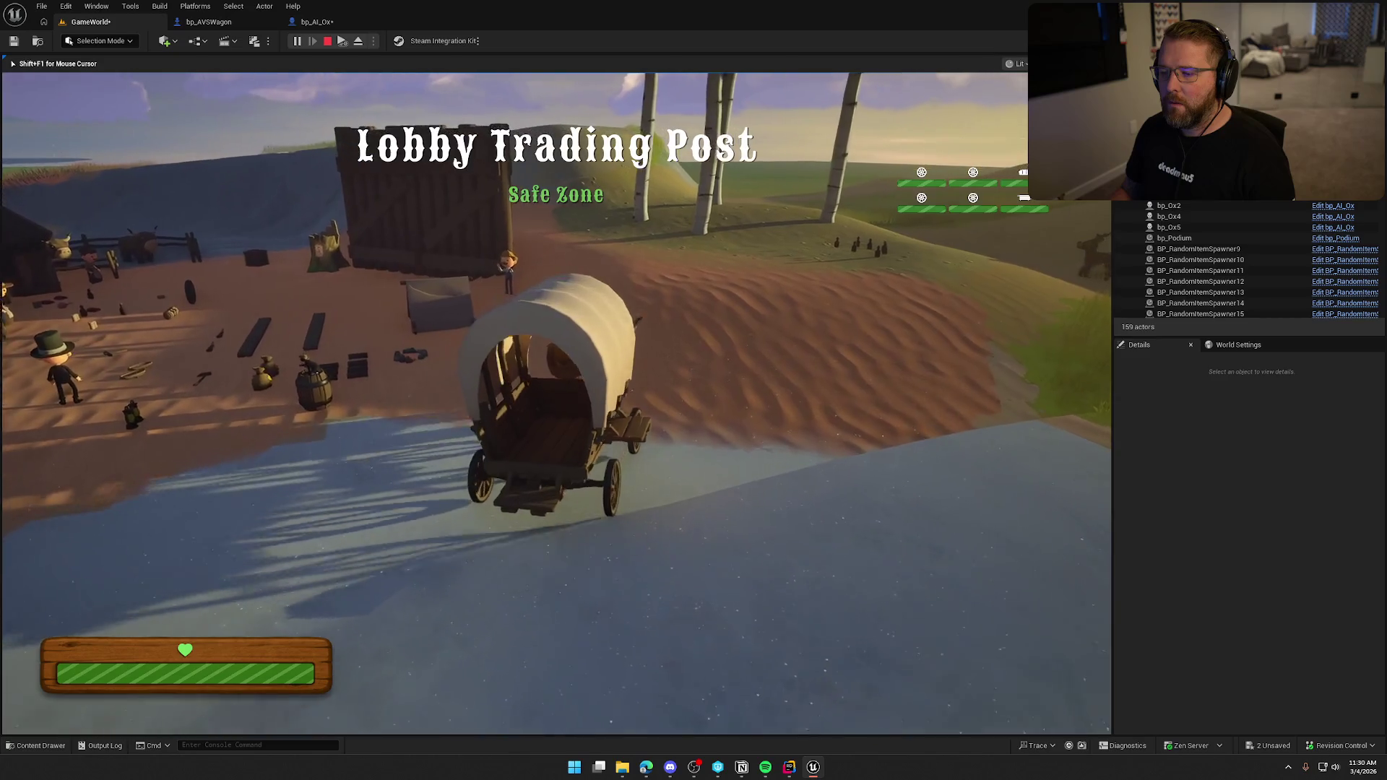
{"action": "key", "text": "w"}
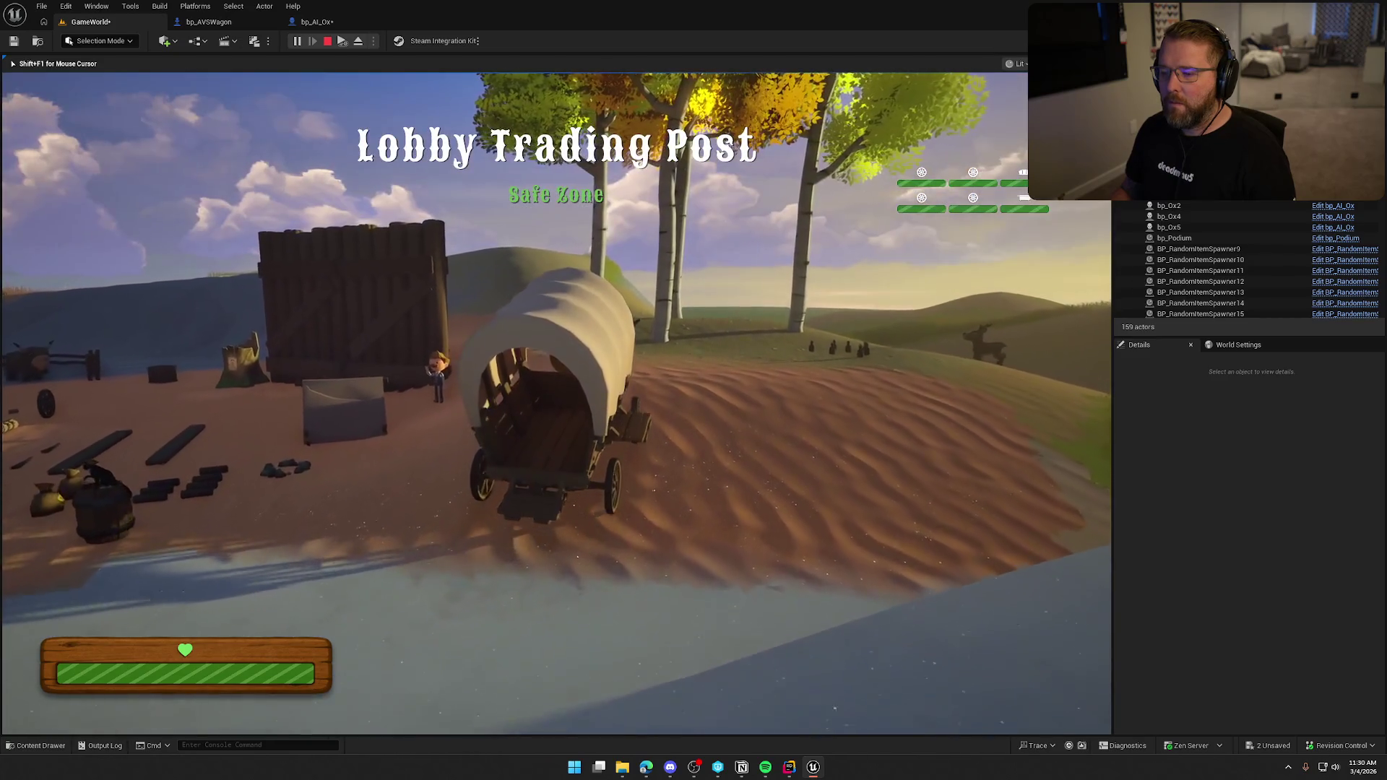
{"action": "key", "text": "w"}
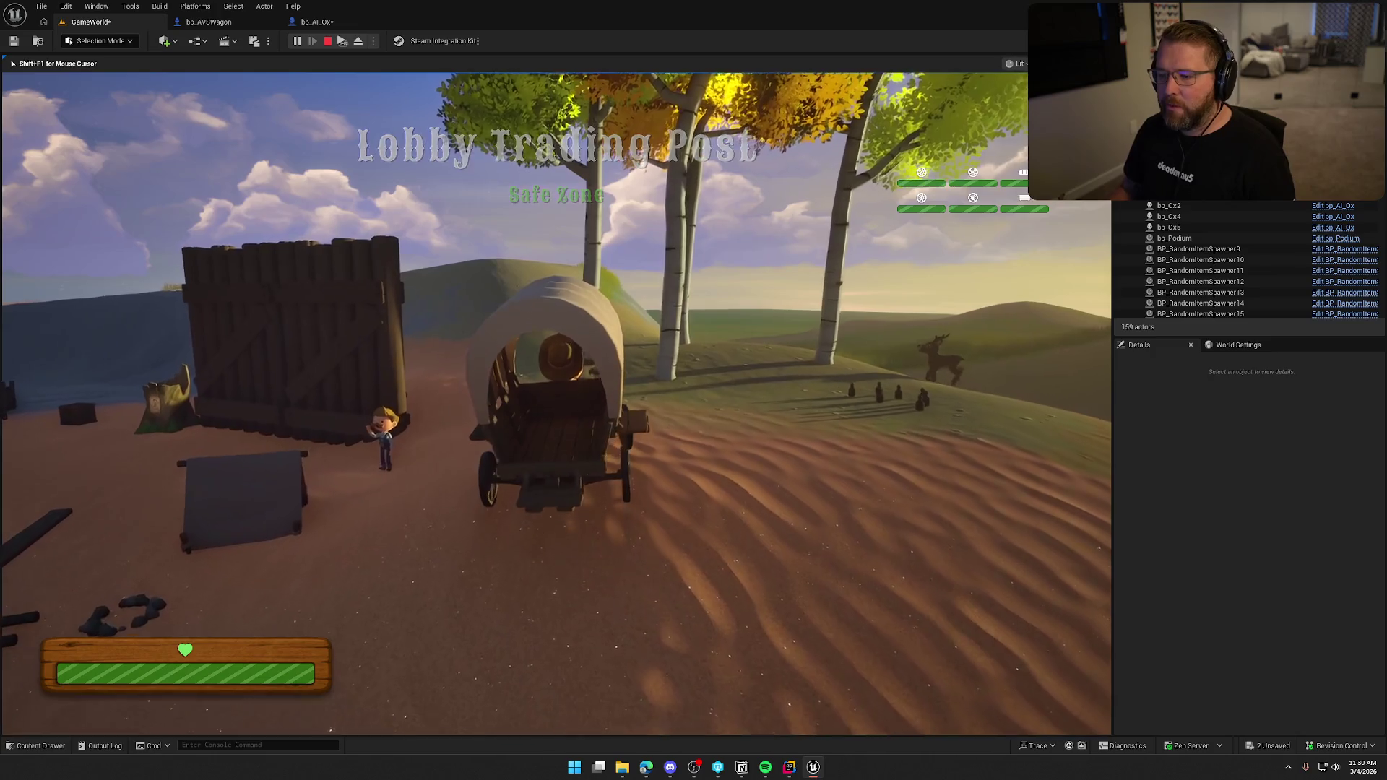
{"action": "key", "text": "w"}
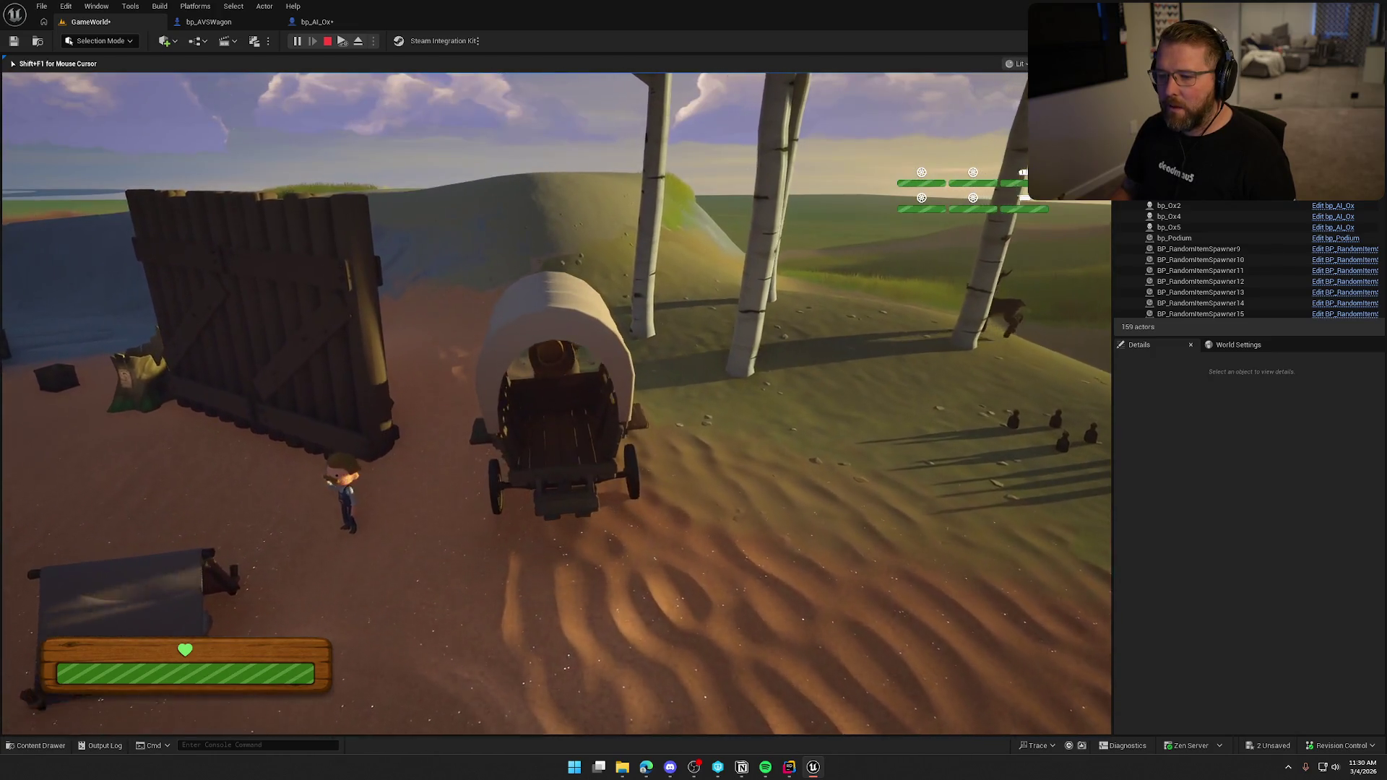
{"action": "key", "text": "w"}
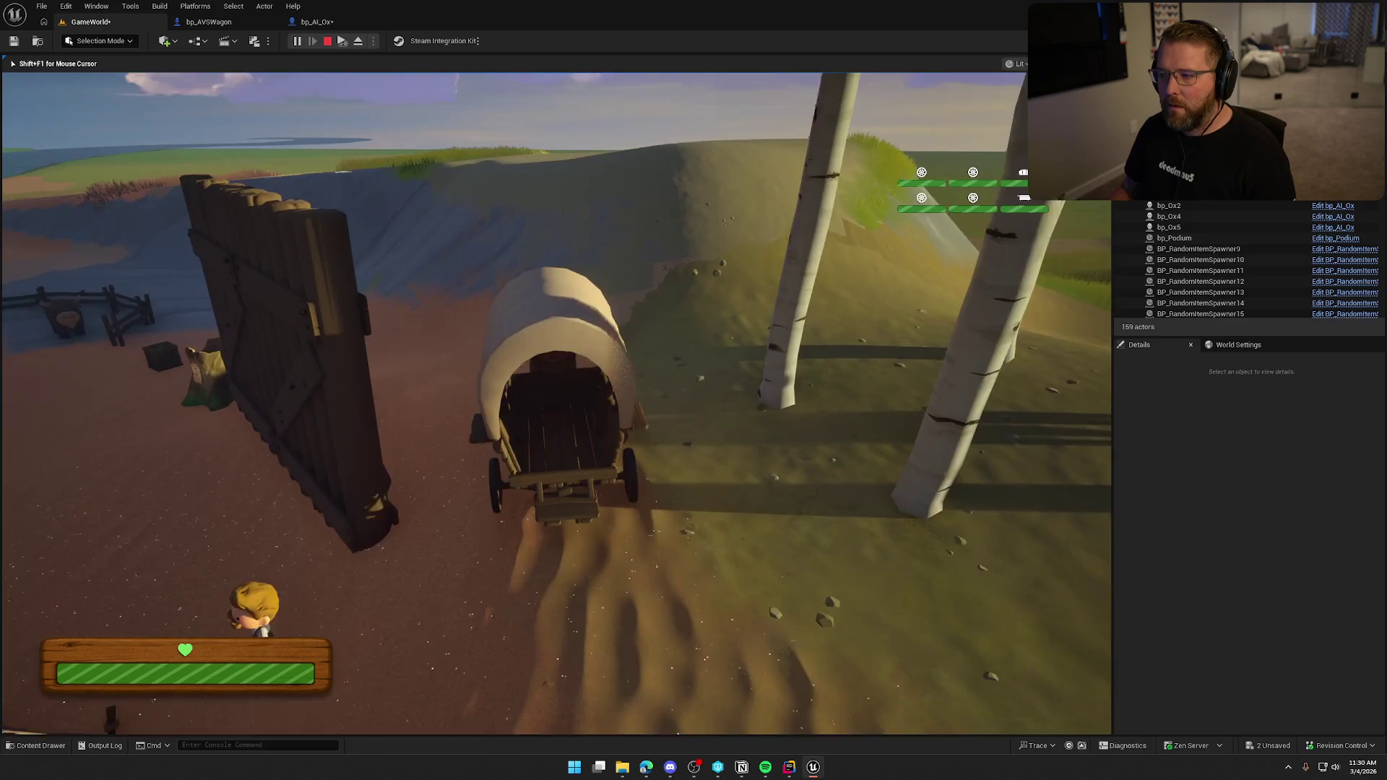
{"action": "key", "text": "w"}
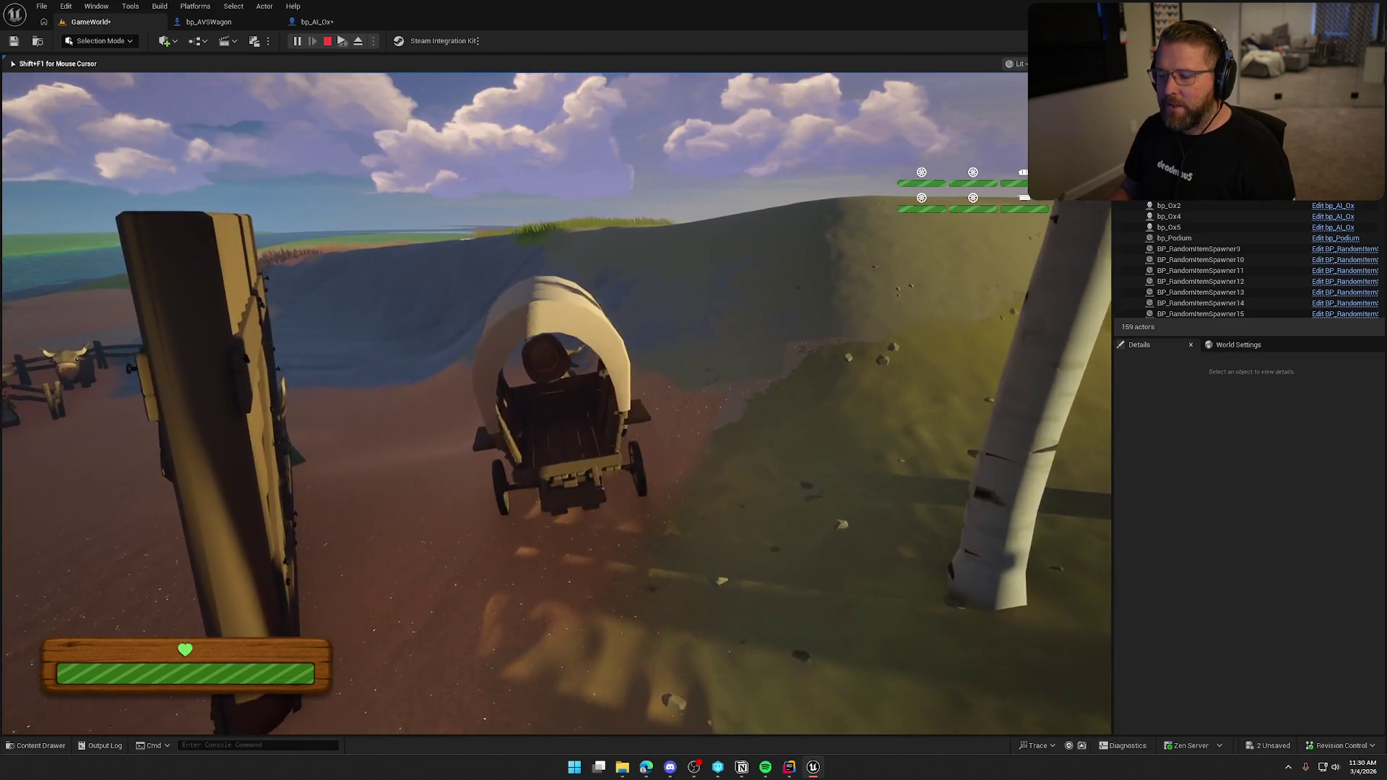
{"action": "key", "text": "w"}
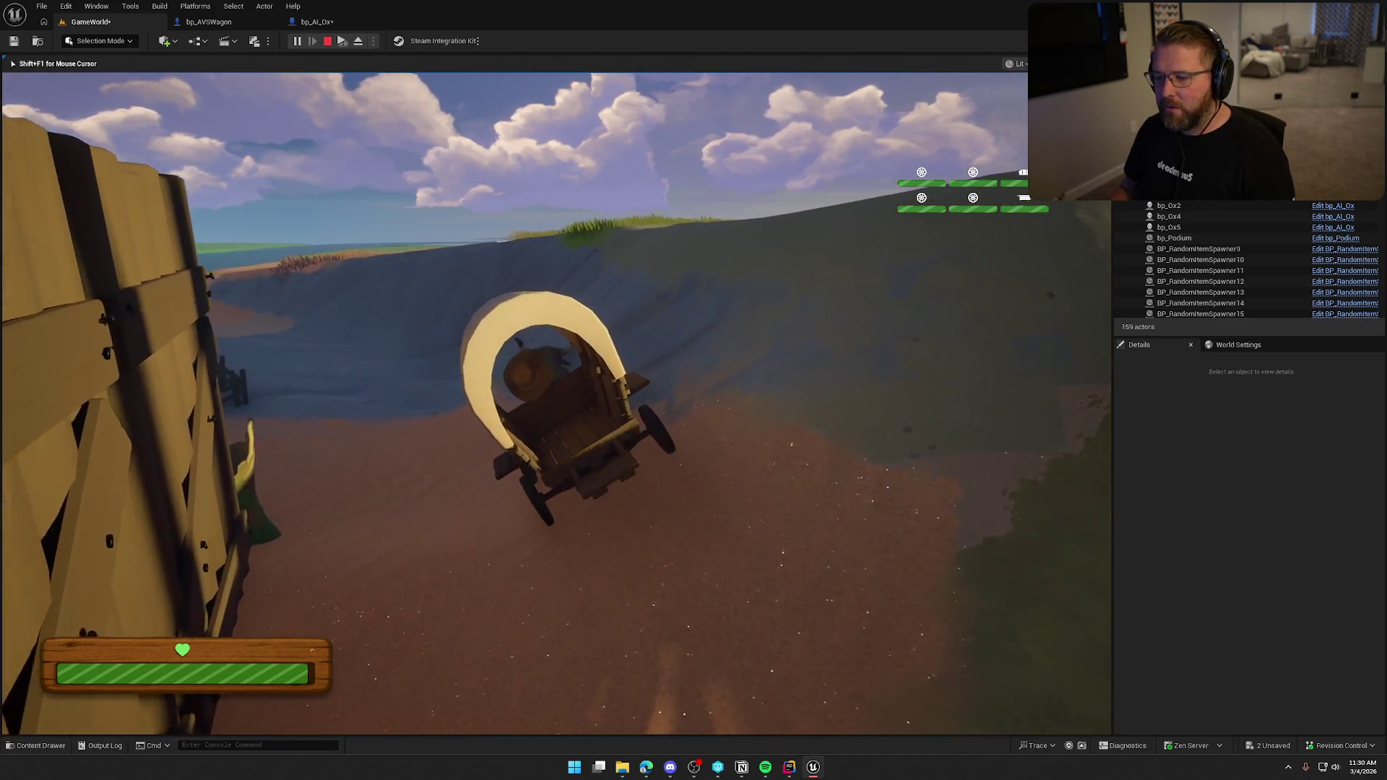
{"action": "key", "text": "w"}
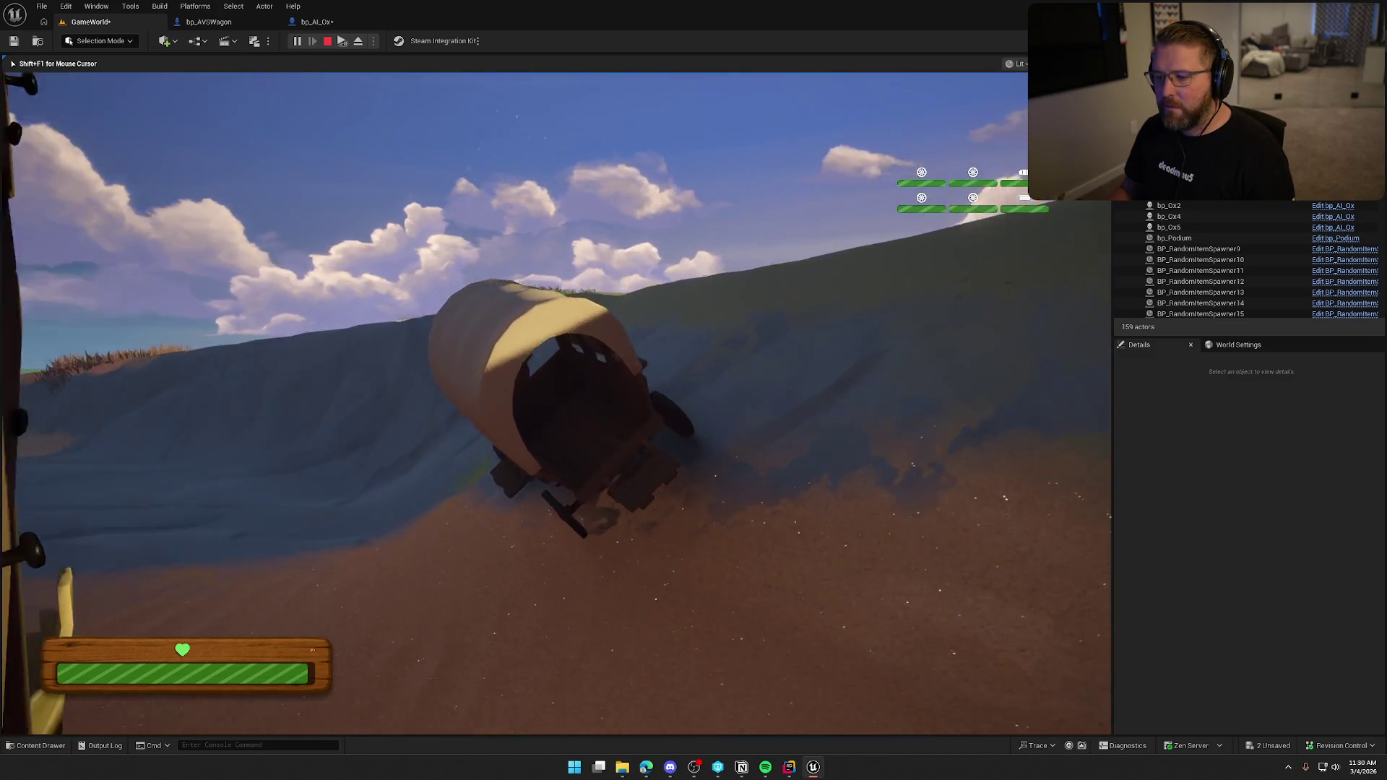
{"action": "key", "text": "w"}
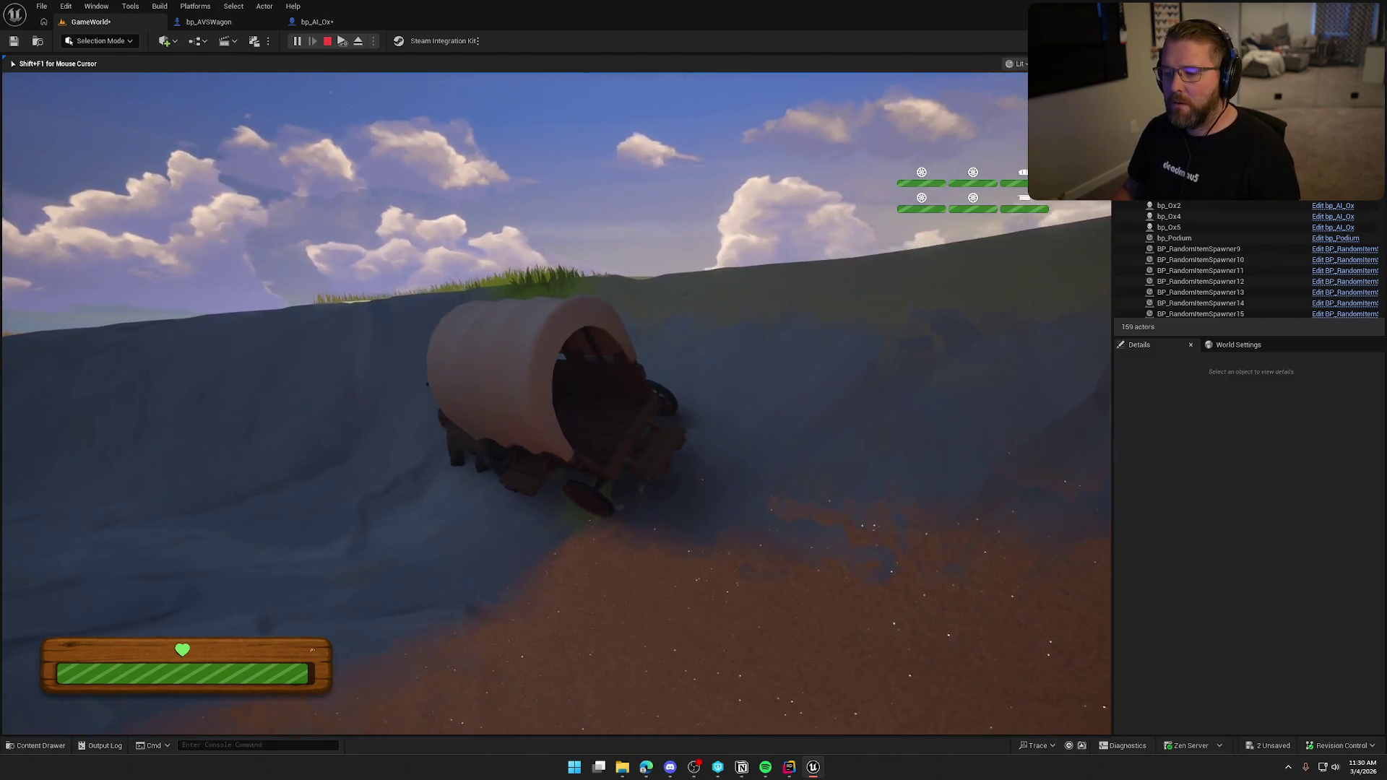
{"action": "key", "text": "w"}
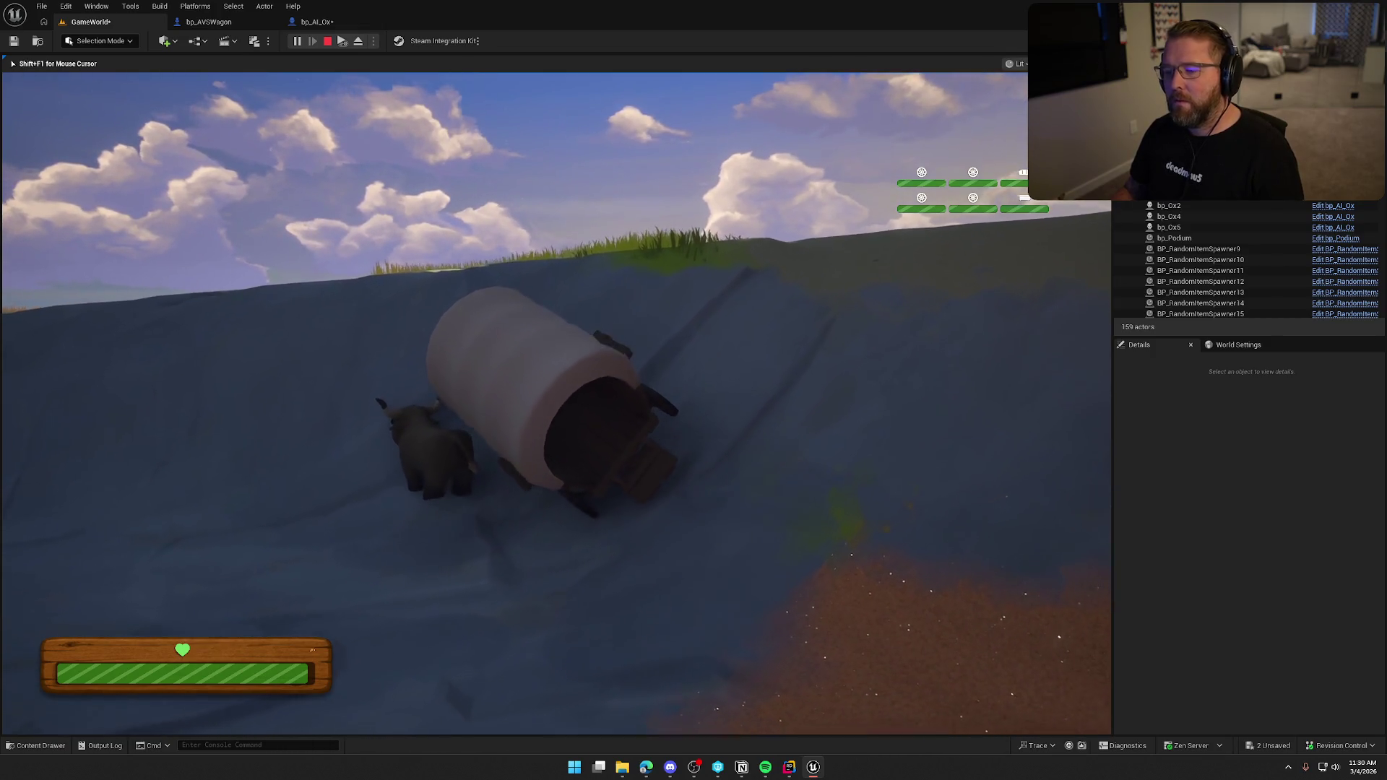
- Exit the overturned wagon, flip it upright, drive it up the slope, then end the session
{"action": "key", "text": "s"}
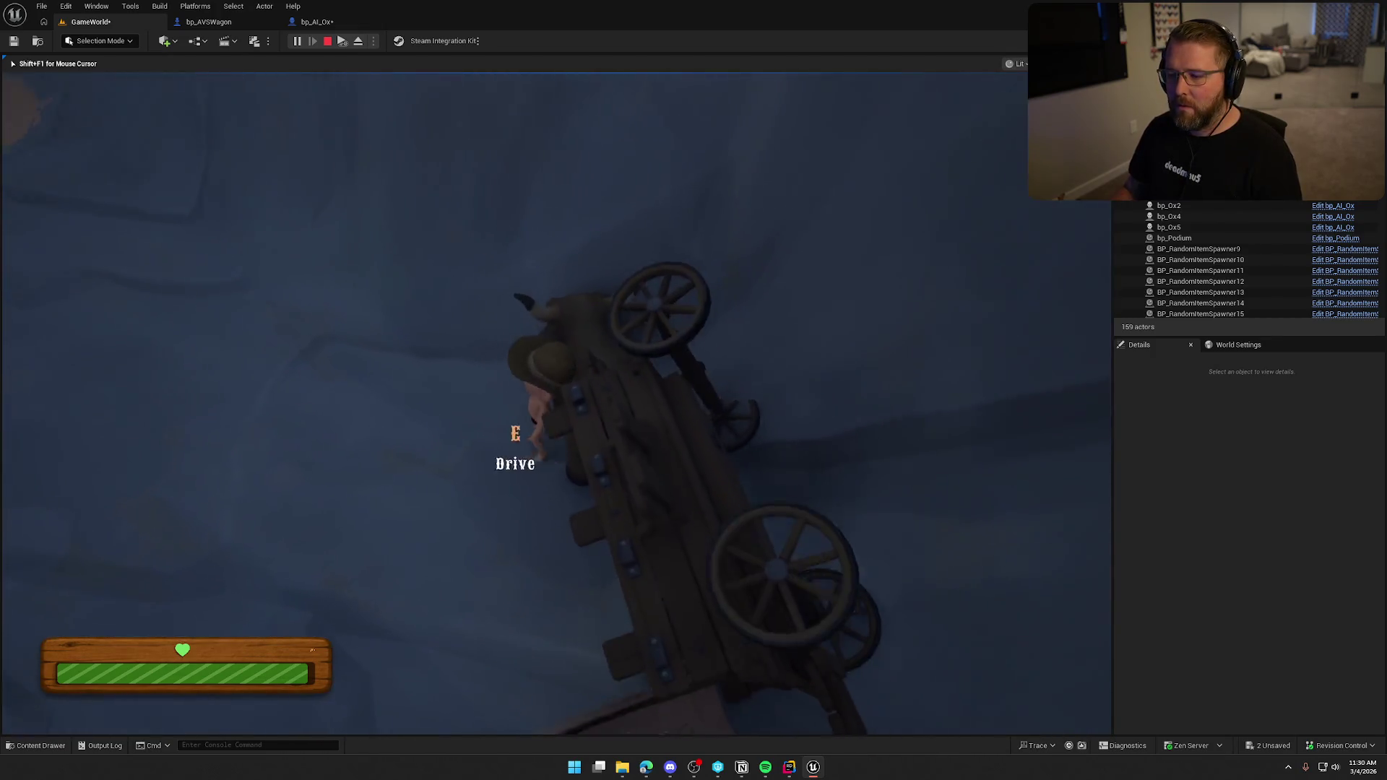
{"action": "key", "text": "d"}
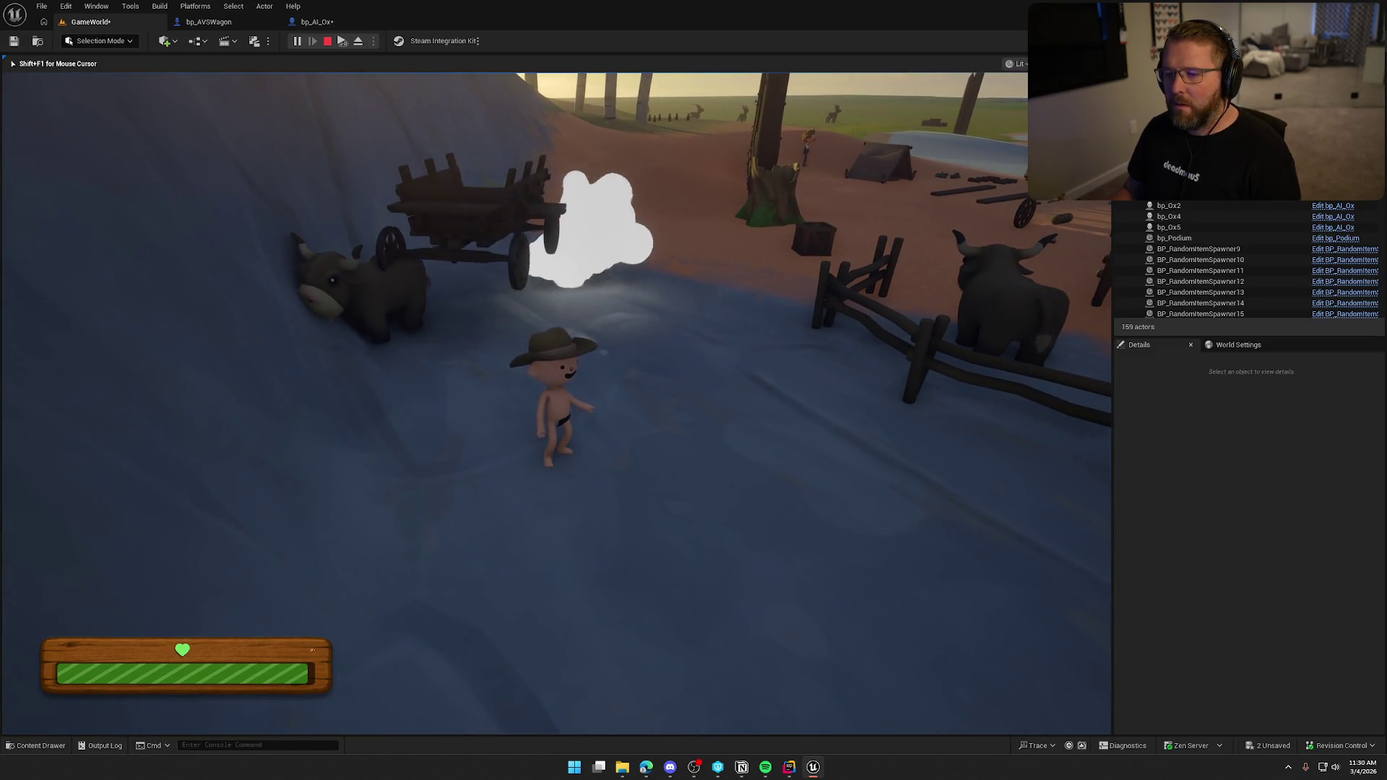
{"action": "key", "text": "w"}
{"action": "key", "text": "e"}
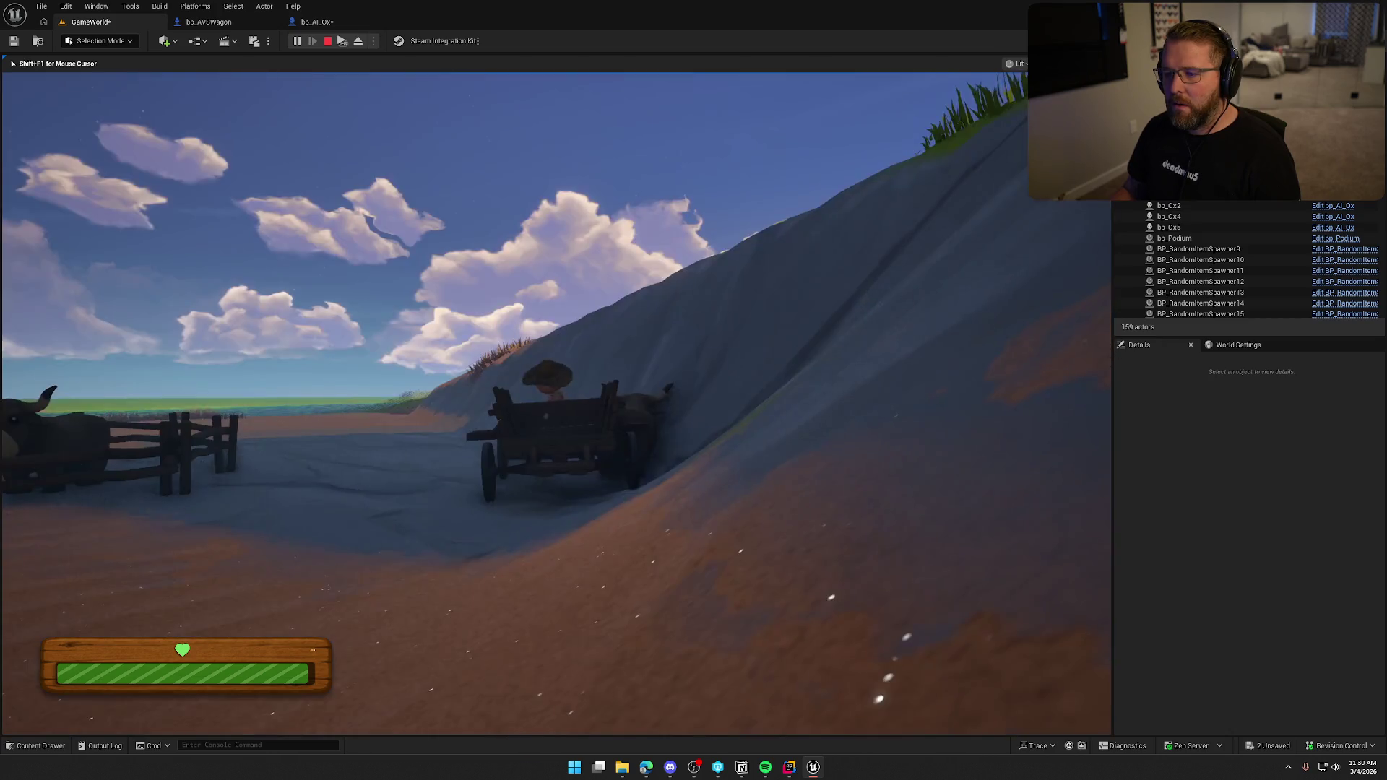
{"action": "key", "text": "w"}
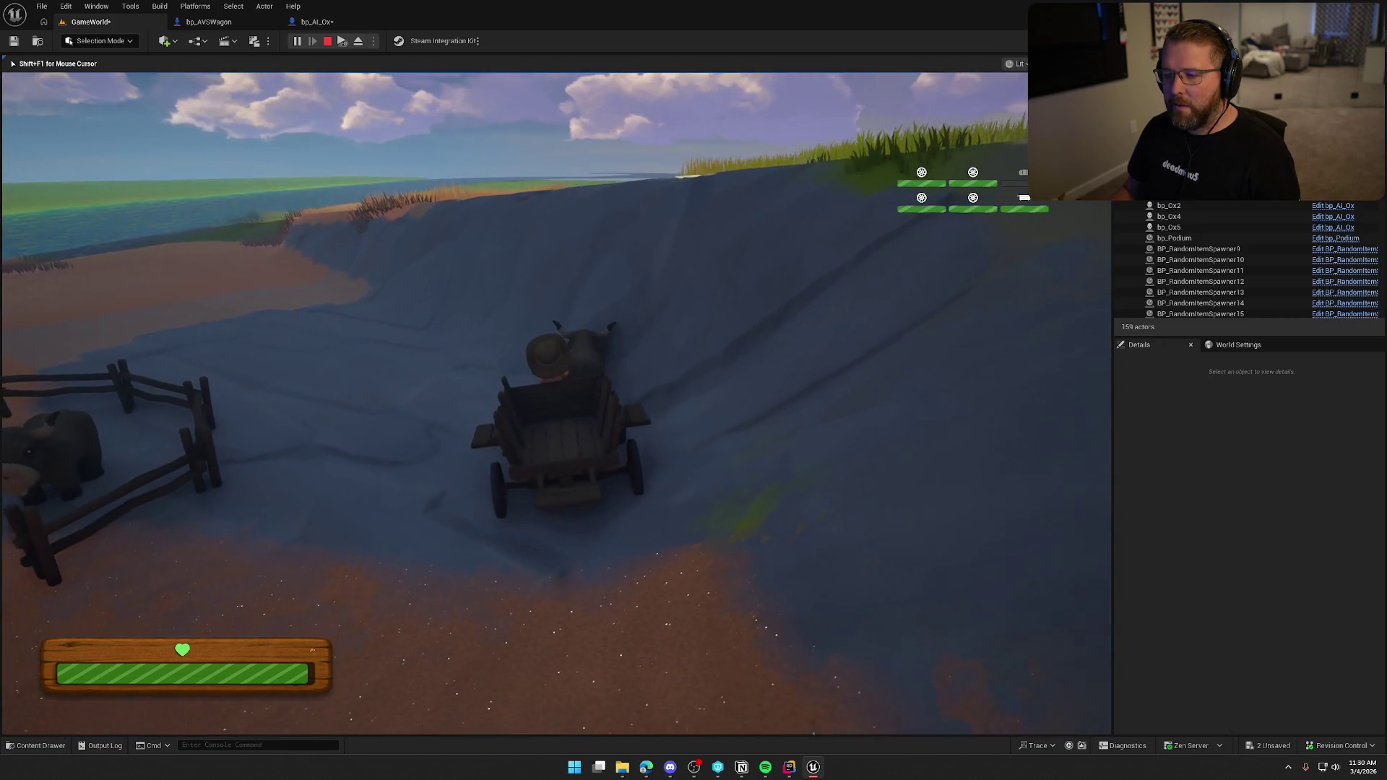
{"action": "key", "text": "s"}
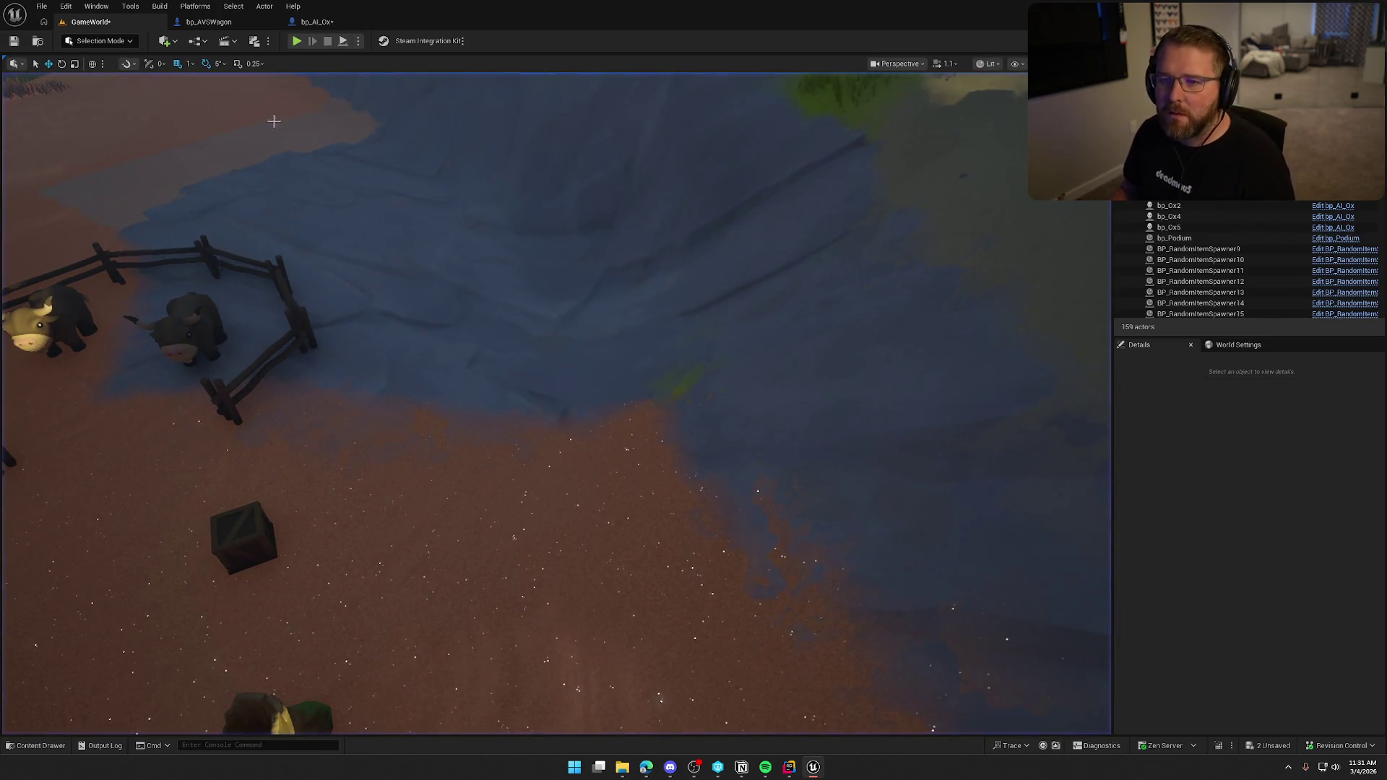
- Add an Update Gear Speed by Ox call after CLEAR Pulling Ox, then select the Branch-to-Update Gear Speed nodes
{"action": "left_click", "coordinate": [209, 22]}
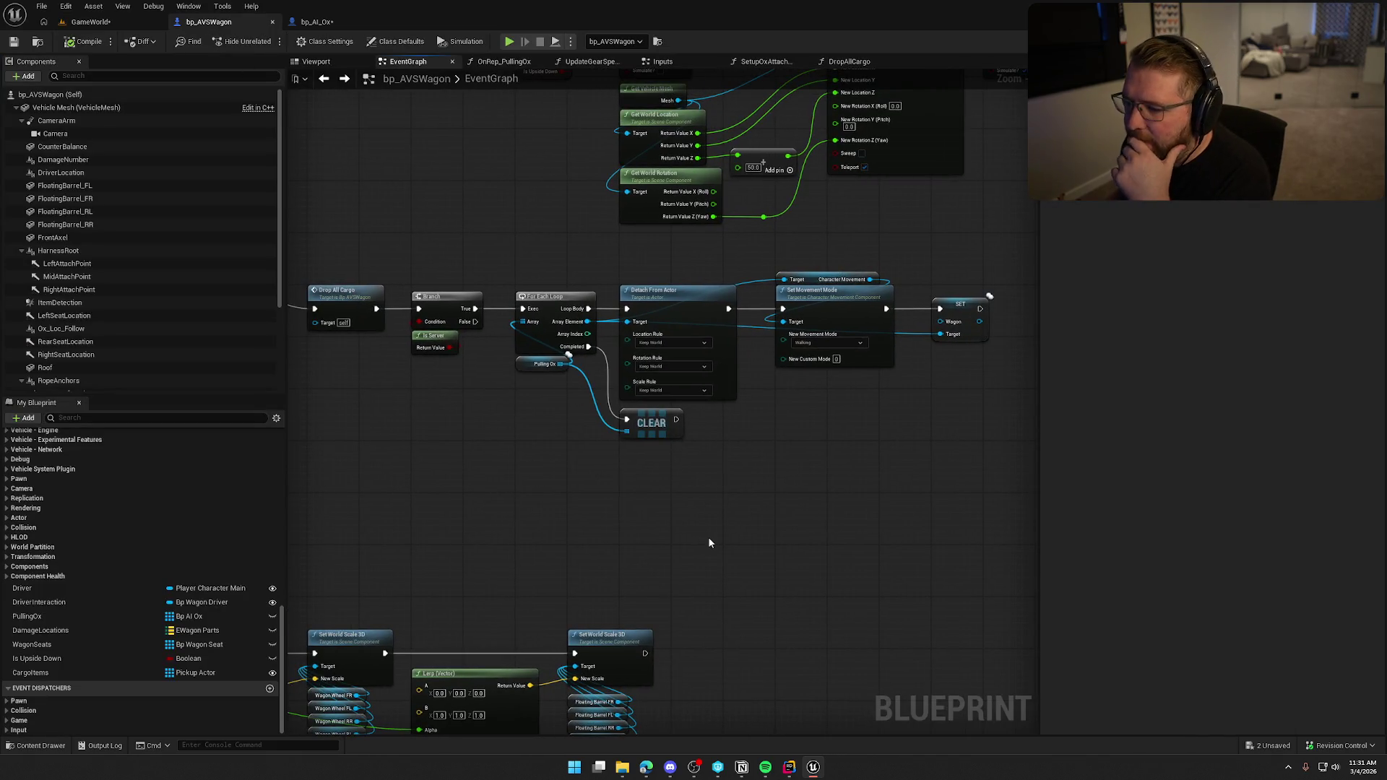
{"action": "mouse_move", "coordinate": [431, 262]}
{"action": "left_mouse_down"}
{"action": "mouse_move", "coordinate": [796, 406]}
{"action": "mouse_move", "coordinate": [982, 461]}
{"action": "left_mouse_up"}
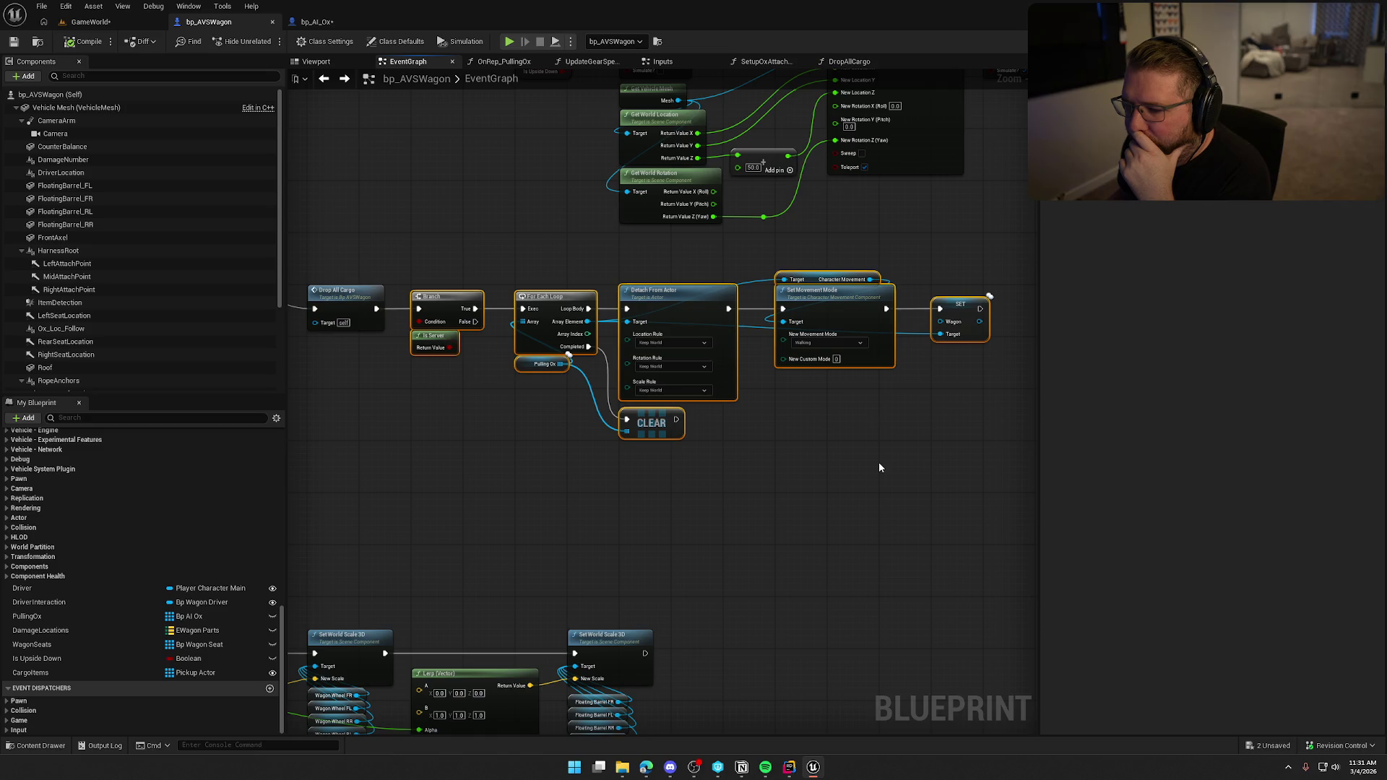
{"action": "left_click", "coordinate": [547, 363]}
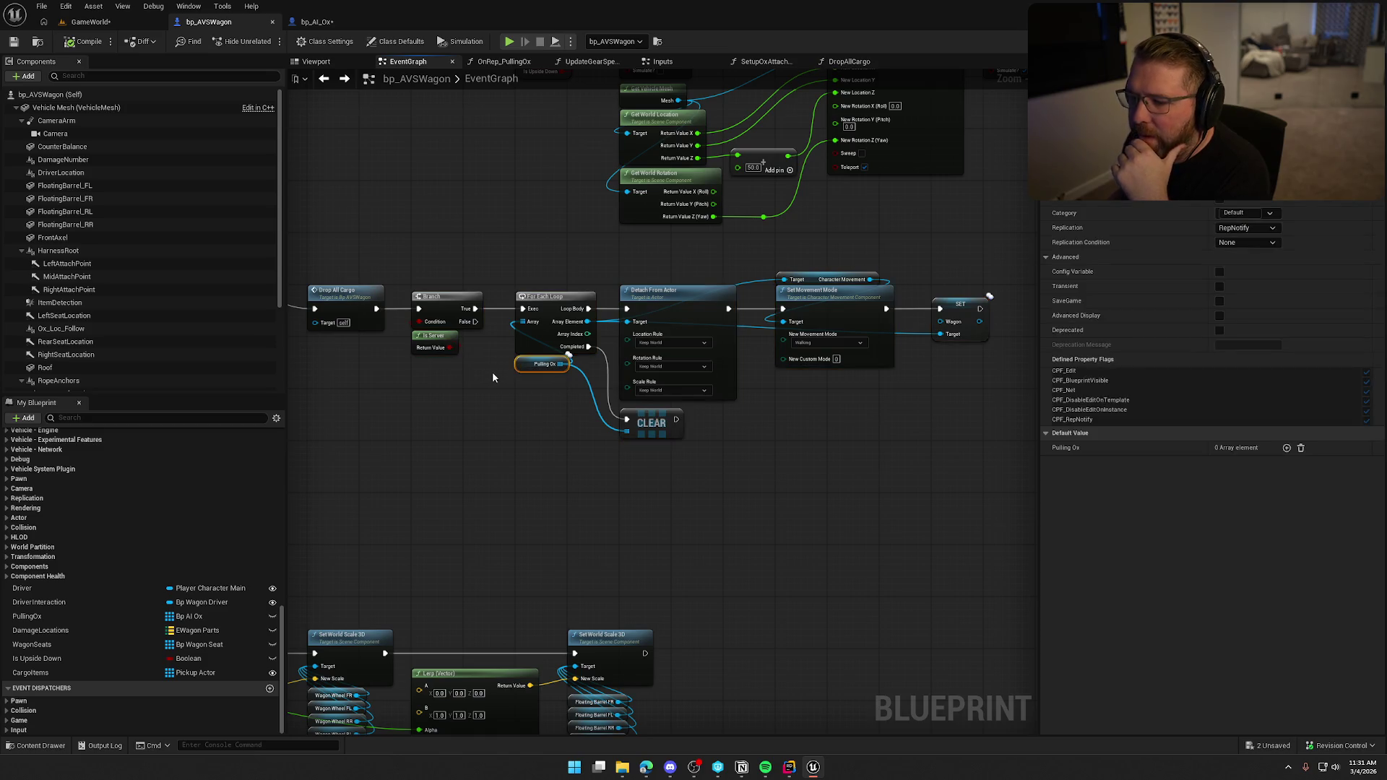
{"action": "scroll", "coordinate": [175, 599], "scroll_direction": "up", "scroll_amount": 6}
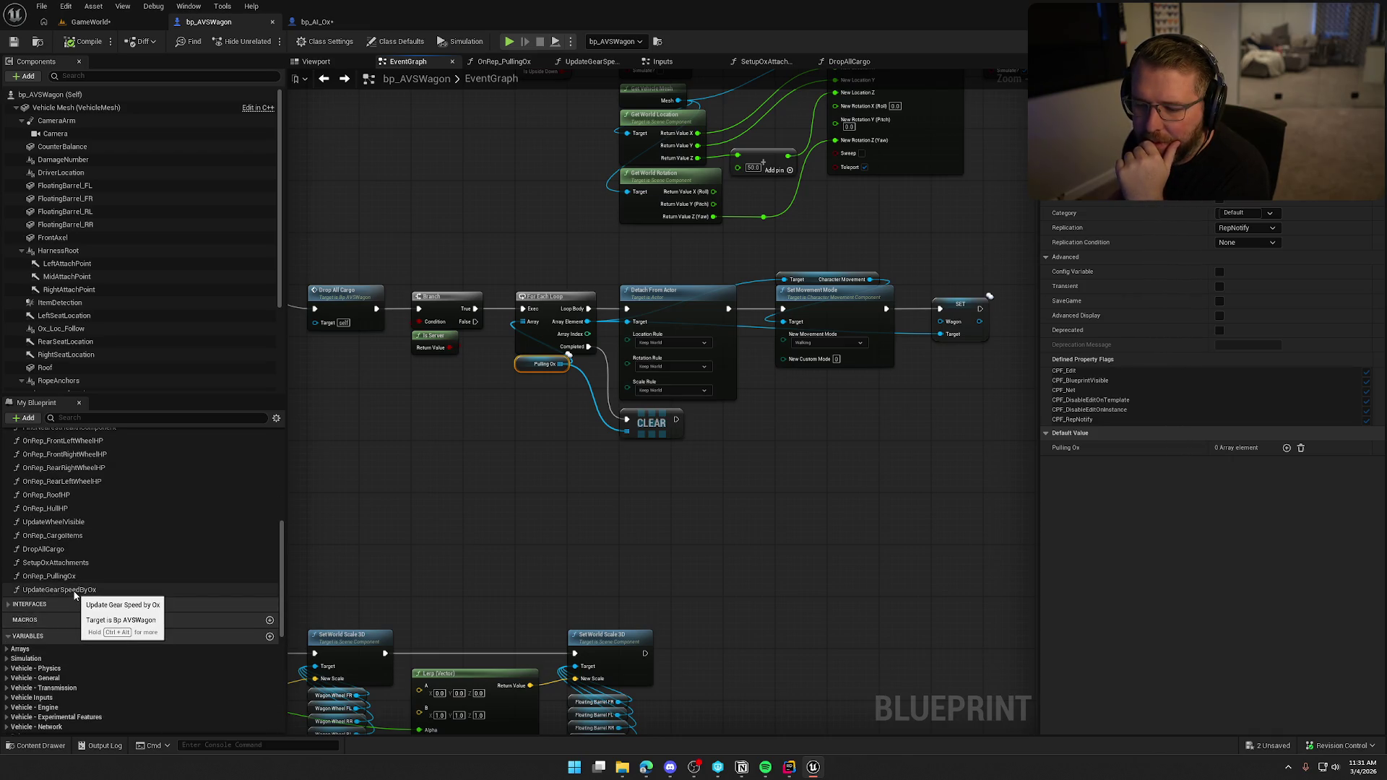
{"action": "mouse_move", "coordinate": [76, 590]}
{"action": "left_mouse_down"}
{"action": "mouse_move", "coordinate": [666, 526]}
{"action": "mouse_move", "coordinate": [735, 423]}
{"action": "mouse_move", "coordinate": [683, 422]}
{"action": "mouse_move", "coordinate": [757, 415]}
{"action": "left_mouse_up"}
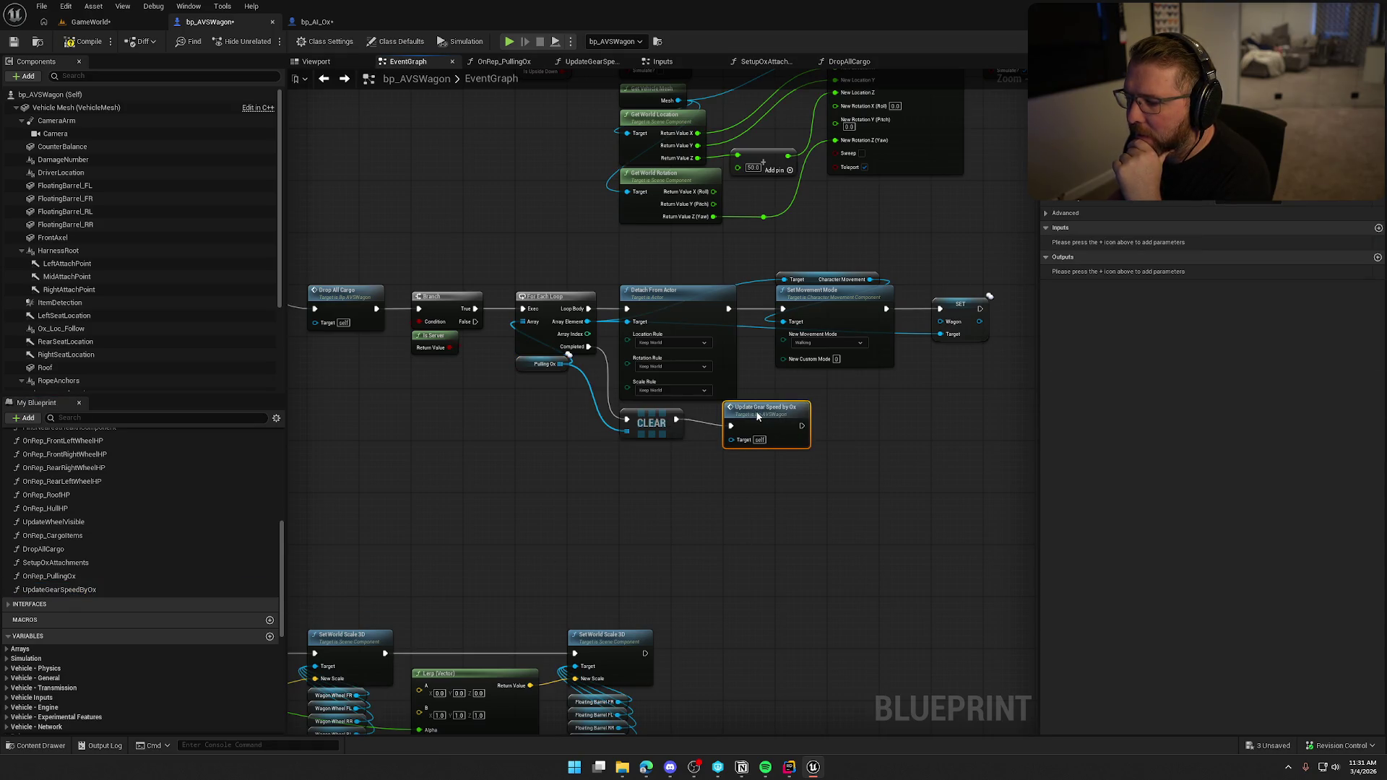
{"action": "left_click_drag", "start_coordinate": [650, 429], "coordinate": [651, 435]}
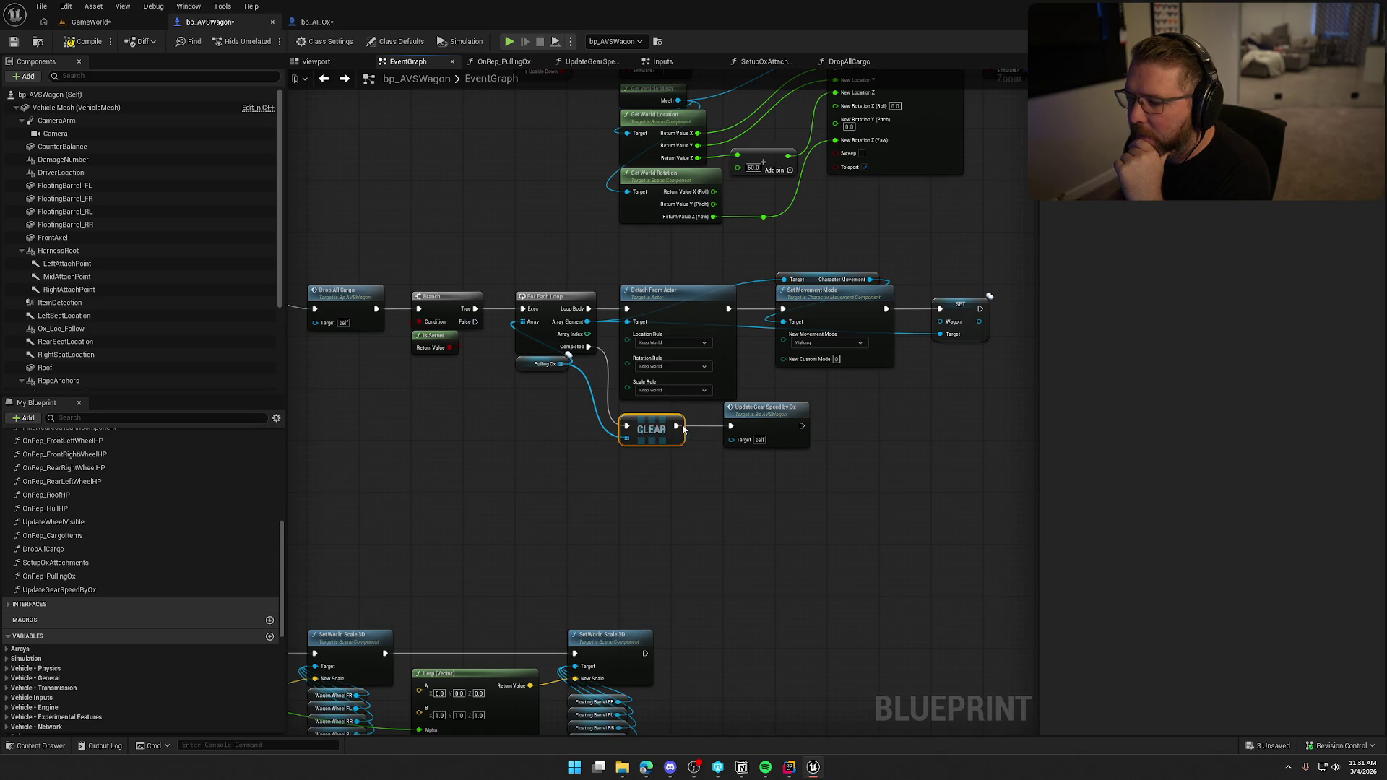
{"action": "left_click_drag", "start_coordinate": [416, 264], "coordinate": [980, 463]}
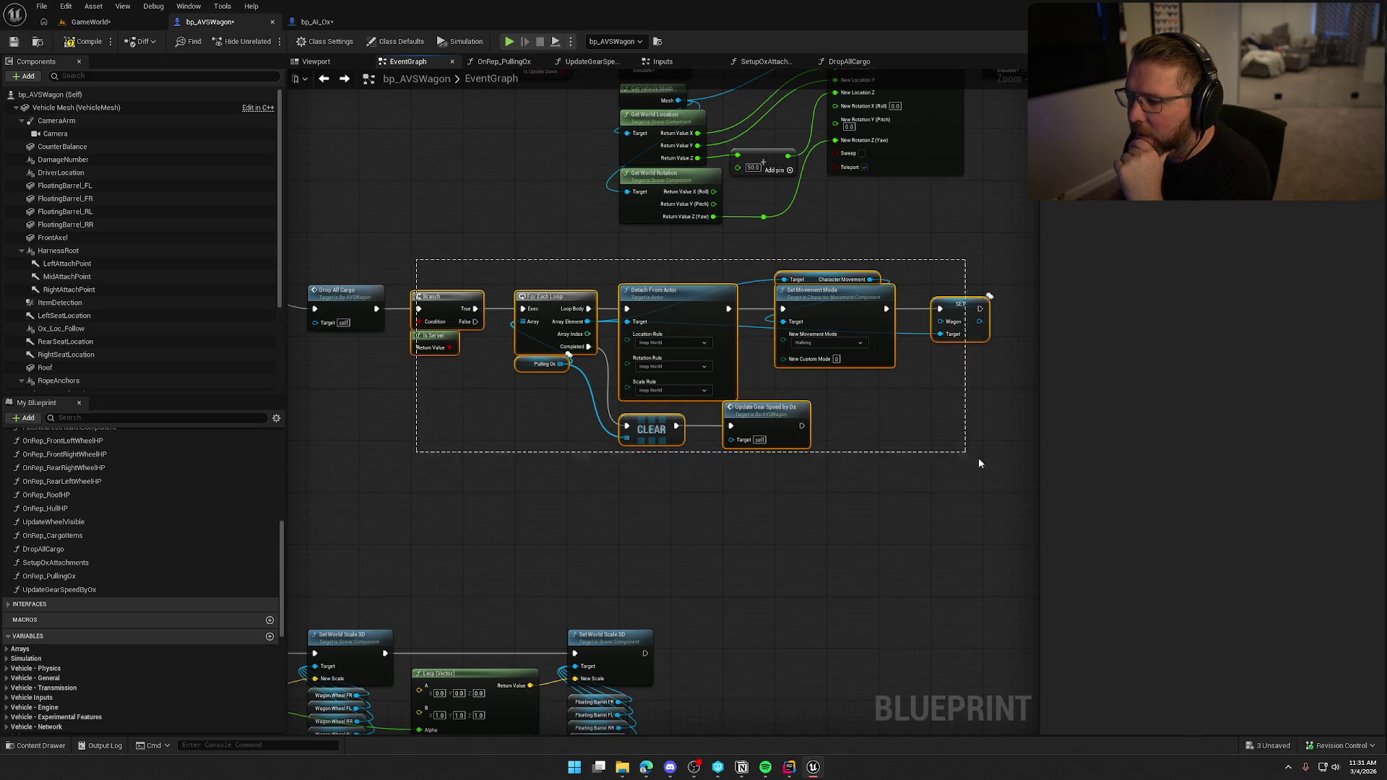
{"action": "right_click", "coordinate": [438, 302]}
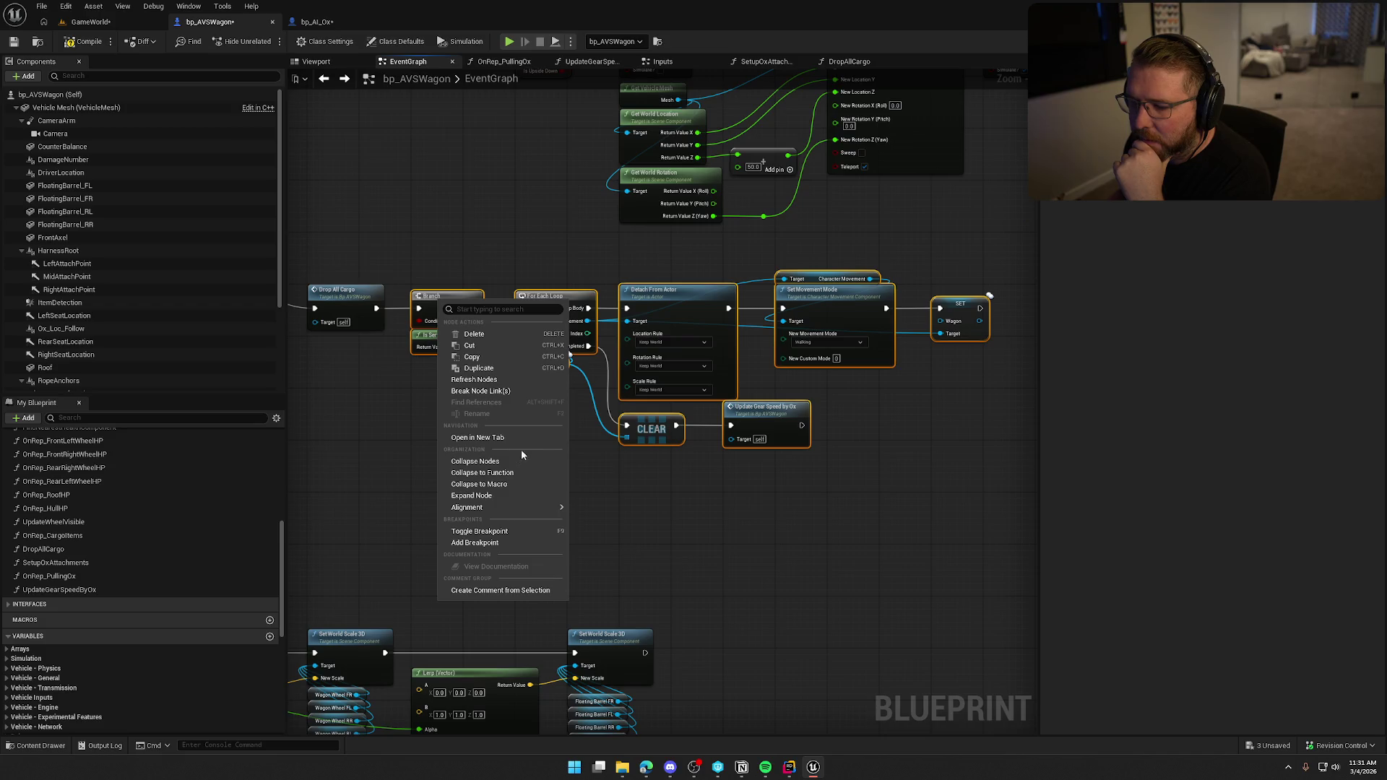
- Collapse the selected nodes into a function named RemovePullingOx and place it beside Drop All Cargo
{"action": "left_click", "coordinate": [518, 476]}
{"action": "type", "text": "RemovePullingOx"}
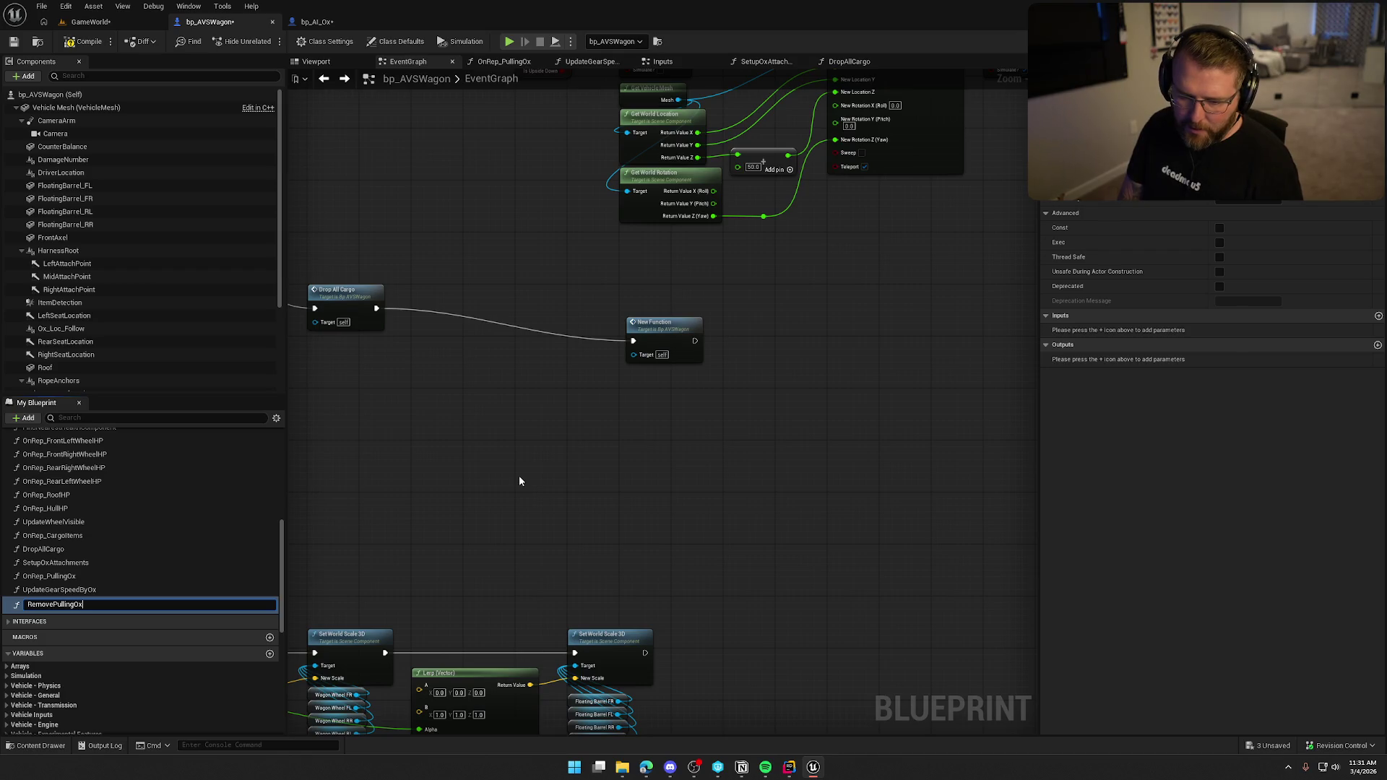
{"action": "key", "text": "Return"}
{"action": "mouse_move", "coordinate": [677, 333]}
{"action": "left_mouse_down"}
{"action": "mouse_move", "coordinate": [462, 300]}
{"action": "mouse_move", "coordinate": [625, 474]}
{"action": "mouse_move", "coordinate": [699, 611]}
{"action": "left_mouse_up"}
{"action": "left_click_drag", "start_coordinate": [522, 459], "coordinate": [544, 309]}
- Open the RemovePullingOx graph and frame its Branch and Is Server nodes
{"action": "double_click", "coordinate": [624, 318]}
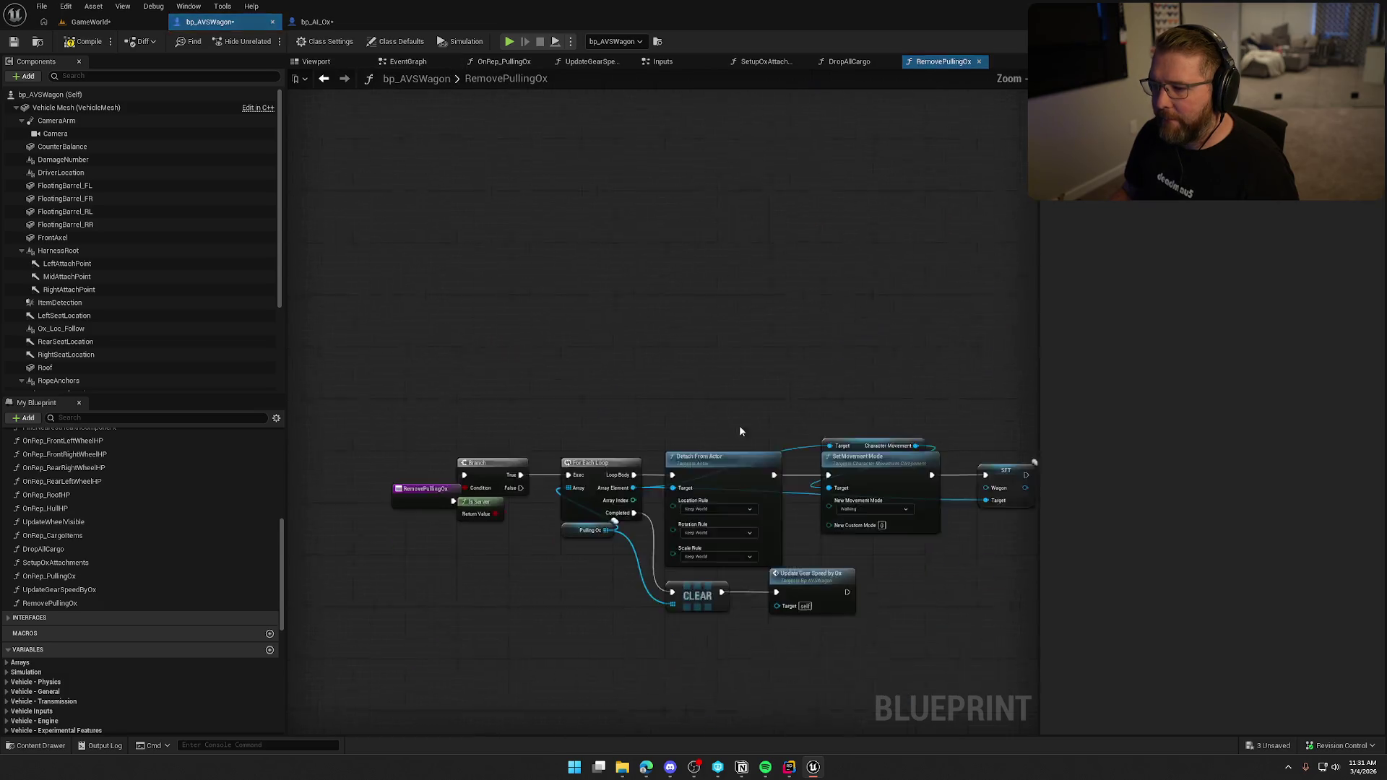
{"action": "left_click_drag", "start_coordinate": [358, 439], "coordinate": [534, 436]}
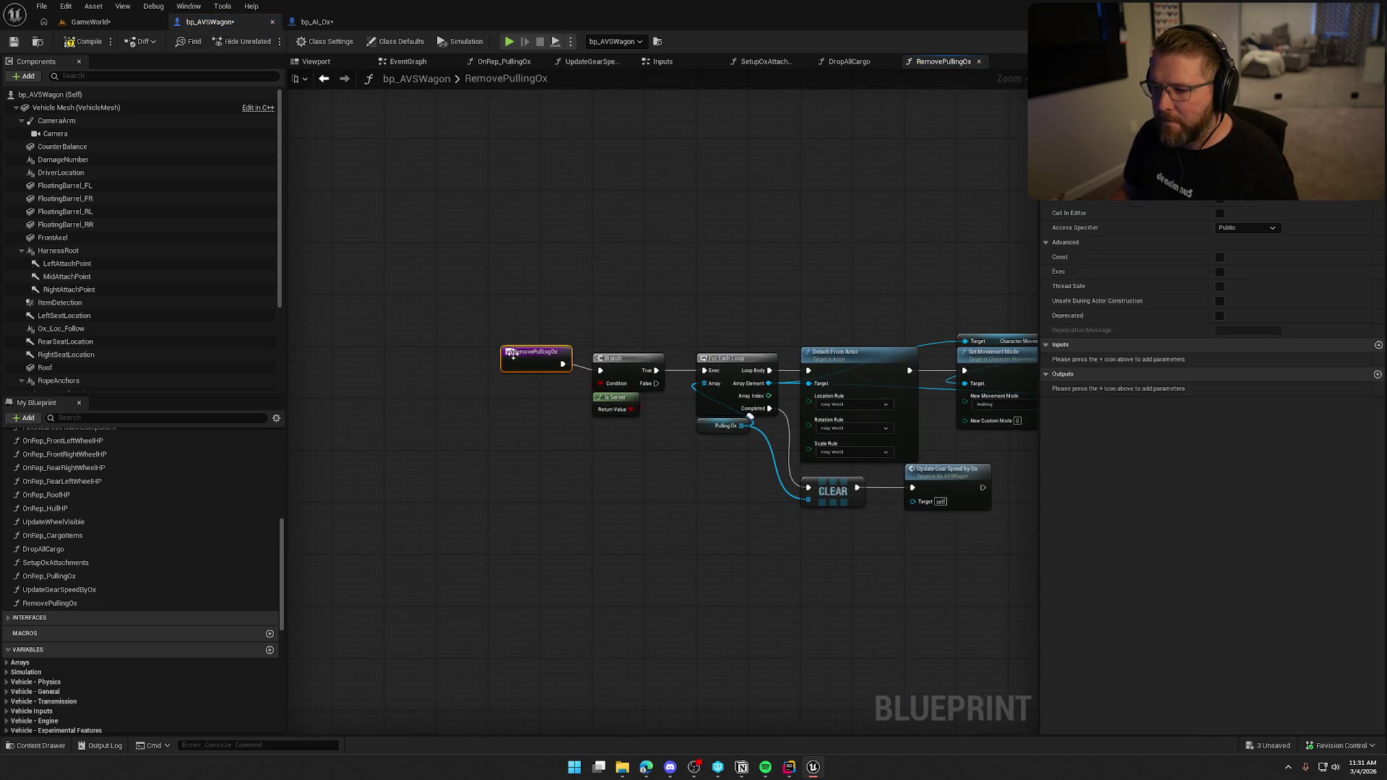
{"action": "scroll", "coordinate": [504, 364], "scroll_direction": "down", "scroll_amount": 5}
{"action": "left_click", "coordinate": [803, 530]}
{"action": "mouse_move", "coordinate": [434, 432]}
{"action": "left_mouse_down"}
{"action": "mouse_move", "coordinate": [603, 675]}
{"action": "mouse_move", "coordinate": [648, 347]}
{"action": "mouse_move", "coordinate": [598, 673]}
{"action": "left_mouse_up"}
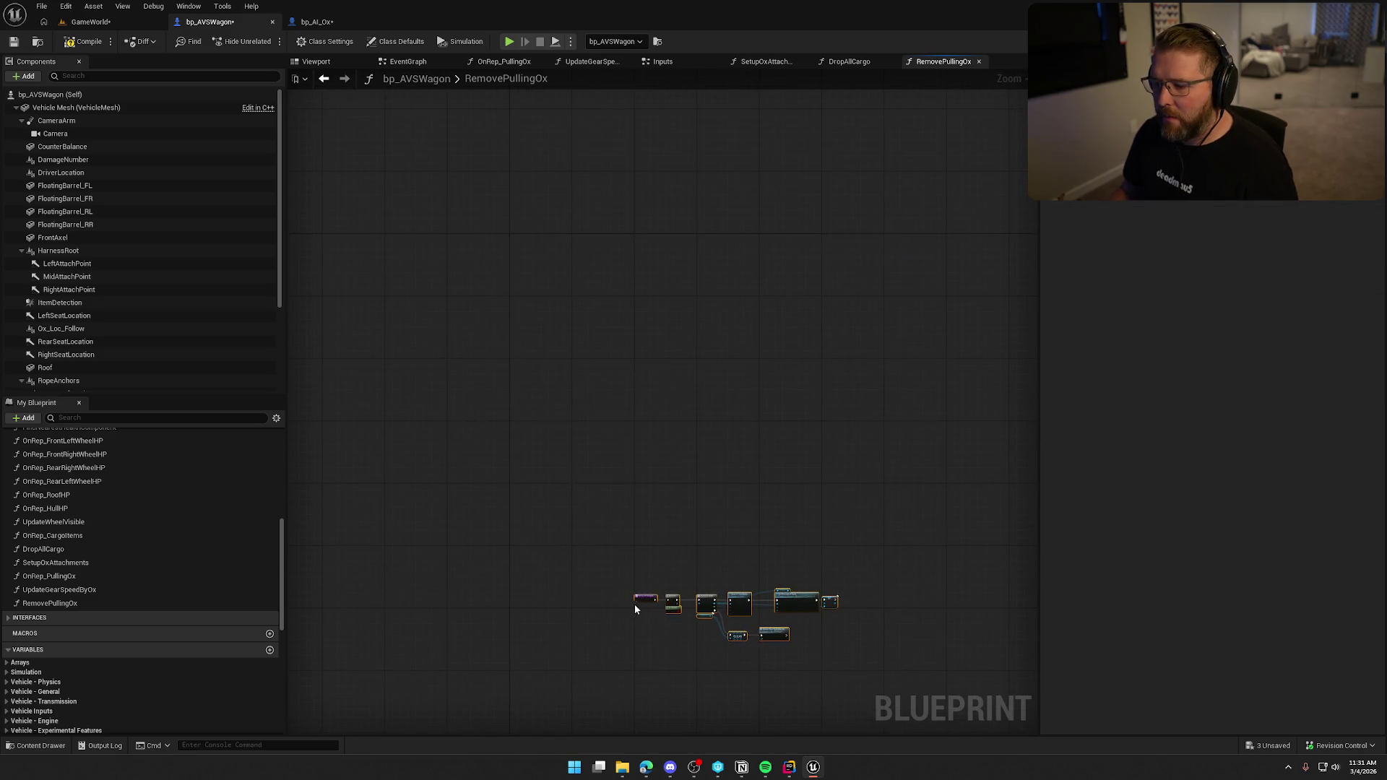
{"action": "left_click_drag", "start_coordinate": [637, 580], "coordinate": [525, 241]}
{"action": "scroll", "coordinate": [518, 241], "scroll_direction": "up", "scroll_amount": 5}
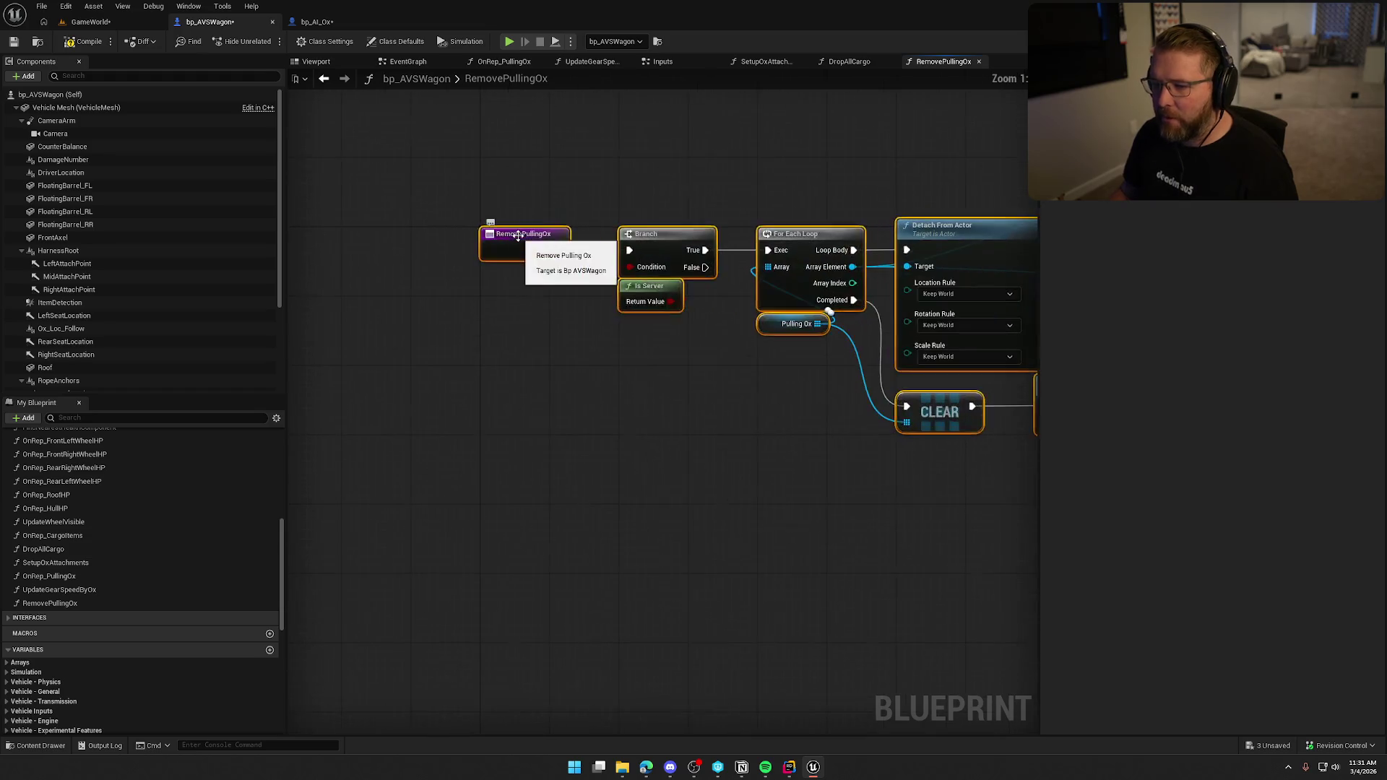
{"action": "scroll", "coordinate": [364, 404], "scroll_direction": "down", "scroll_amount": 2}
{"action": "mouse_move", "coordinate": [471, 480]}
{"action": "left_mouse_down"}
{"action": "mouse_move", "coordinate": [486, 517]}
{"action": "mouse_move", "coordinate": [302, 516]}
{"action": "left_mouse_up"}
{"action": "mouse_move", "coordinate": [613, 521]}
{"action": "left_mouse_down"}
{"action": "mouse_move", "coordinate": [708, 517]}
{"action": "mouse_move", "coordinate": [673, 556]}
{"action": "left_mouse_up"}
{"action": "left_click_drag", "start_coordinate": [587, 499], "coordinate": [593, 503]}
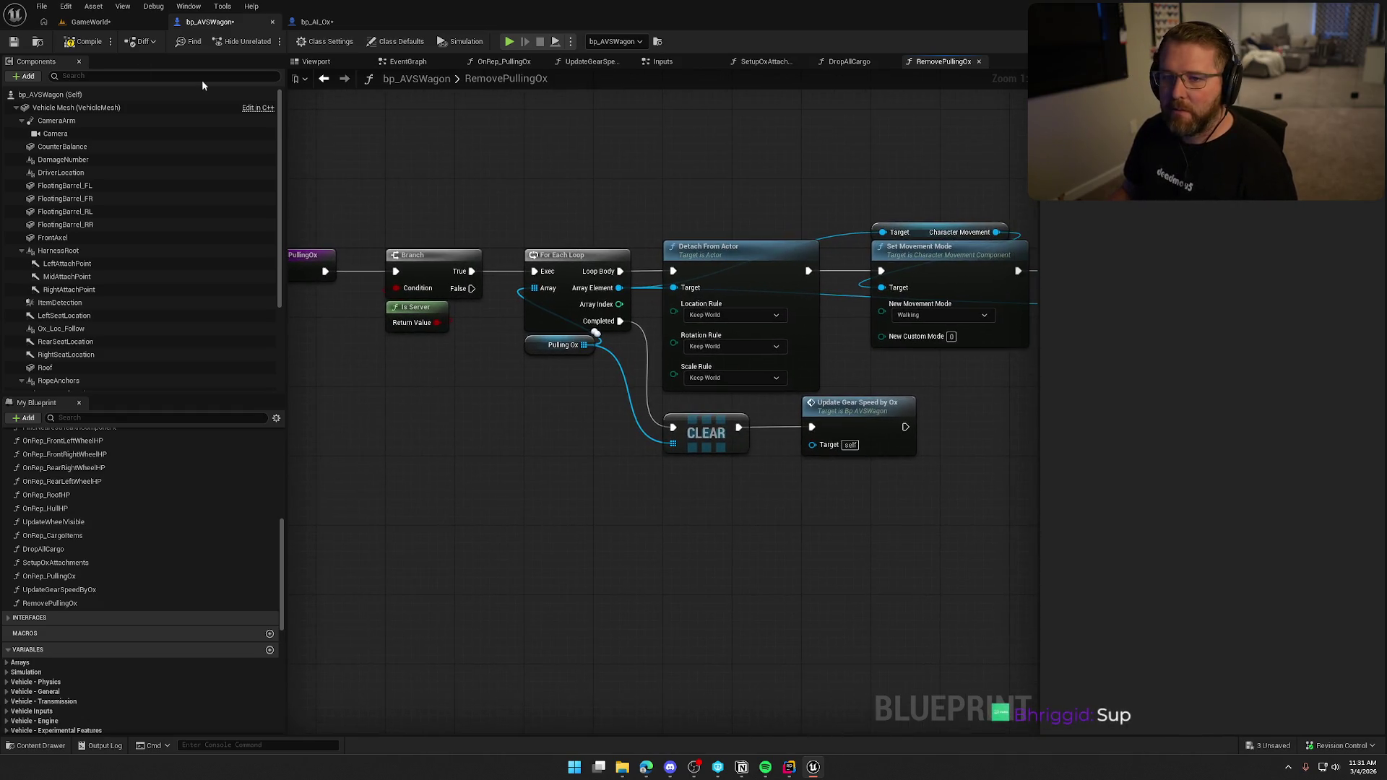
- Save the bp_AI_Ox blueprint, checking the asset out
{"action": "left_click", "coordinate": [339, 25]}
{"action": "key", "text": "ctrl+shift+s"}
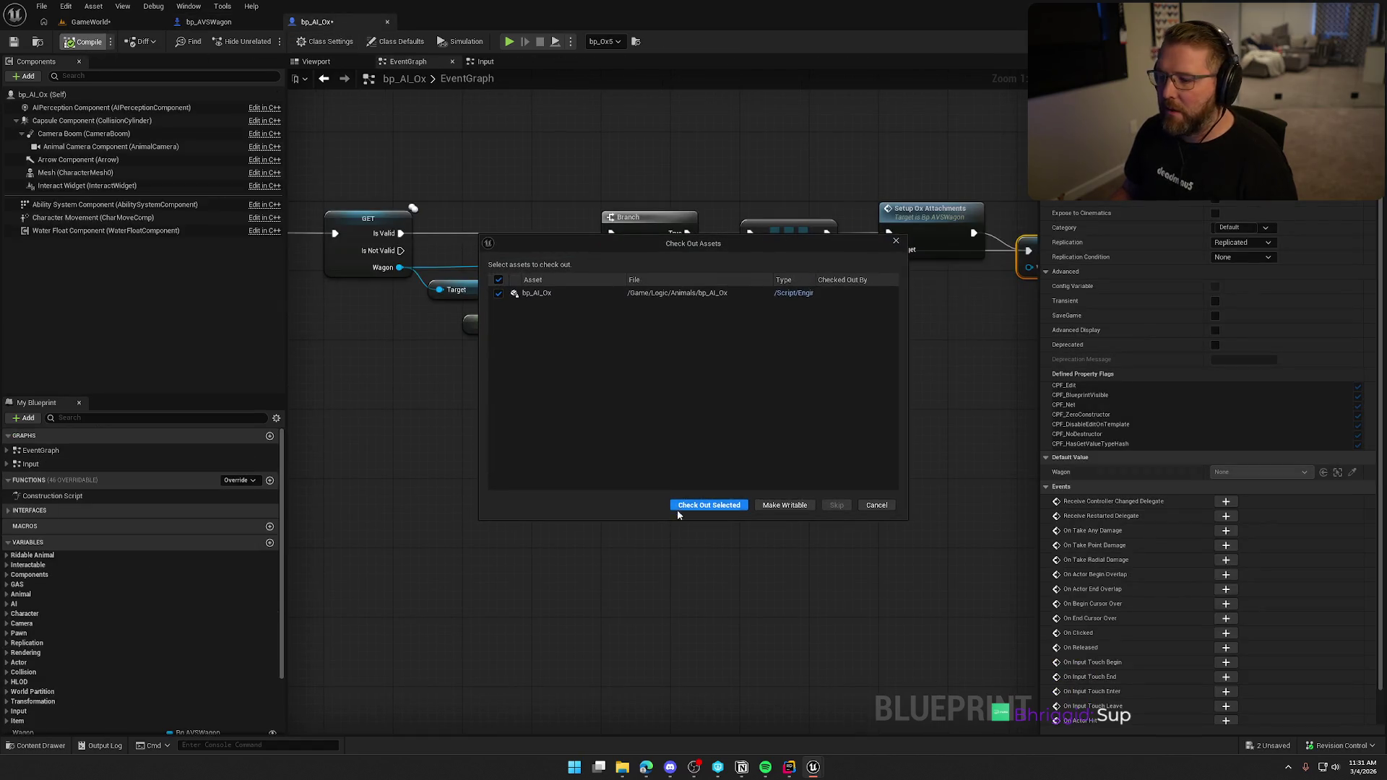
{"action": "left_click", "coordinate": [676, 509]}
{"action": "mouse_move", "coordinate": [635, 429]}
{"action": "left_mouse_down"}
{"action": "mouse_move", "coordinate": [361, 431]}
{"action": "mouse_move", "coordinate": [809, 434]}
{"action": "mouse_move", "coordinate": [653, 470]}
{"action": "left_mouse_up"}
- Save the GameWorld level with Check Out, then frame the wagon, oxen and cabin camp
{"action": "left_click", "coordinate": [99, 23]}
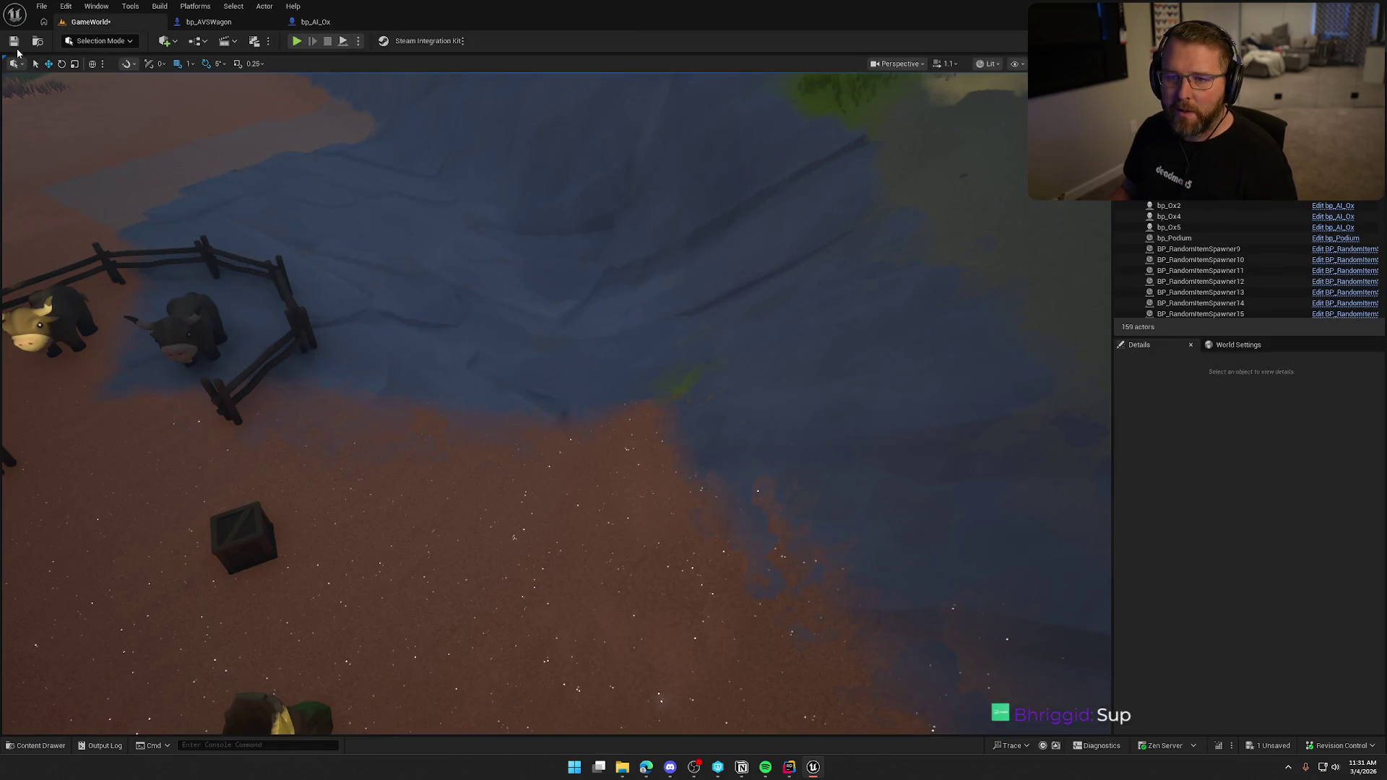
{"action": "key", "text": "ctrl+s"}
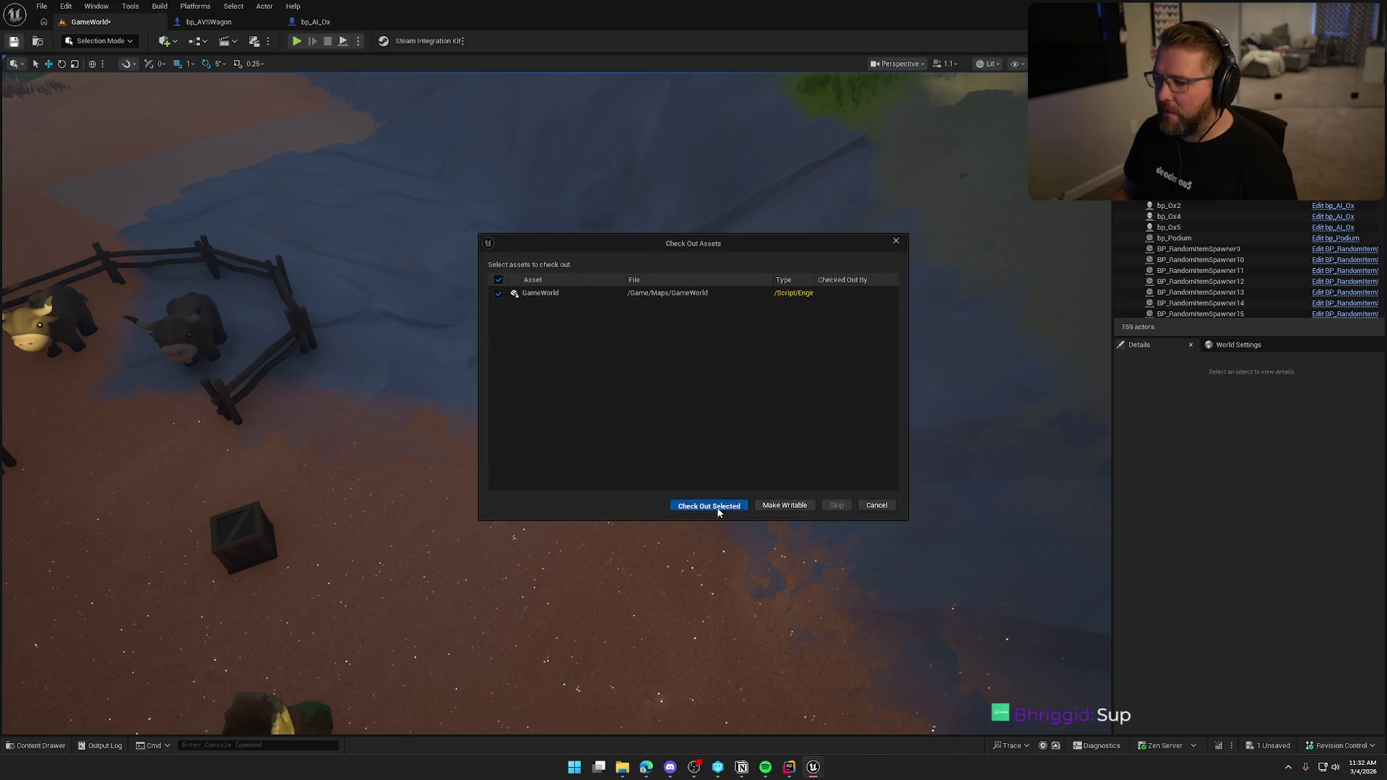
{"action": "left_click", "coordinate": [717, 507]}
{"action": "left_click_drag", "start_coordinate": [832, 420], "coordinate": [832, 361]}
{"action": "left_click_drag", "start_coordinate": [621, 339], "coordinate": [621, 315]}
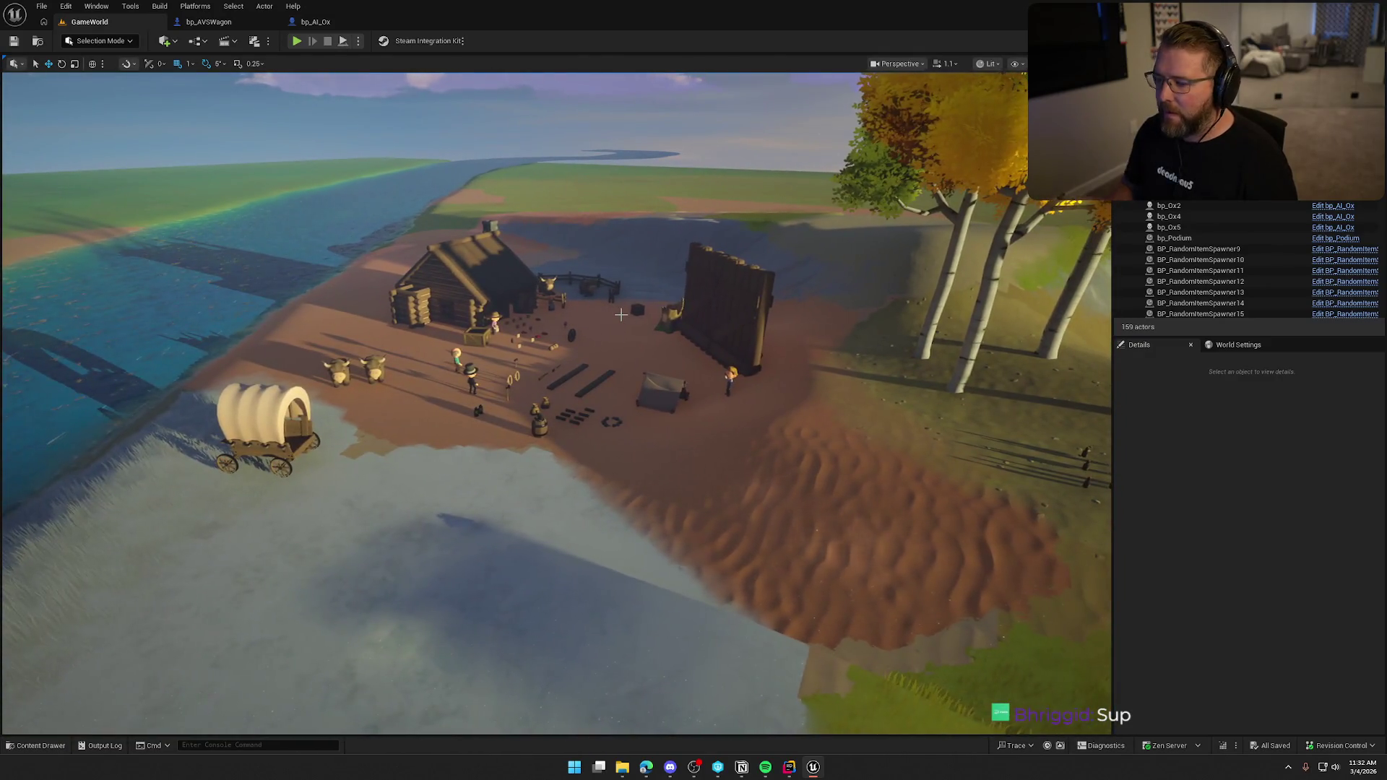
{"action": "scroll", "coordinate": [679, 367], "scroll_direction": "up", "scroll_amount": 5}
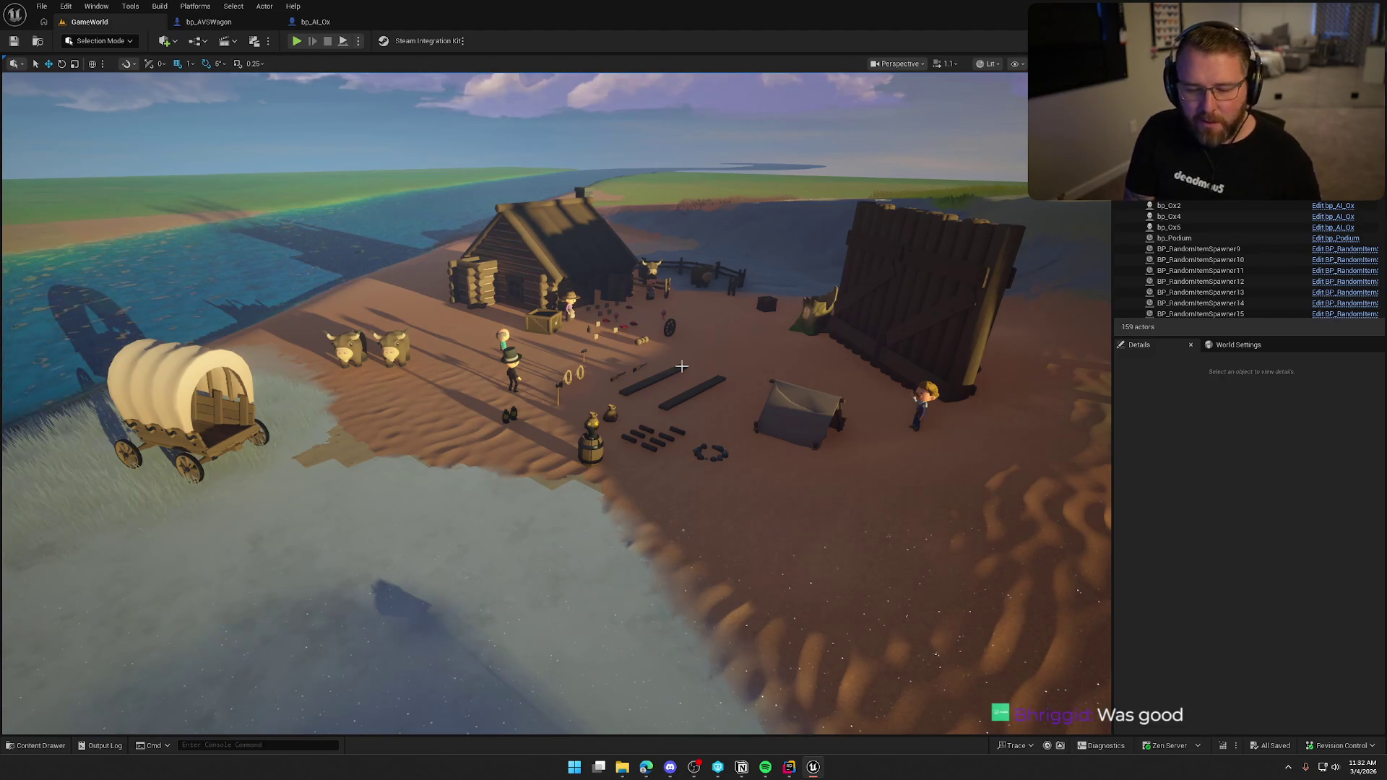
{"action": "left_click_drag", "start_coordinate": [681, 367], "coordinate": [681, 339]}
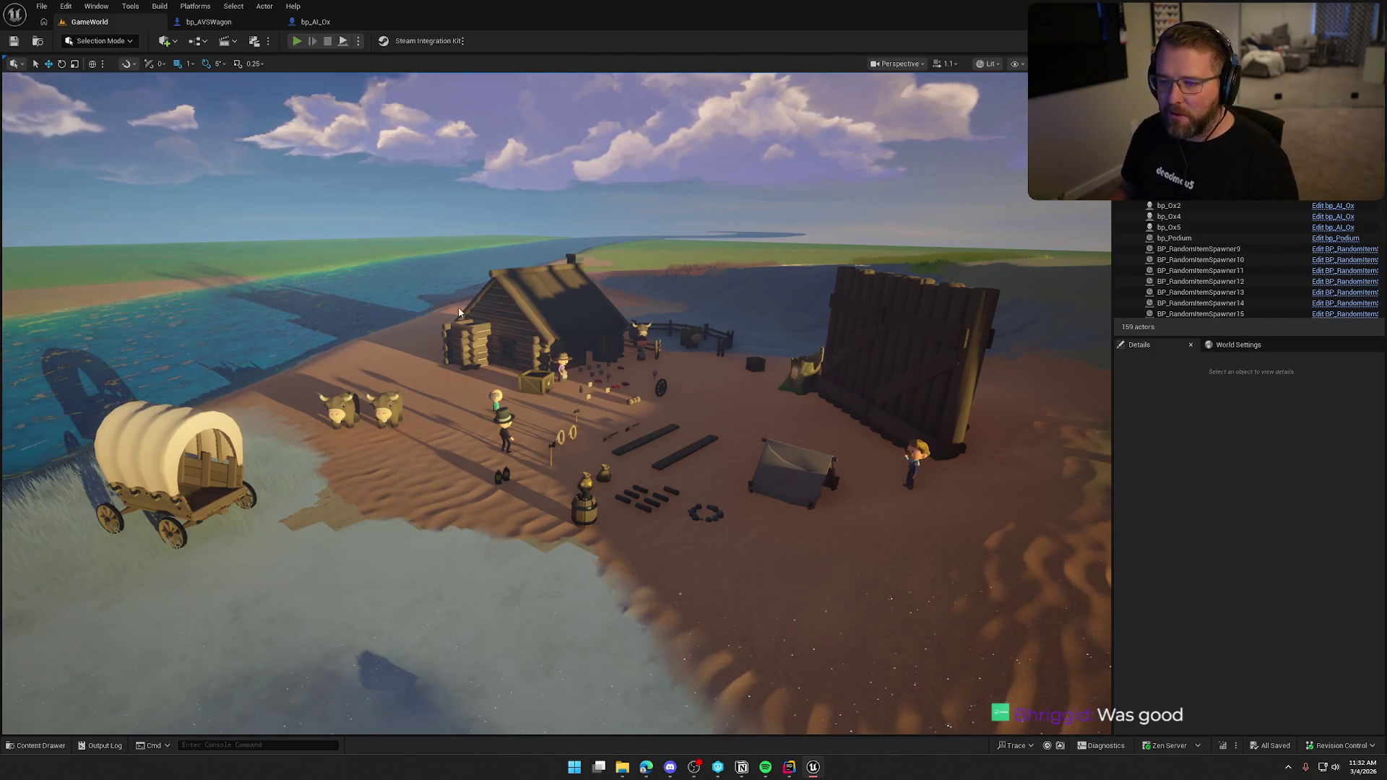
- Start play-testing, walk through the trading post to the ox, and climb onto the wagon
{"action": "key", "text": "alt+p"}
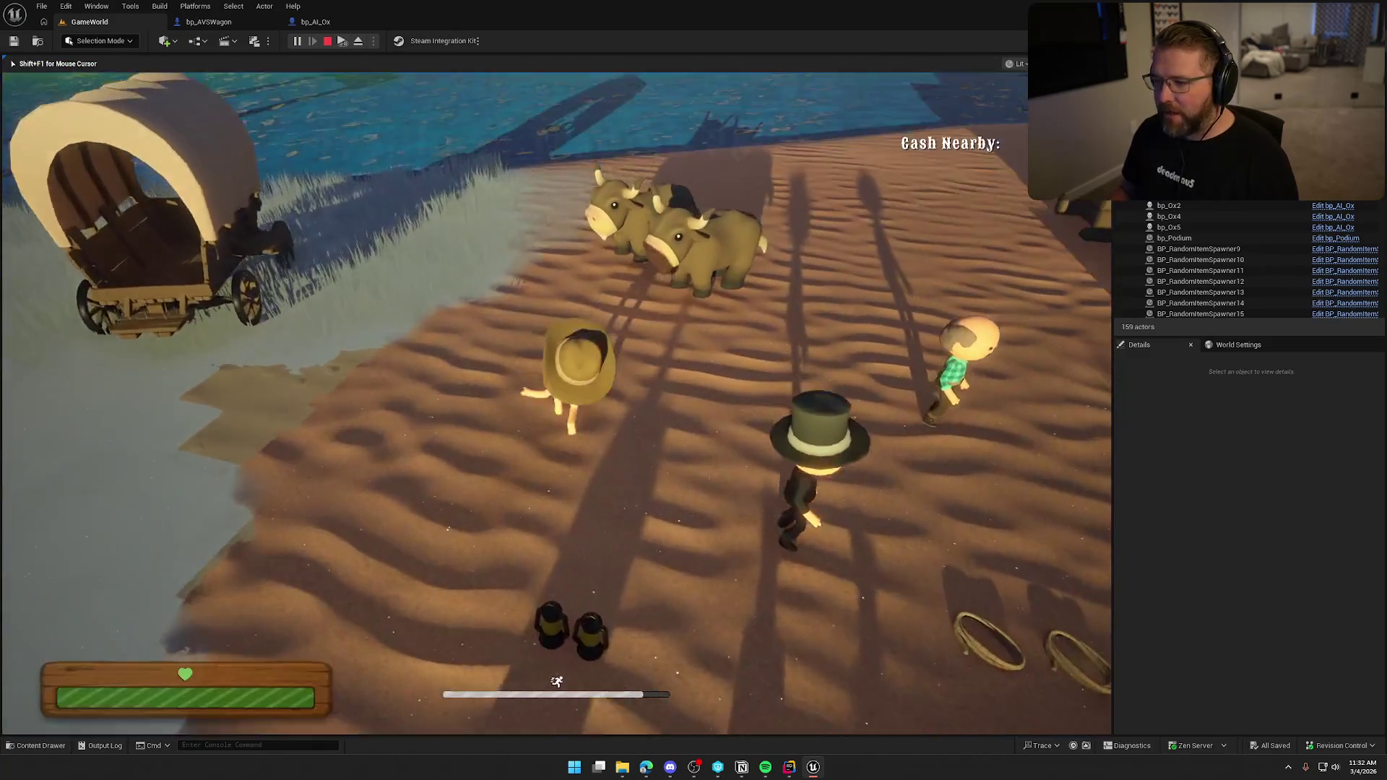
{"action": "key", "text": "w"}
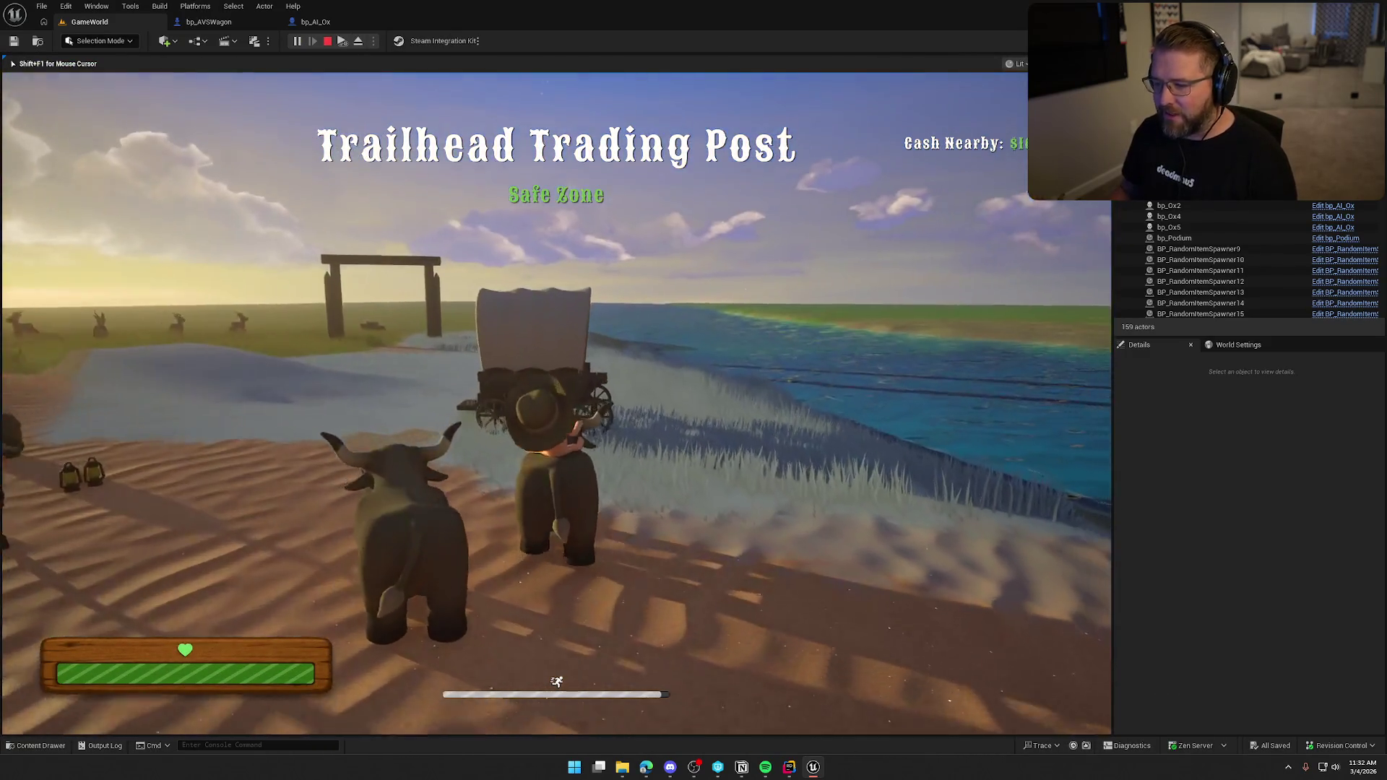
{"action": "key", "text": "w"}
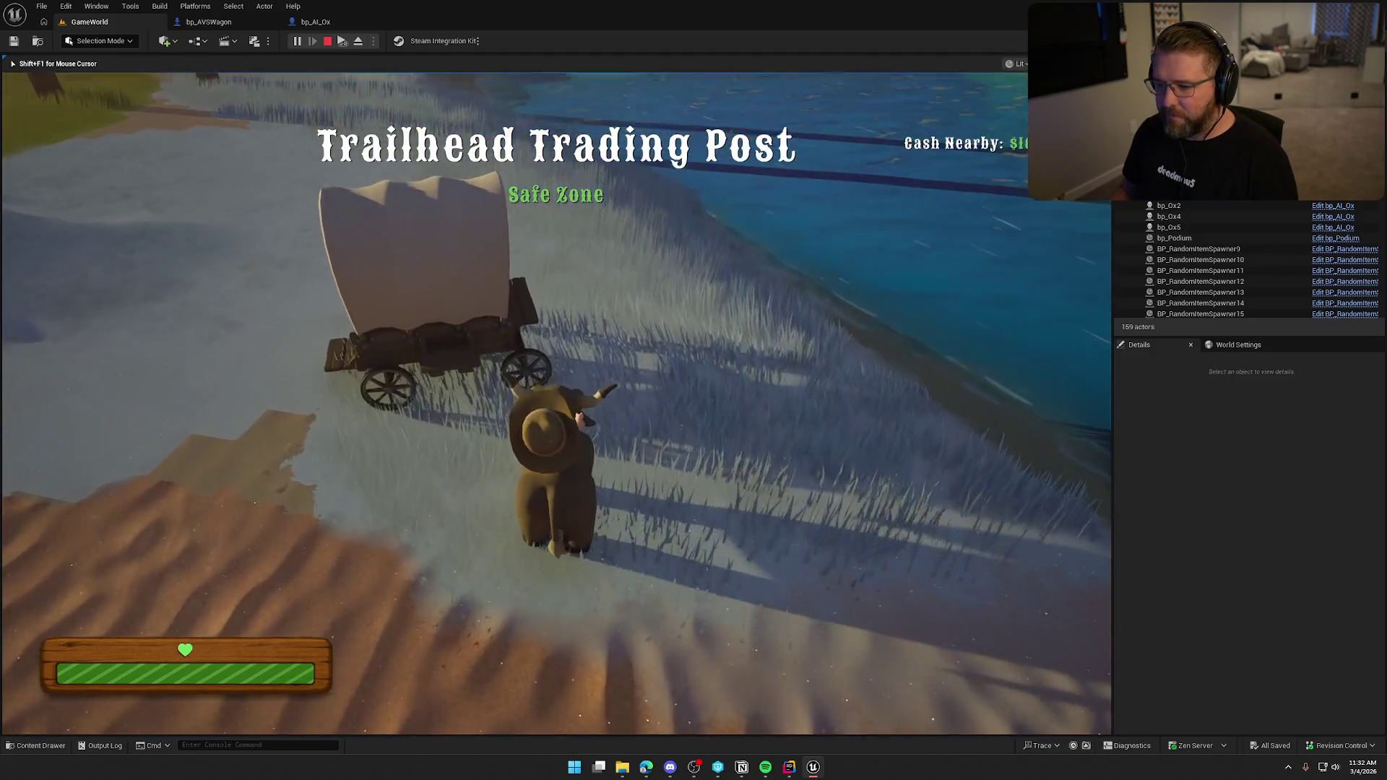
{"action": "key", "text": "w"}
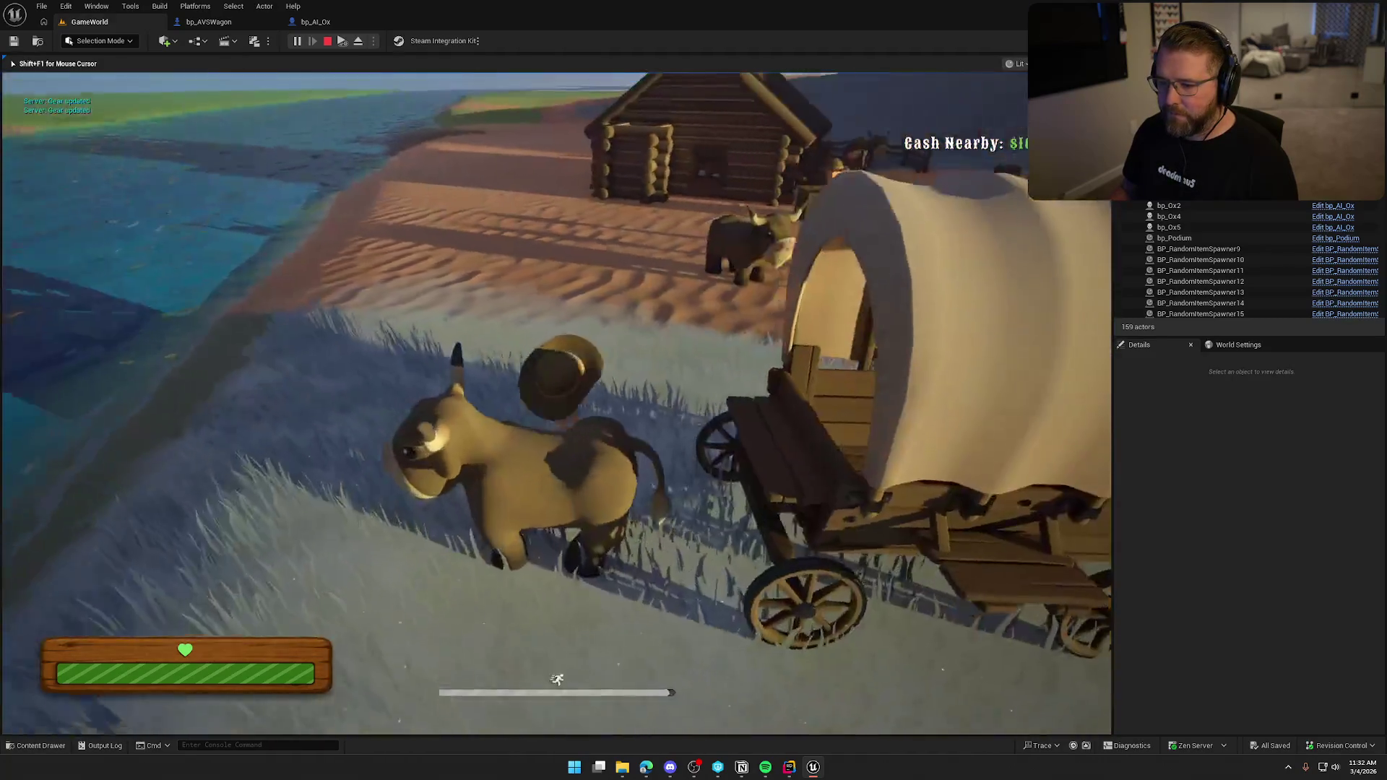
{"action": "key", "text": "w"}
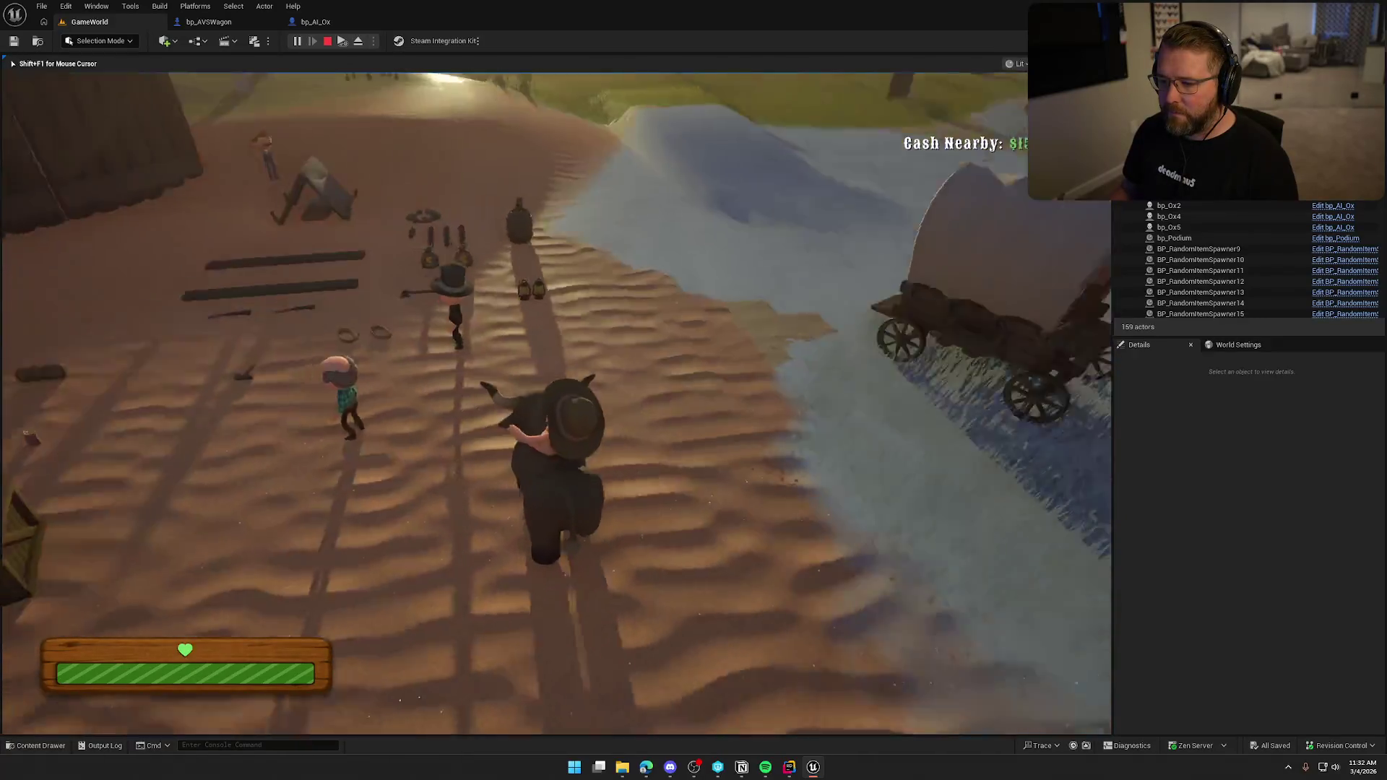
{"action": "key", "text": "w"}
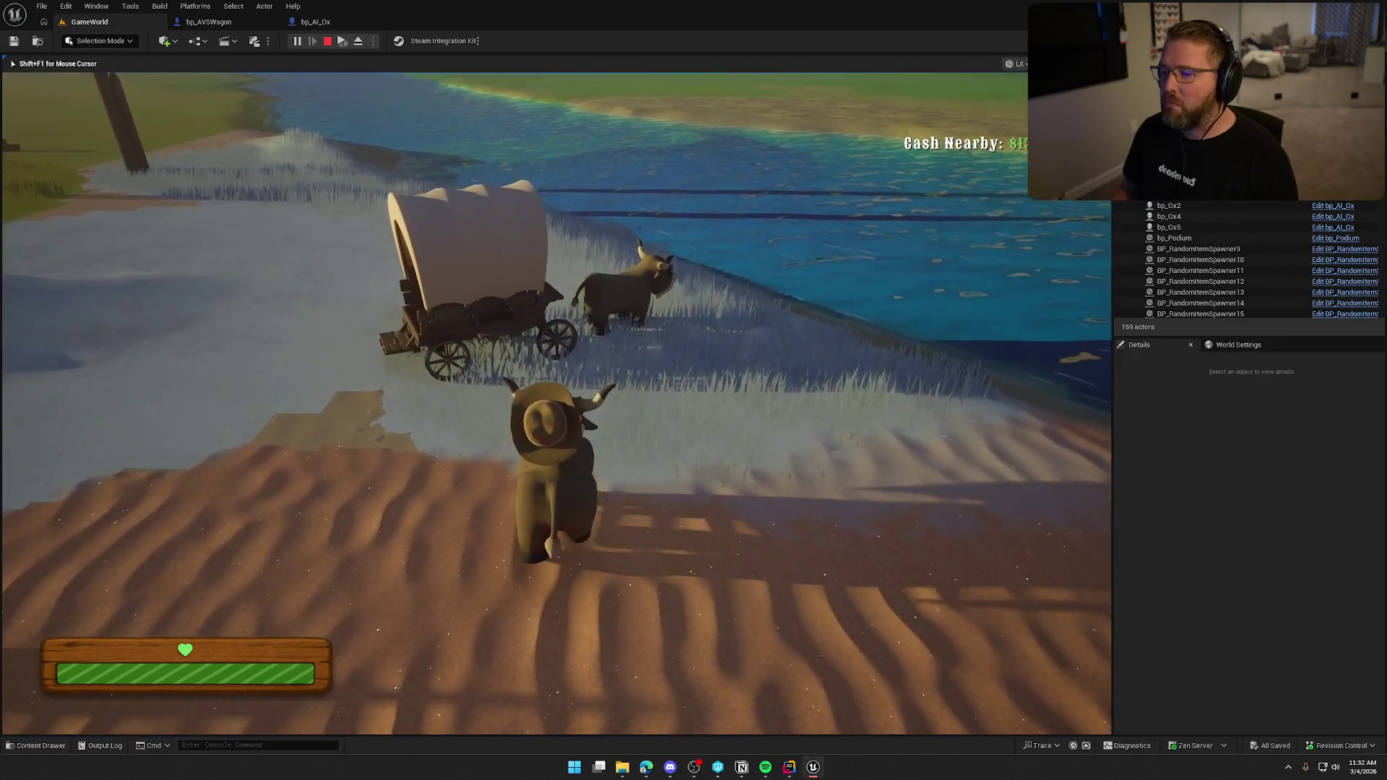
{"action": "key", "text": "w"}
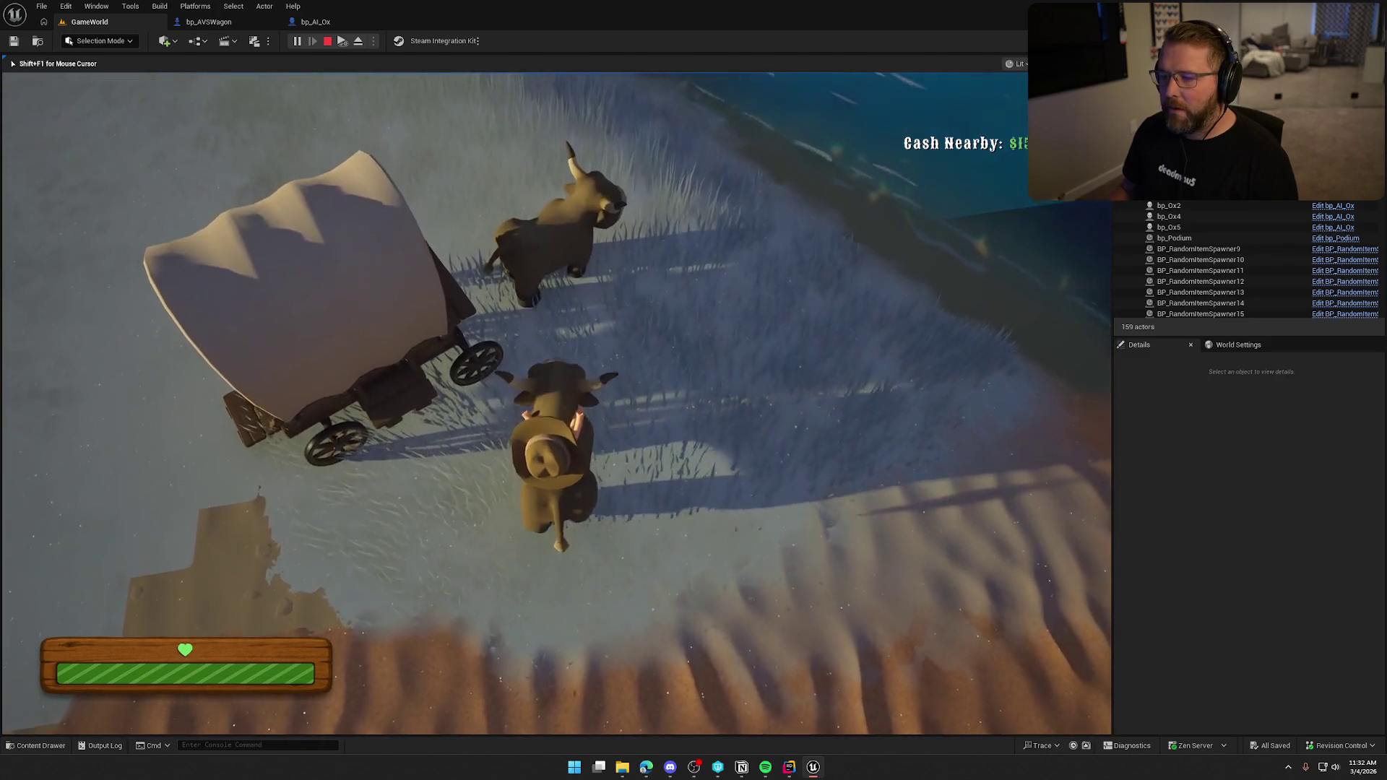
{"action": "key", "text": "w"}
{"action": "key", "text": "space"}
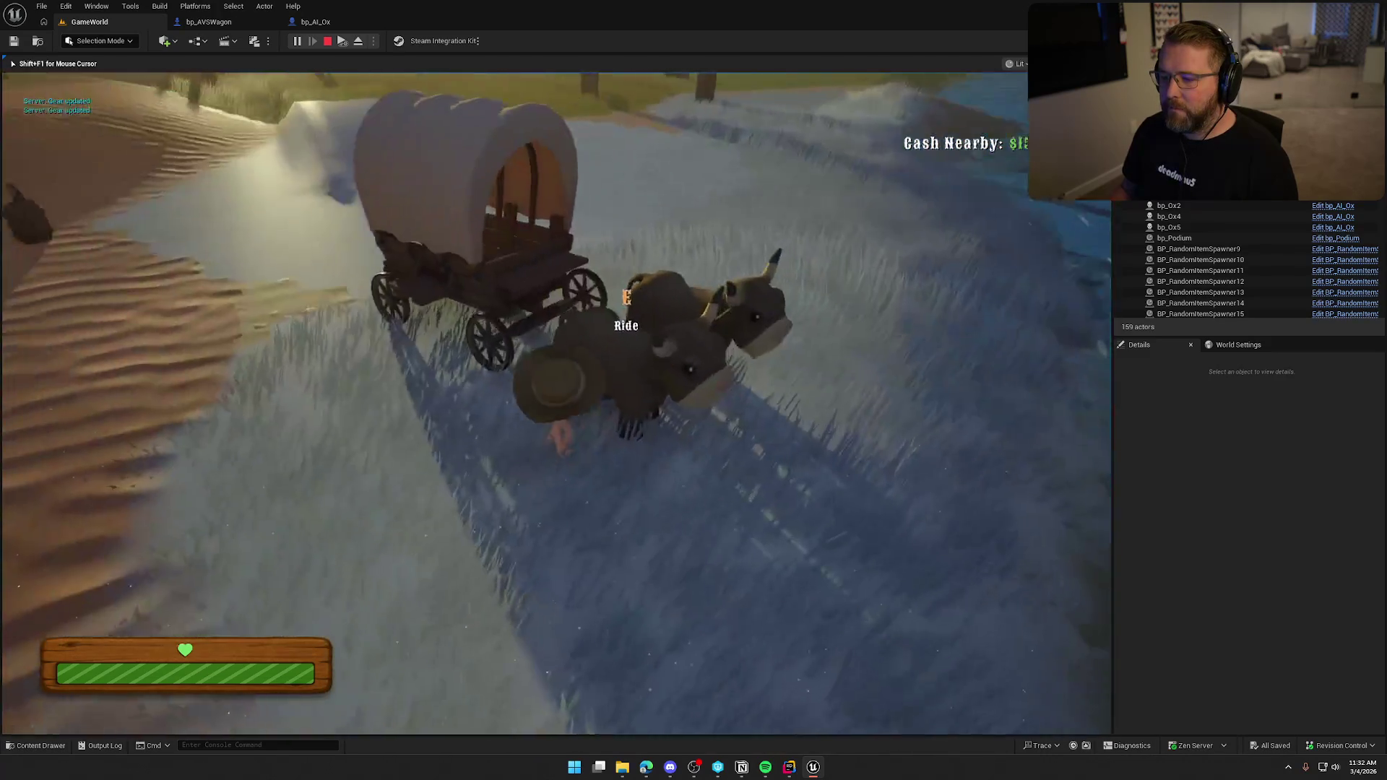
{"action": "key", "text": "e"}
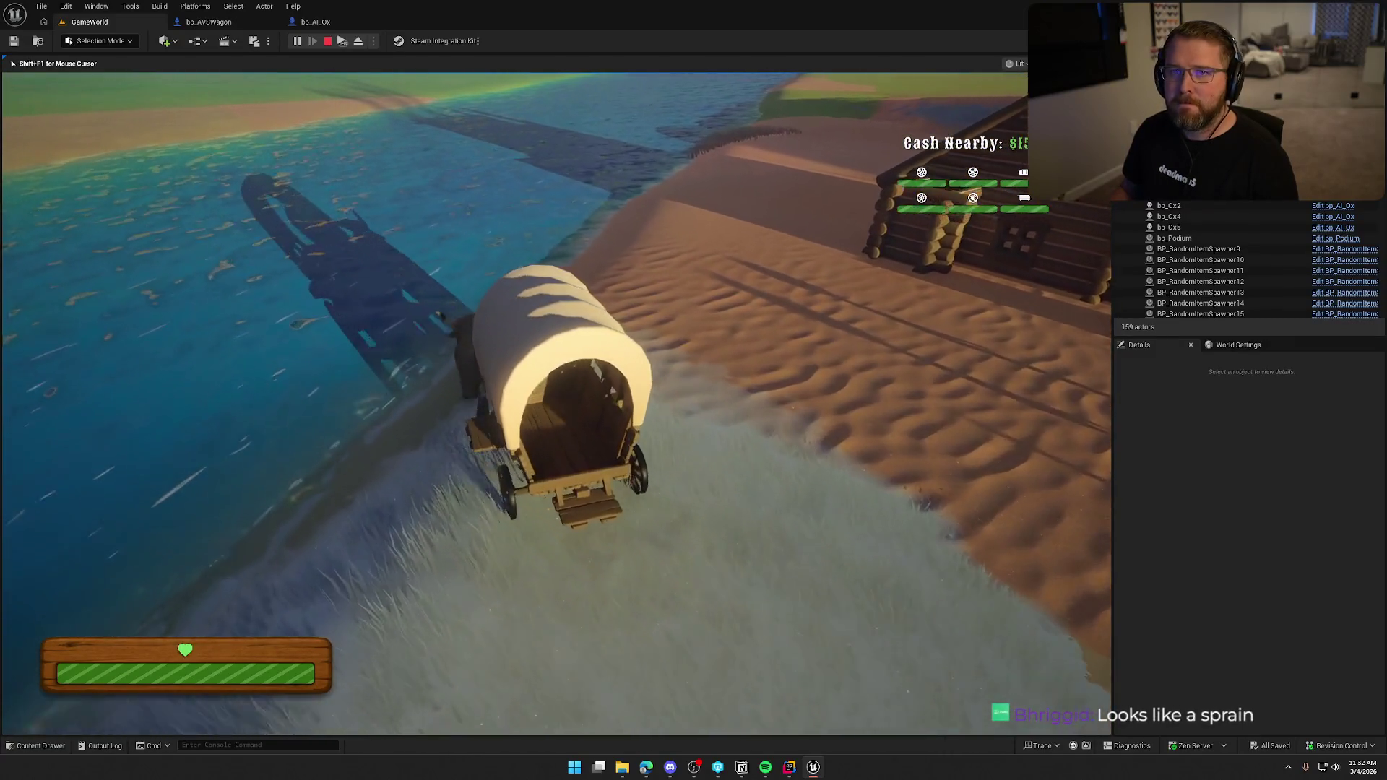
- Drive the wagon across the sand, through the water, and back onto the sandy bank
{"action": "key", "text": "w"}
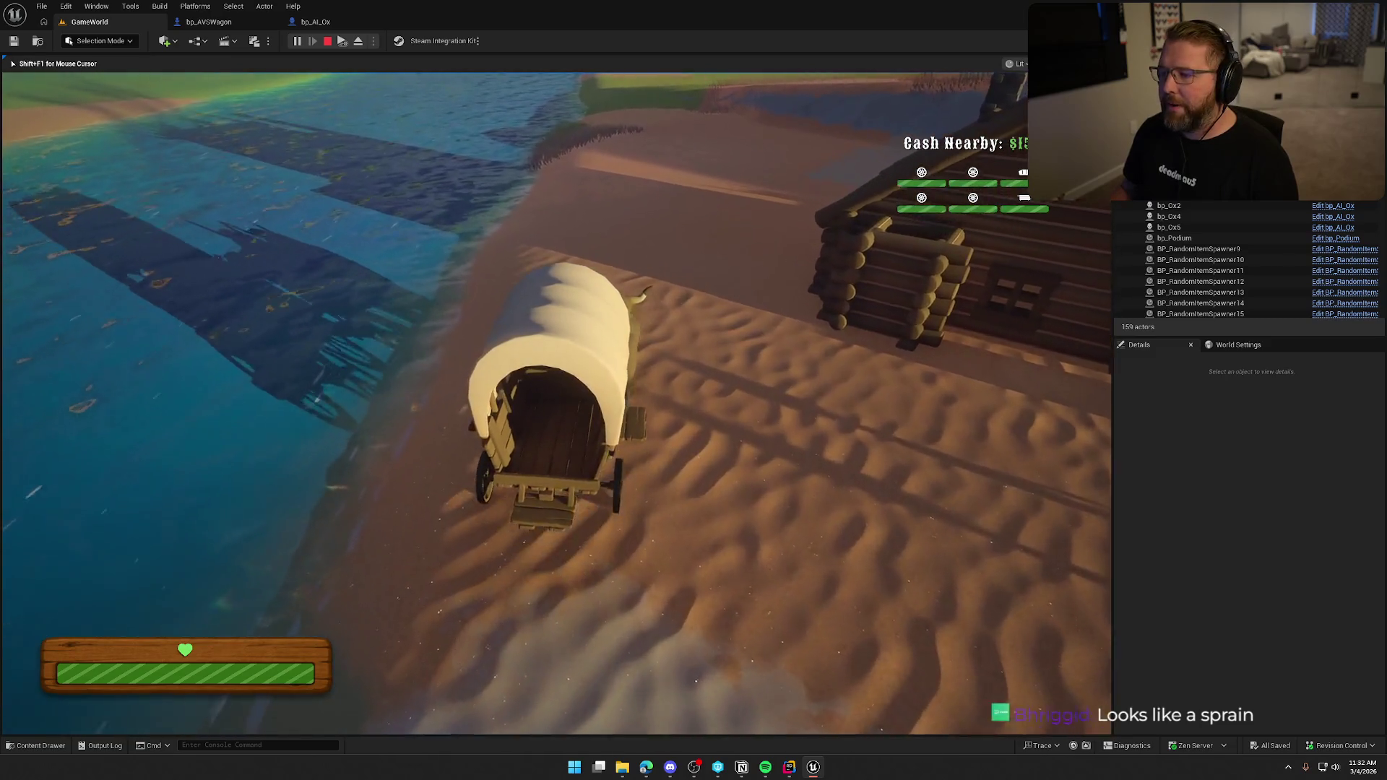
{"action": "key", "text": "w"}
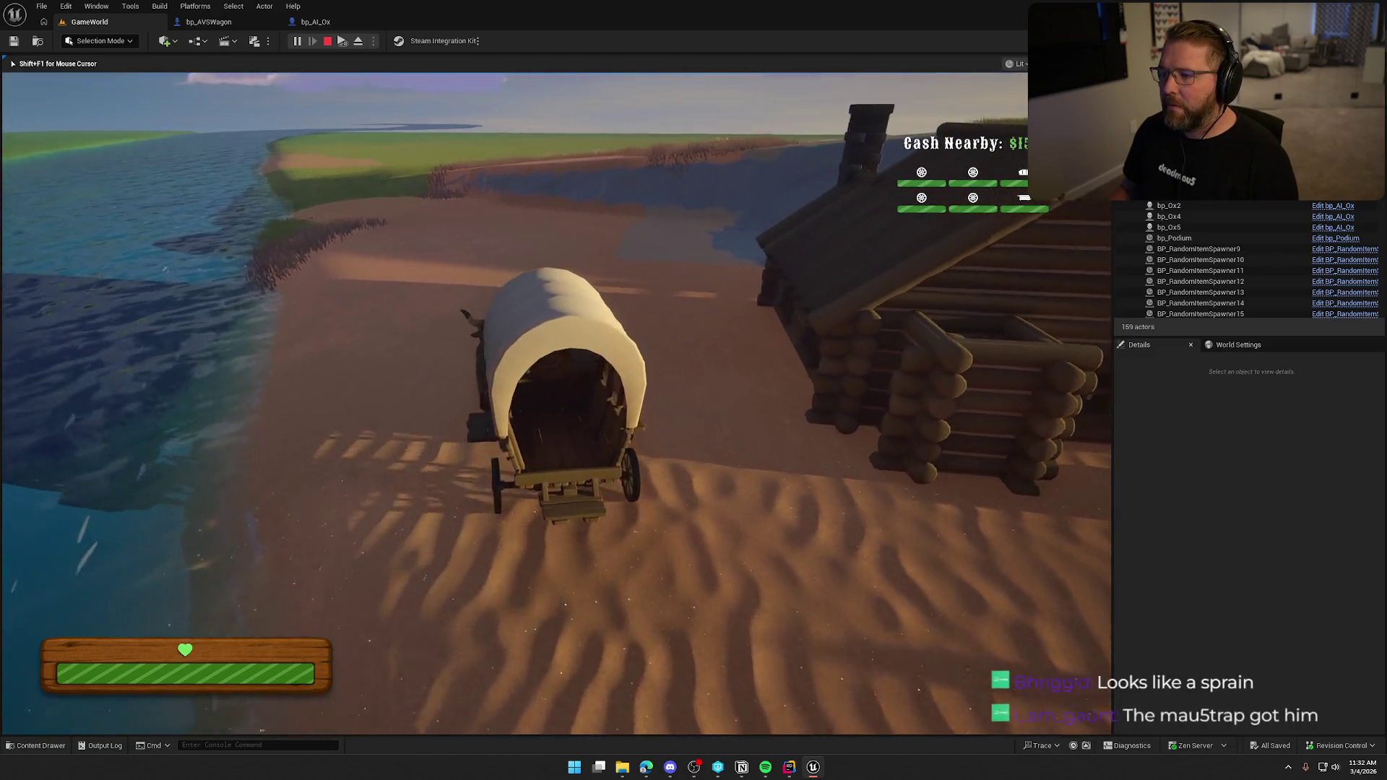
{"action": "key", "text": "d"}
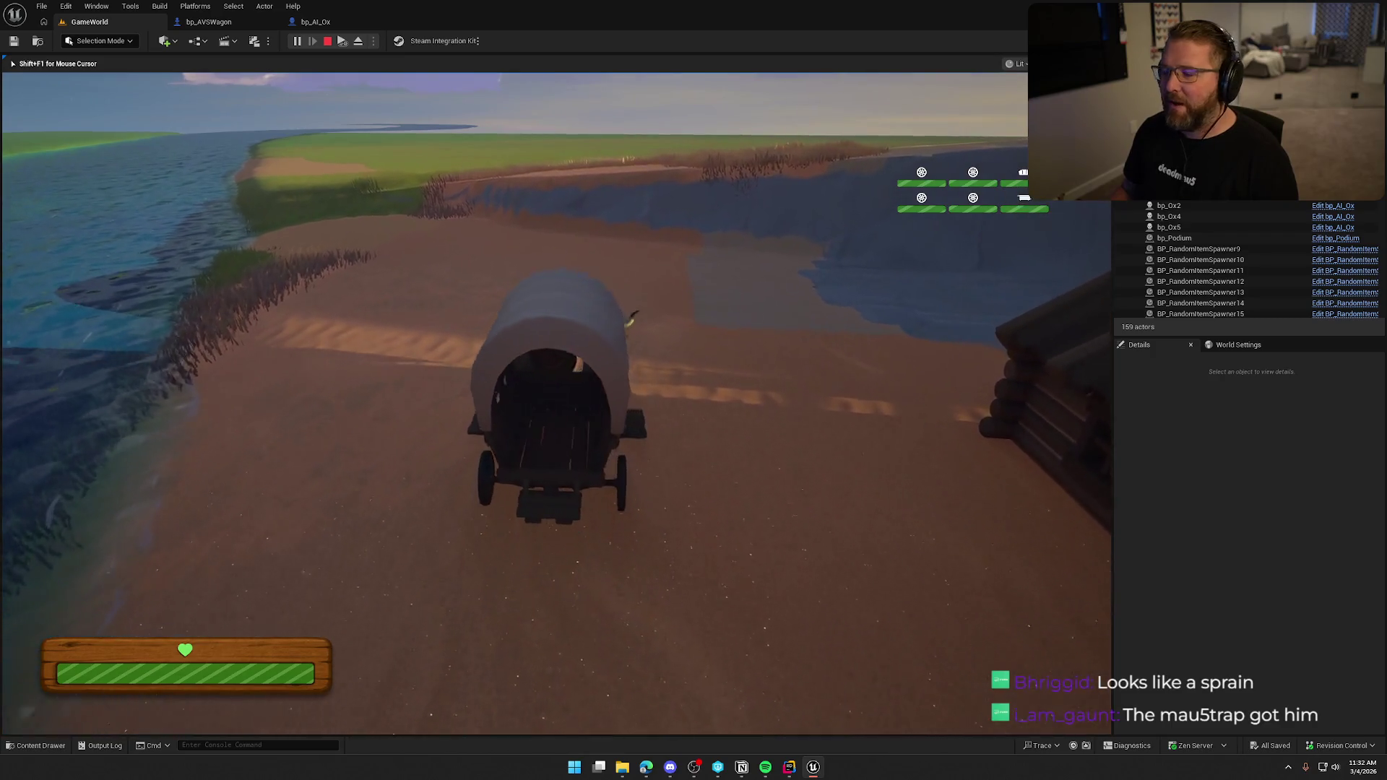
{"action": "key", "text": "a"}
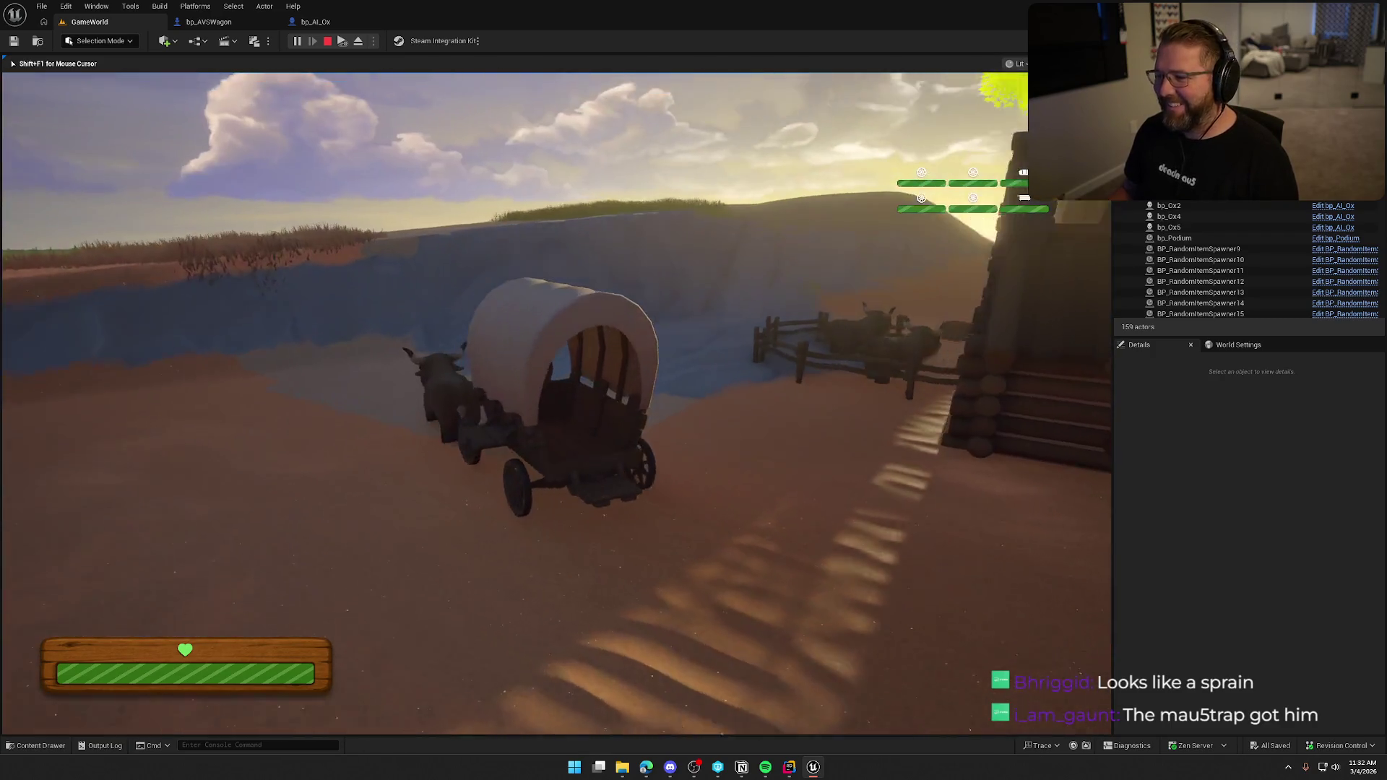
{"action": "key", "text": "w"}
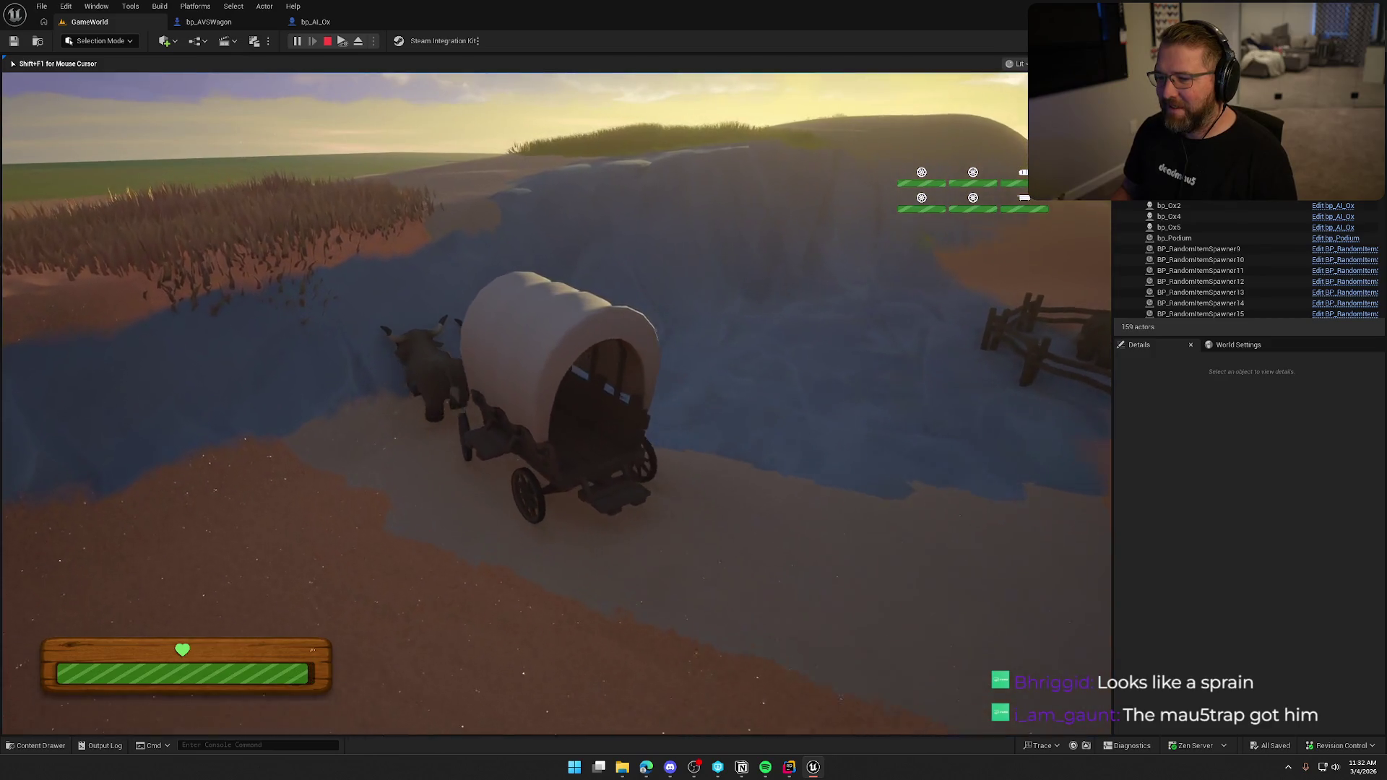
{"action": "key", "text": "d"}
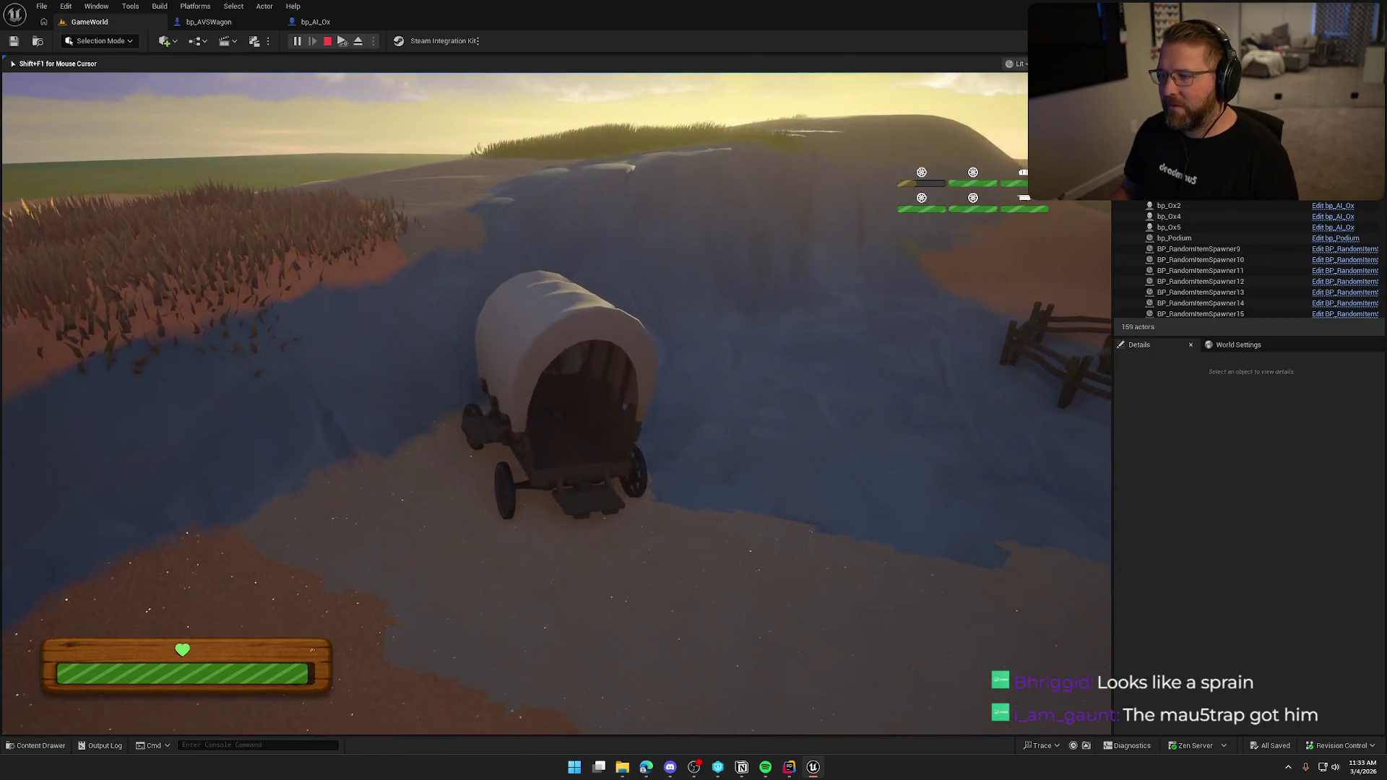
{"action": "key", "text": "a"}
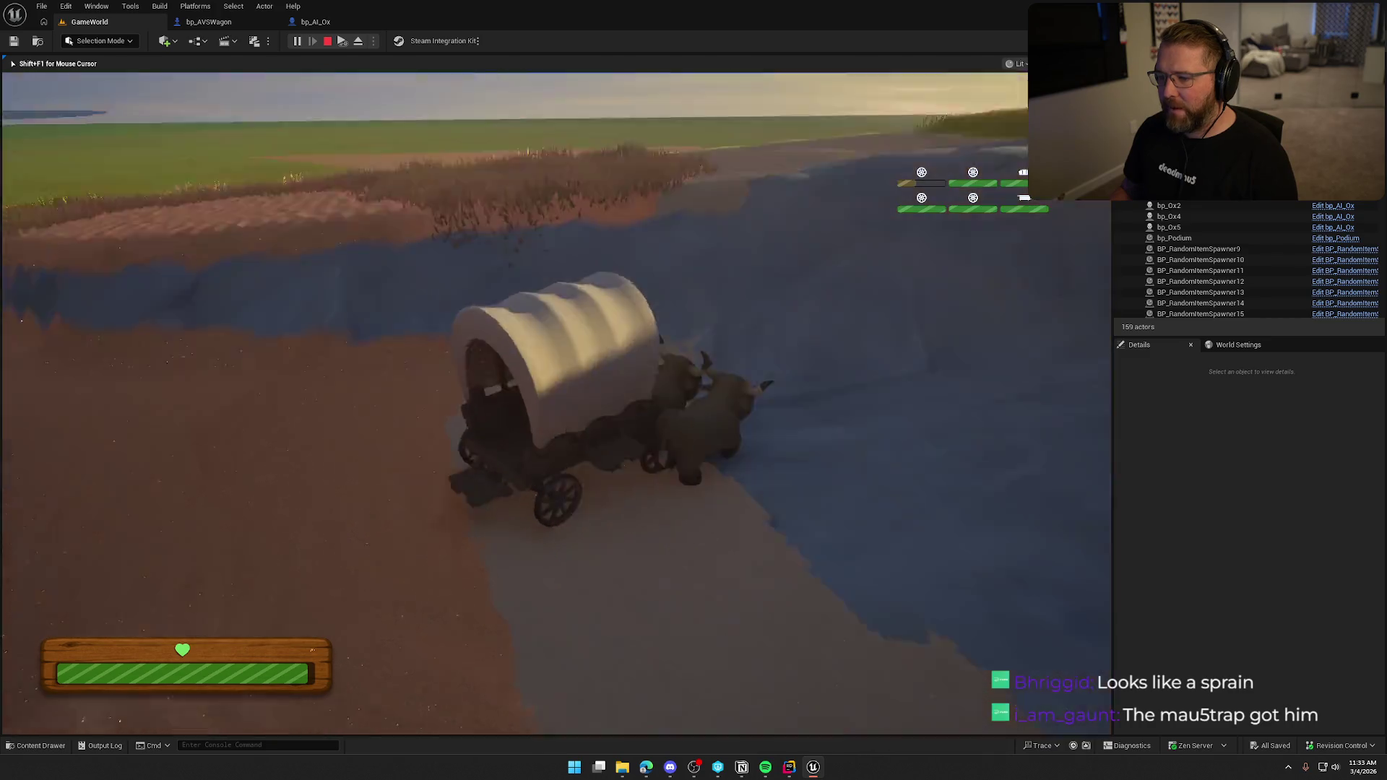
{"action": "key", "text": "w"}
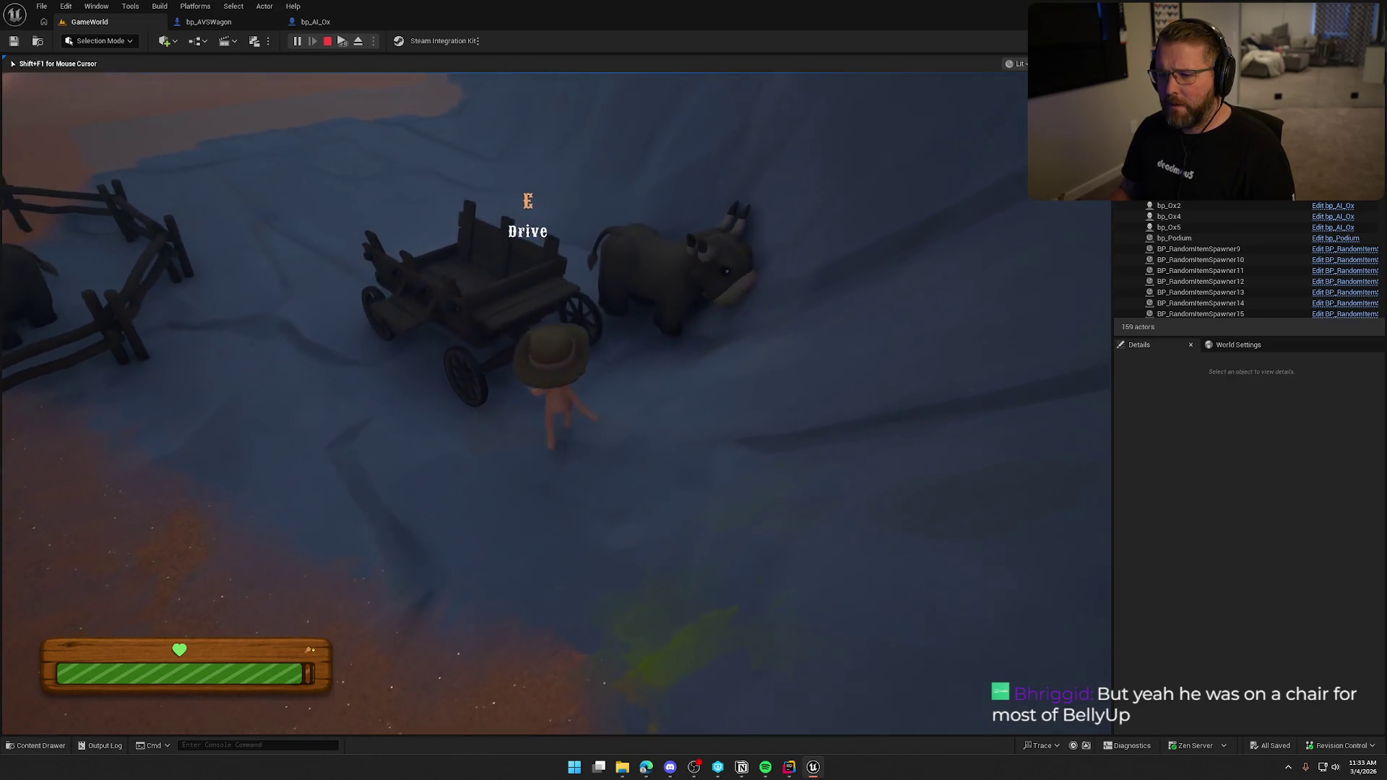
- Board the ox wagon, then hop off and run around to the ox's side
{"action": "key", "text": "e"}
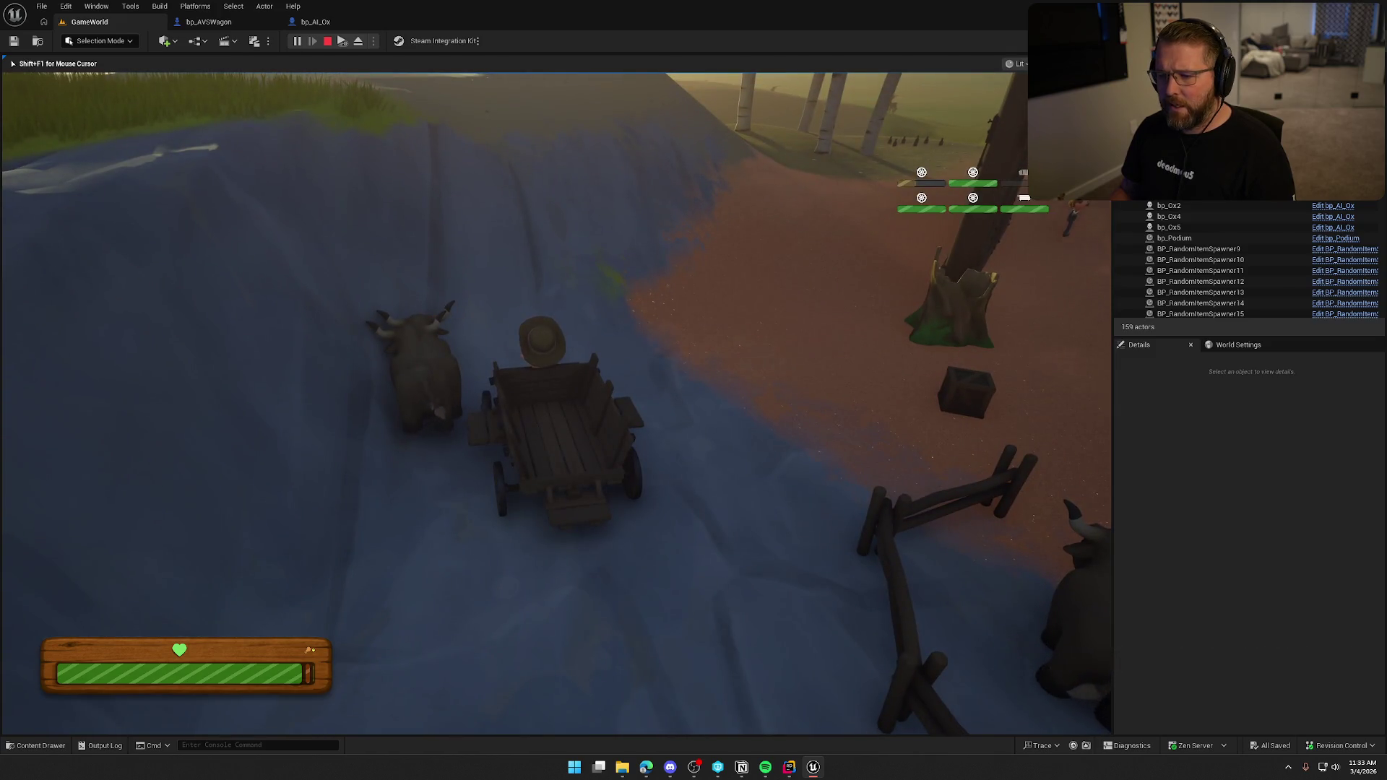
{"action": "key", "text": "e"}
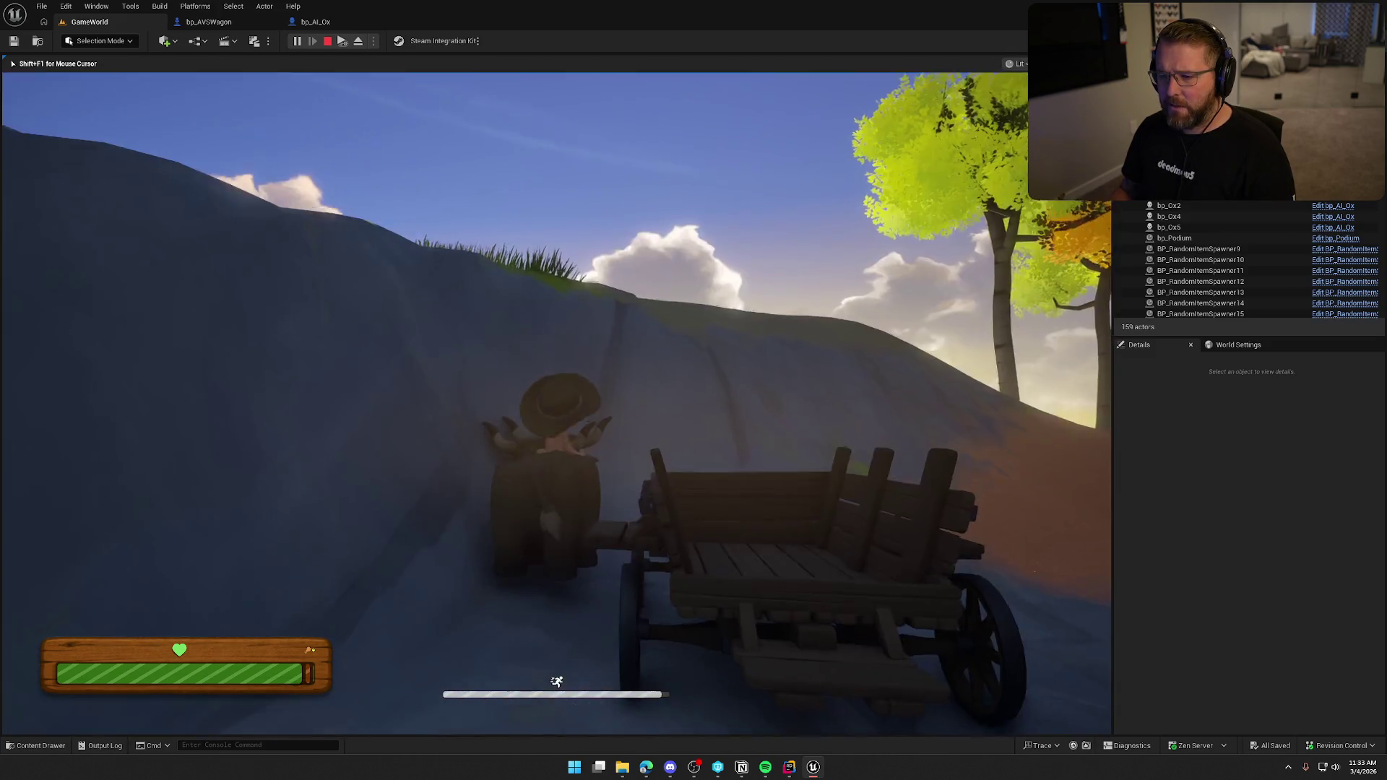
{"action": "key", "text": "w"}
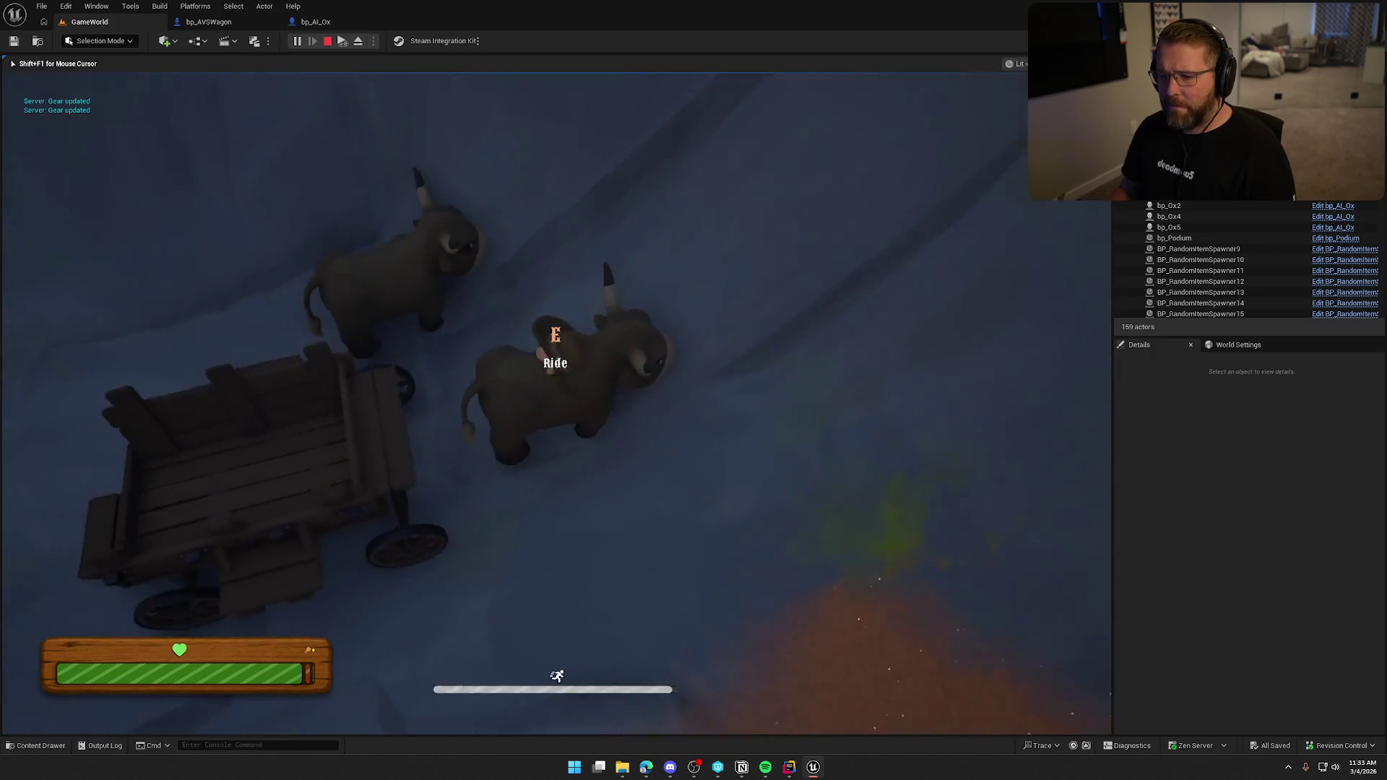
{"action": "key", "text": "w"}
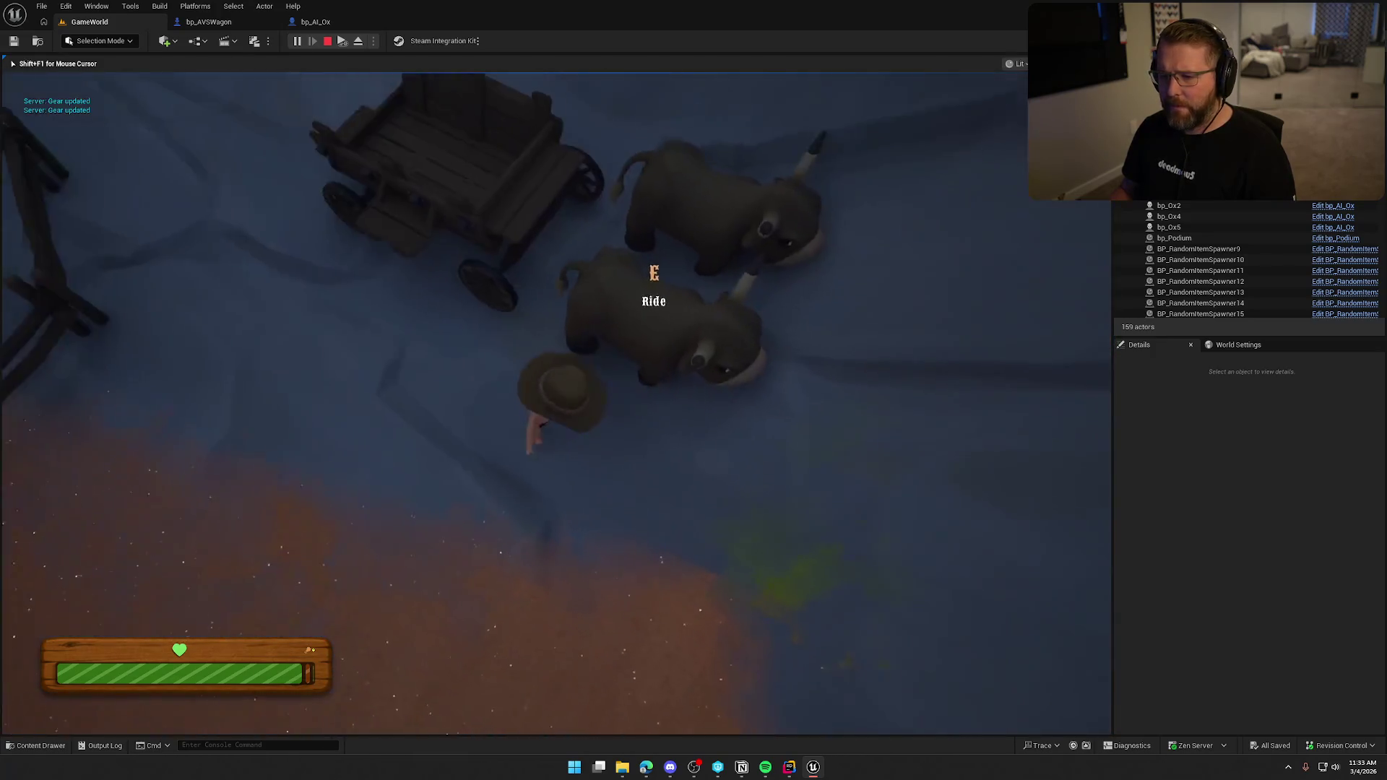
- Drive the ox wagon past the stump and fence to the trading camp, then end play in bp_AI_Ox
{"action": "key", "text": "e"}
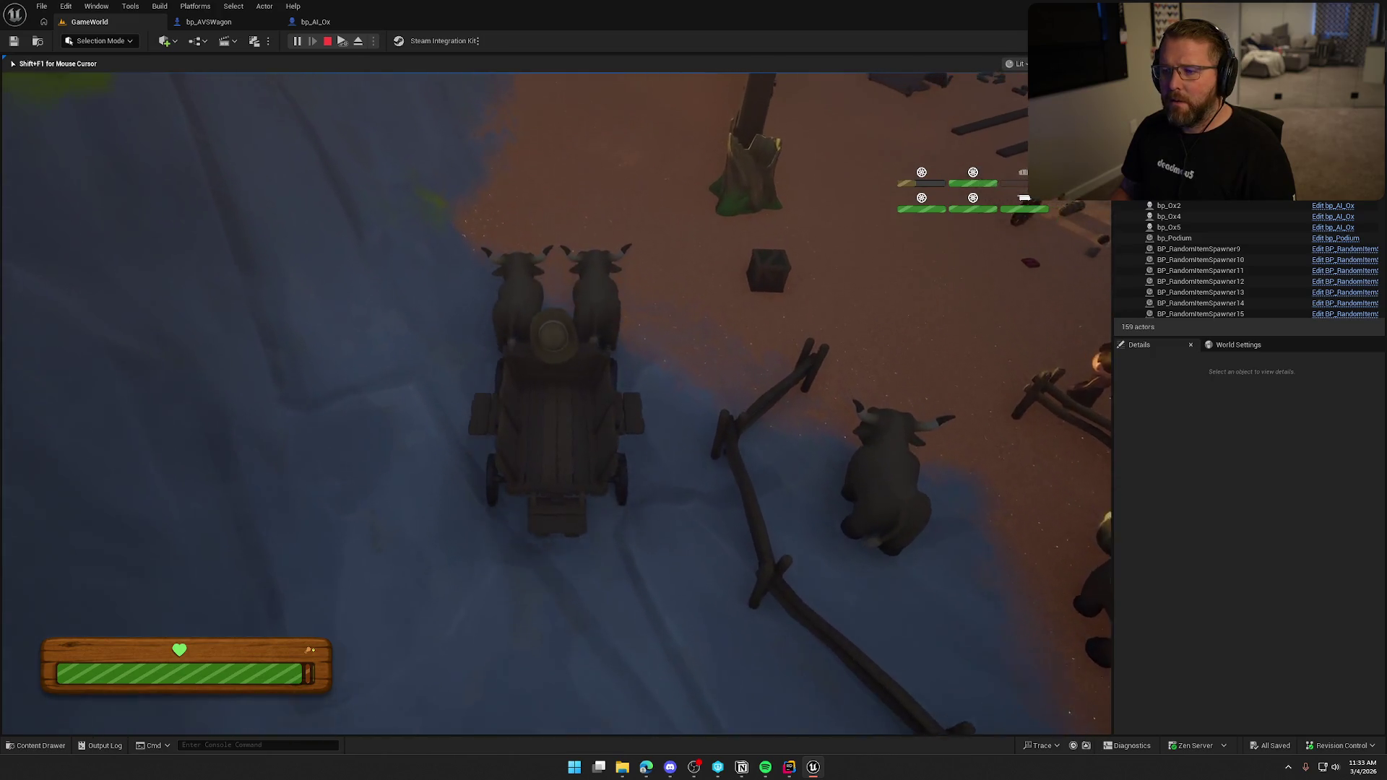
{"action": "key", "text": "w"}
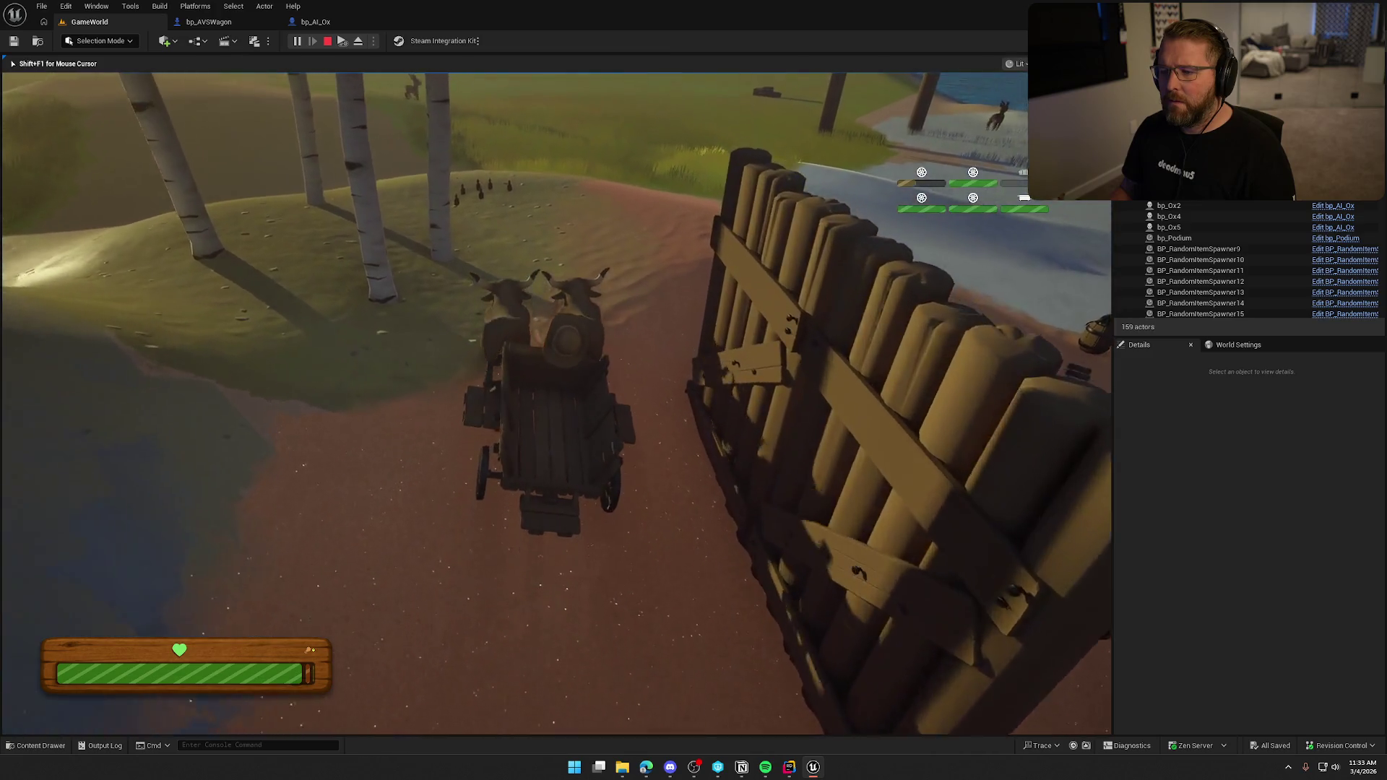
{"action": "key", "text": "w"}
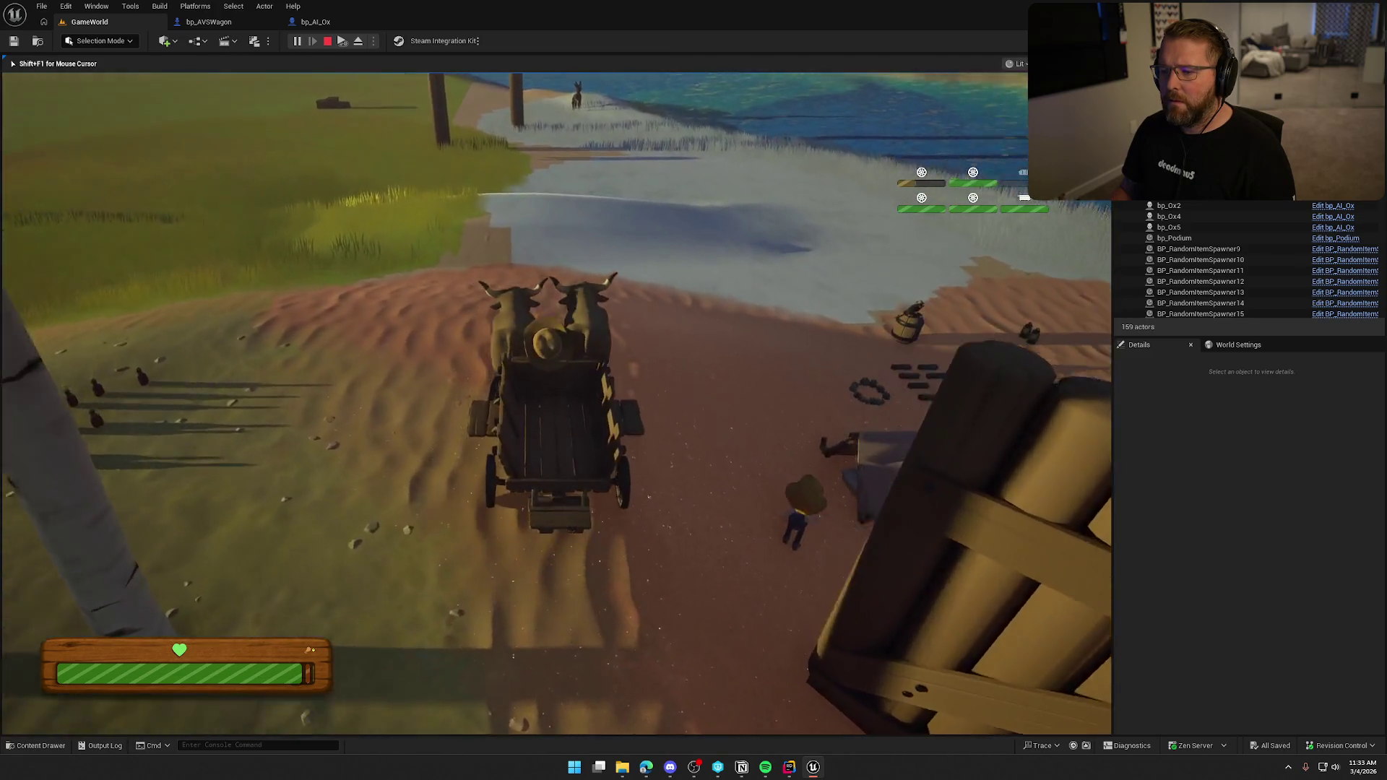
{"action": "key", "text": "d"}
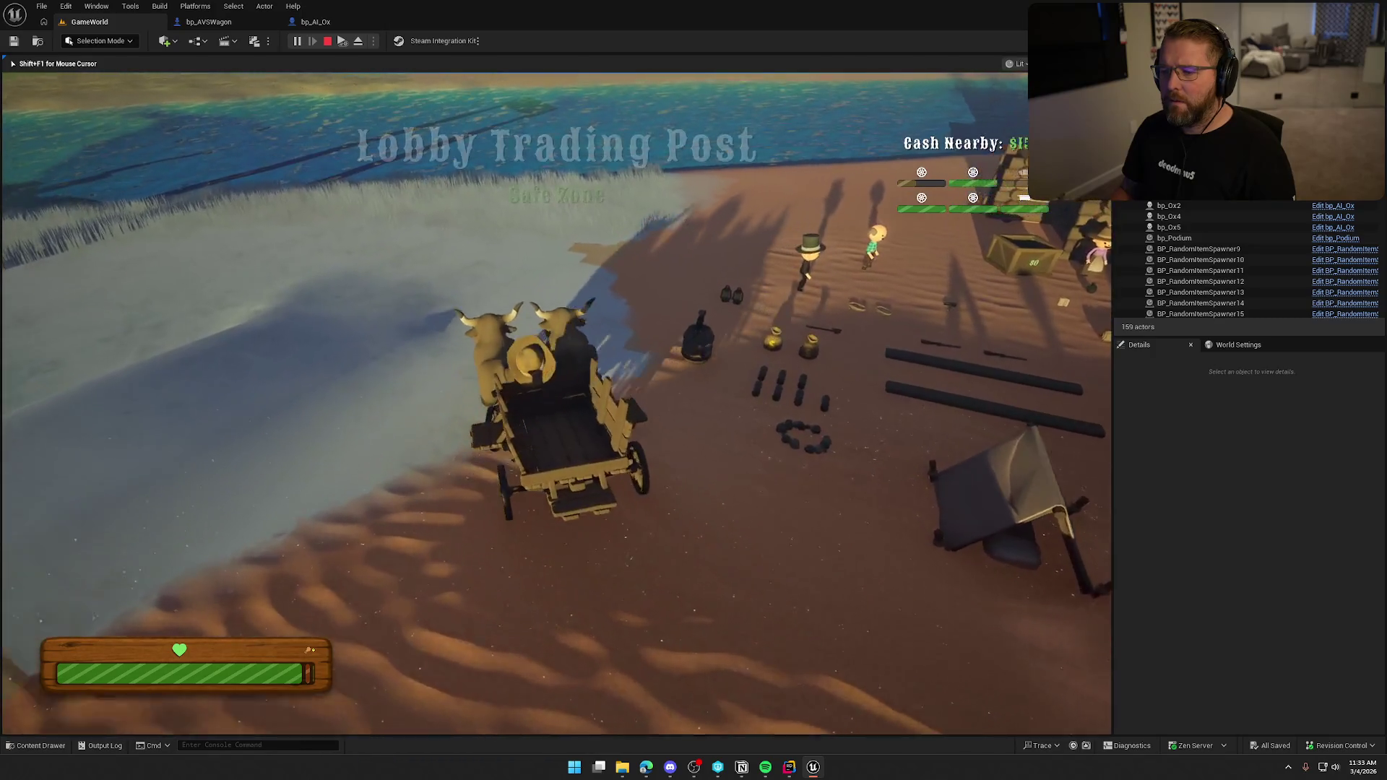
{"action": "key", "text": "a"}
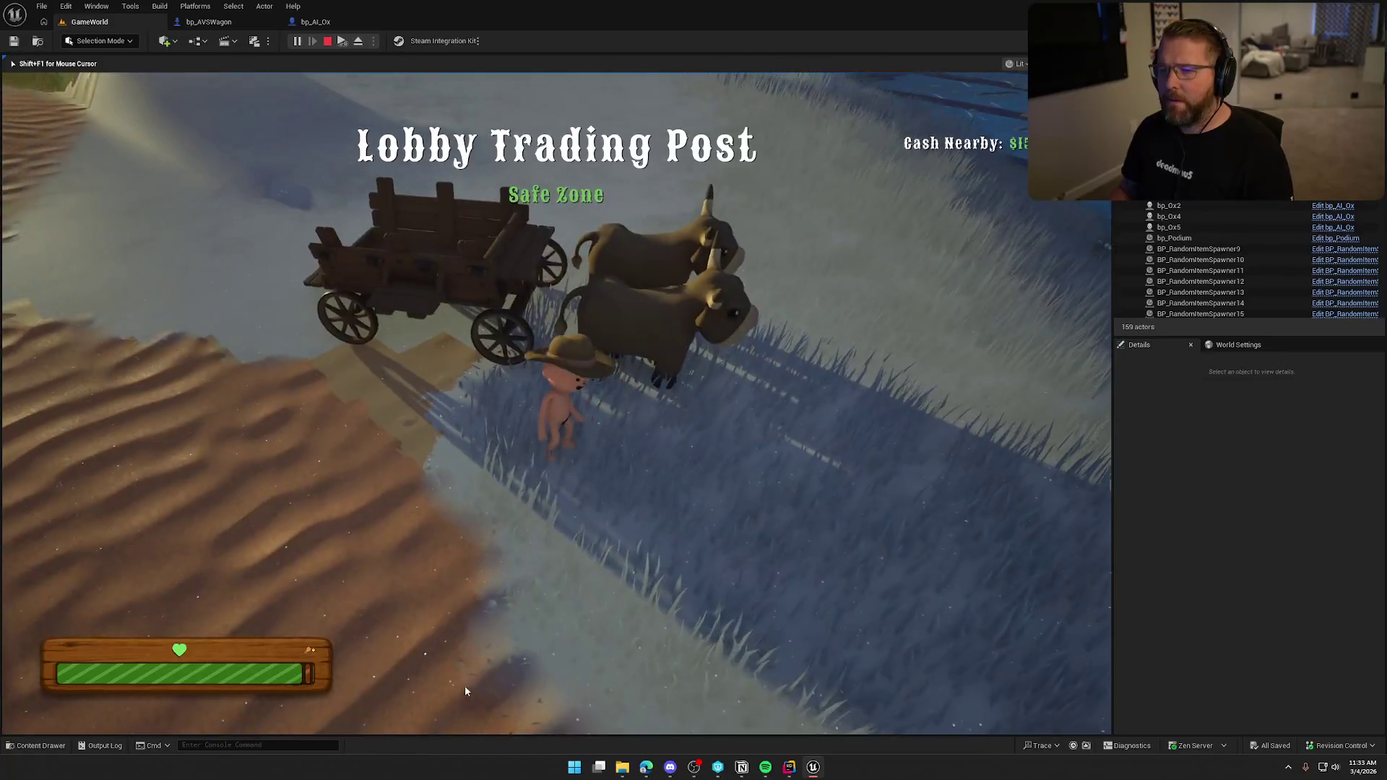
{"action": "key", "text": "Escape"}
{"action": "left_click", "coordinate": [325, 25]}
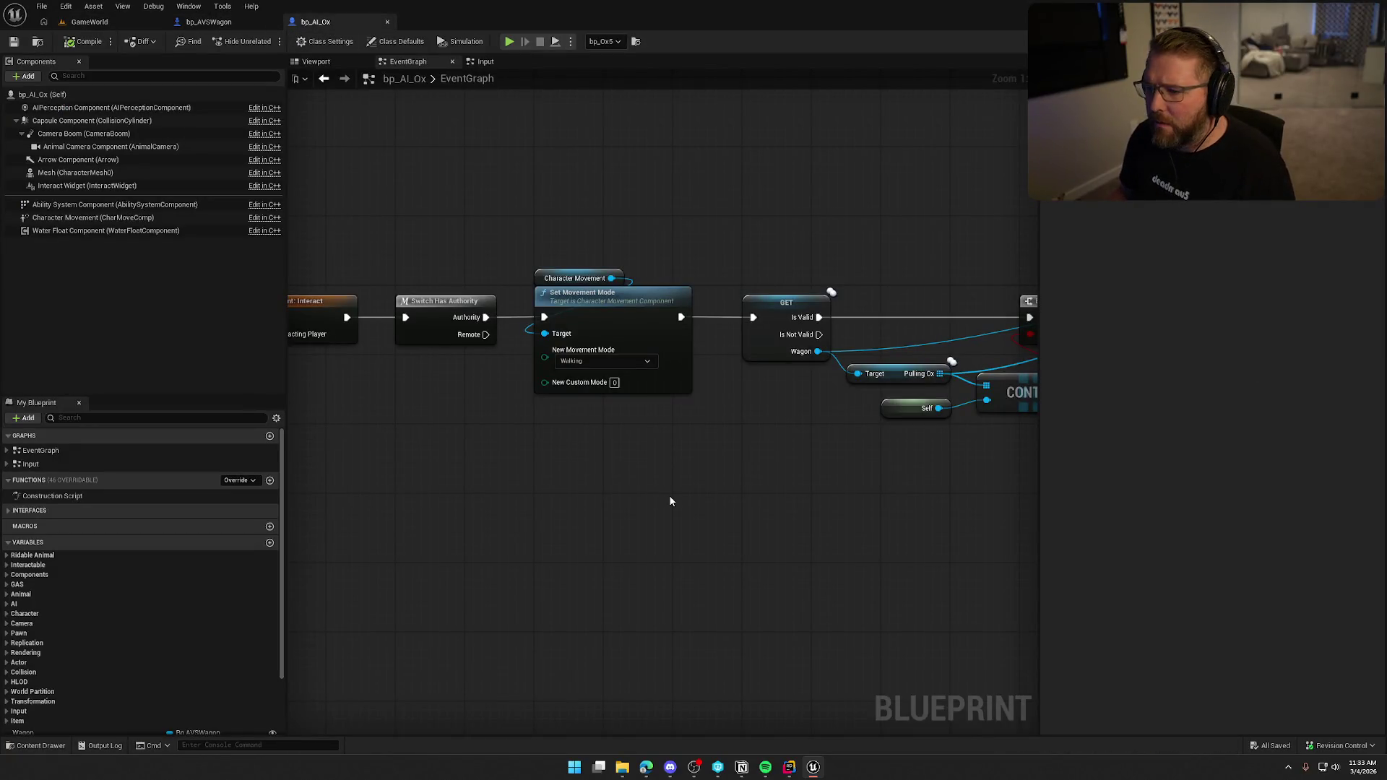
- Inspect bp_AVSWagon's SetupOxAttachments function zoomed in, then go back to the GameWorld level
{"action": "double_click", "coordinate": [779, 438]}
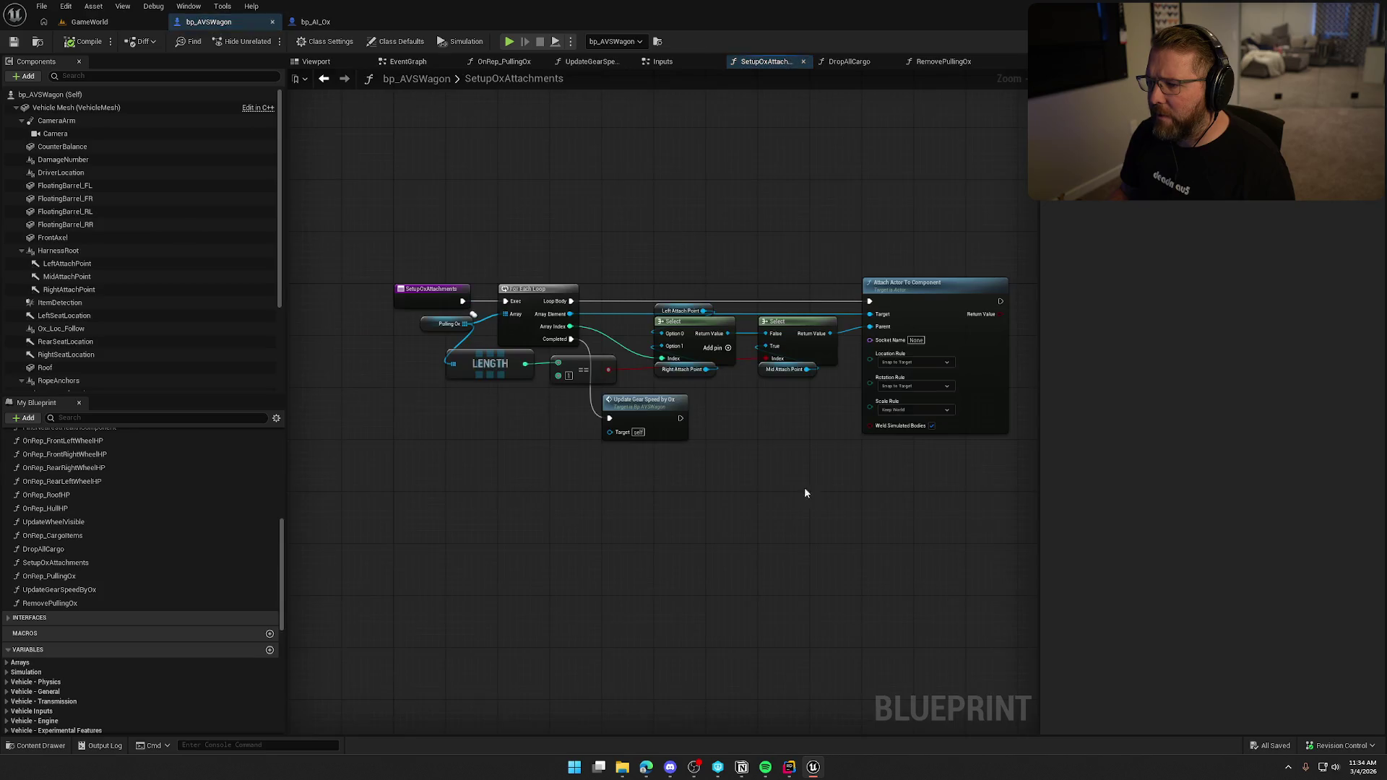
{"action": "scroll", "coordinate": [675, 480], "scroll_direction": "up", "scroll_amount": 2}
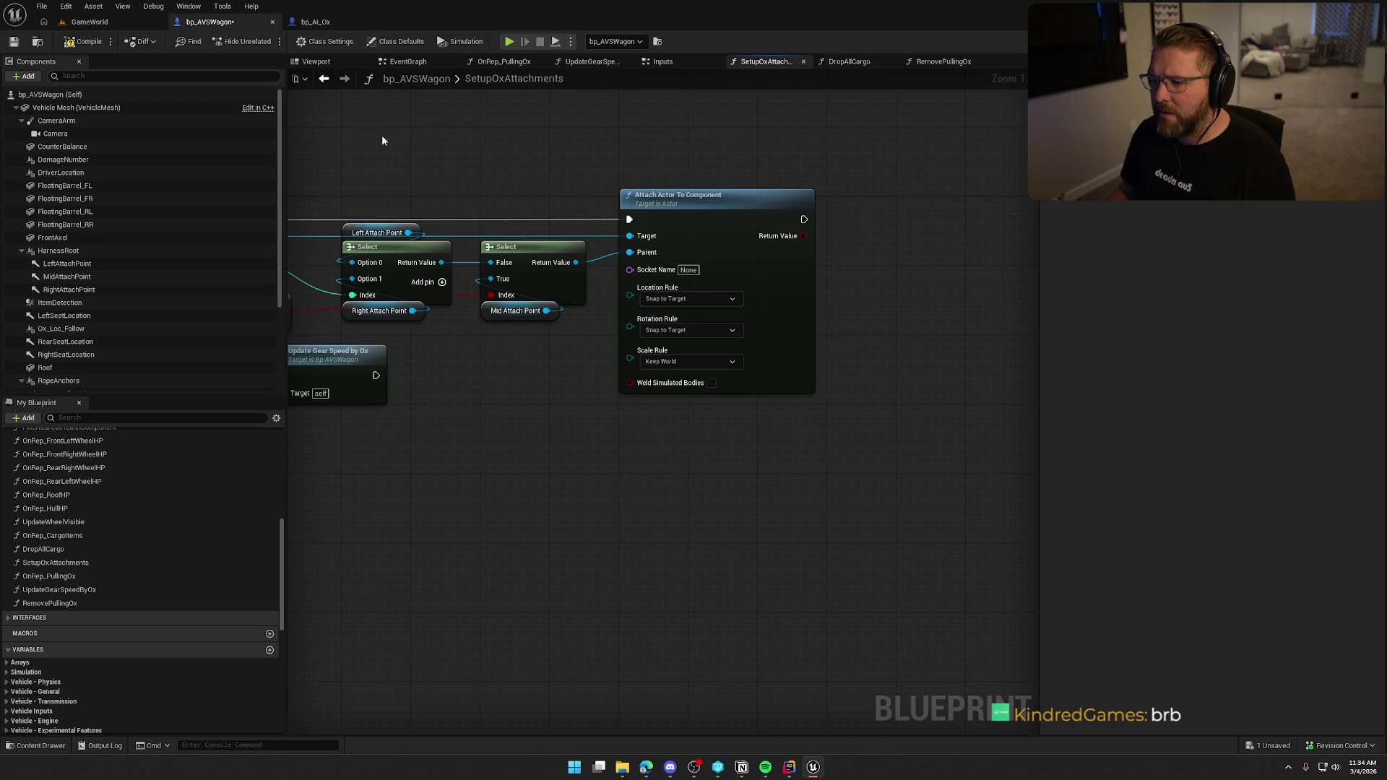
{"action": "left_click", "coordinate": [94, 22]}
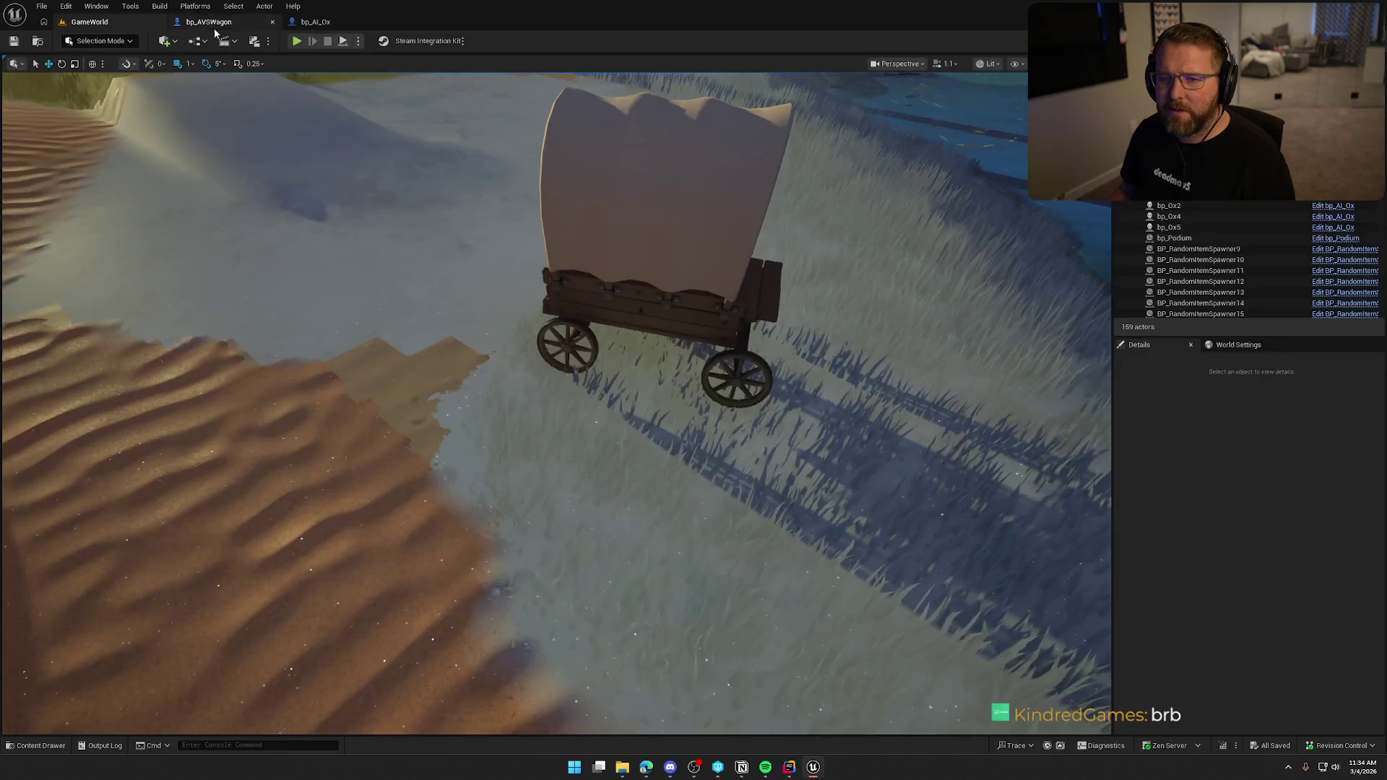
- Walk across the grass to the oxen, mount one, and ride it toward the wagon
{"action": "key", "text": "w"}
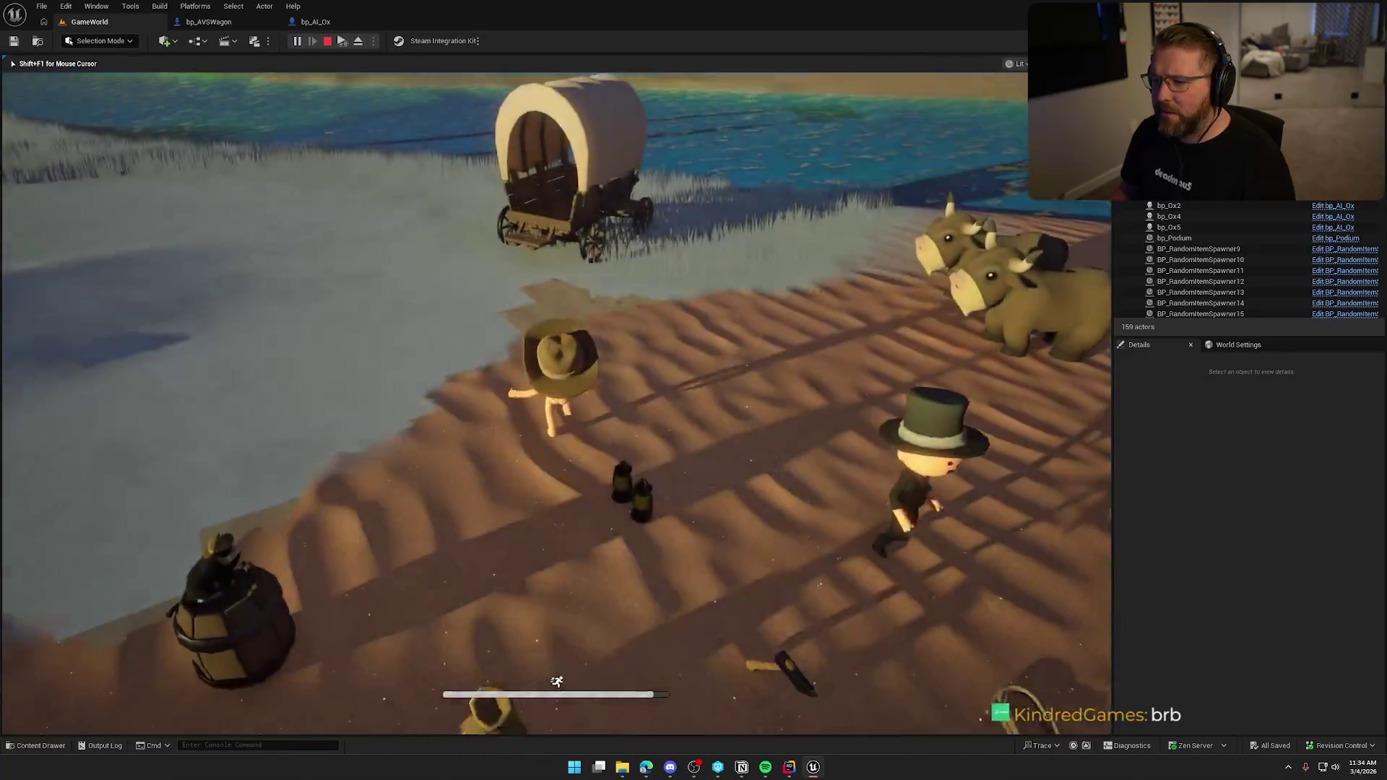
{"action": "key", "text": "w"}
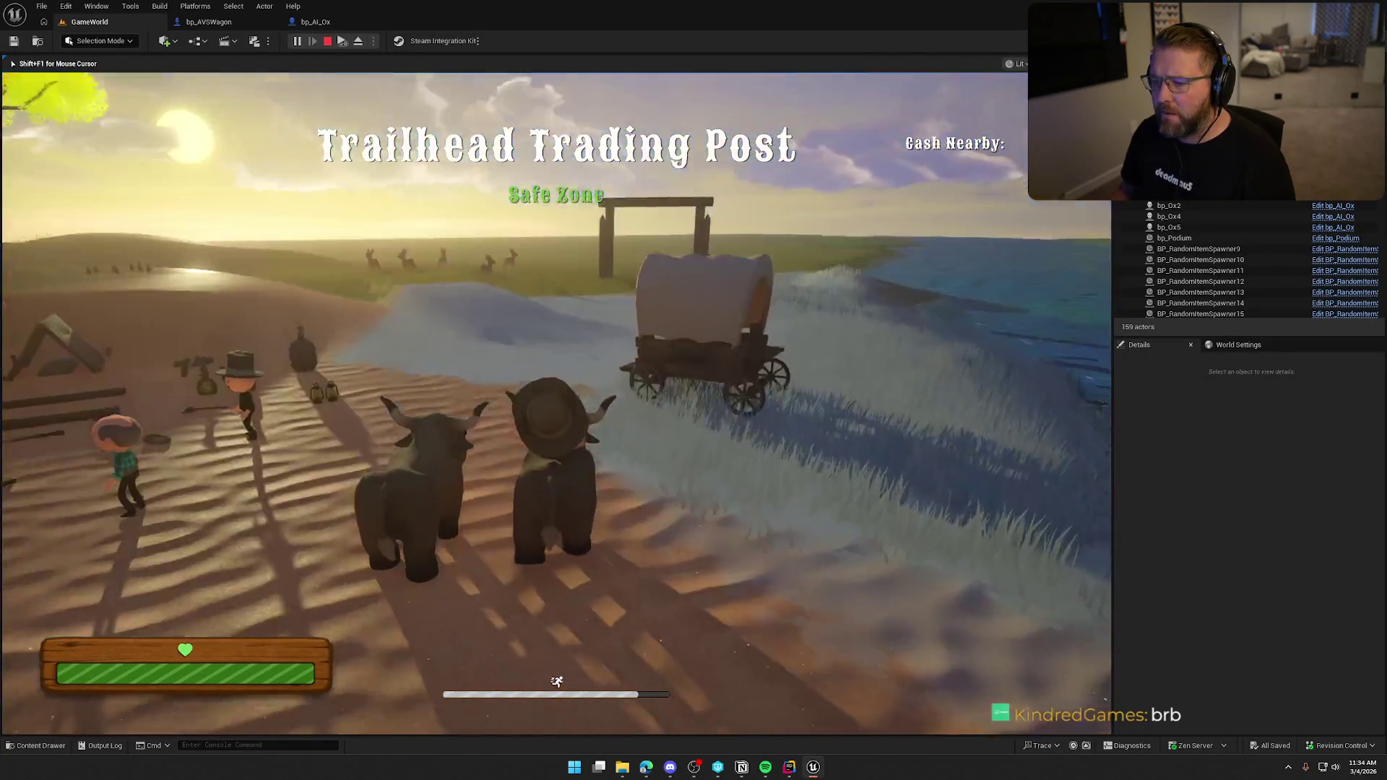
{"action": "key", "text": "w"}
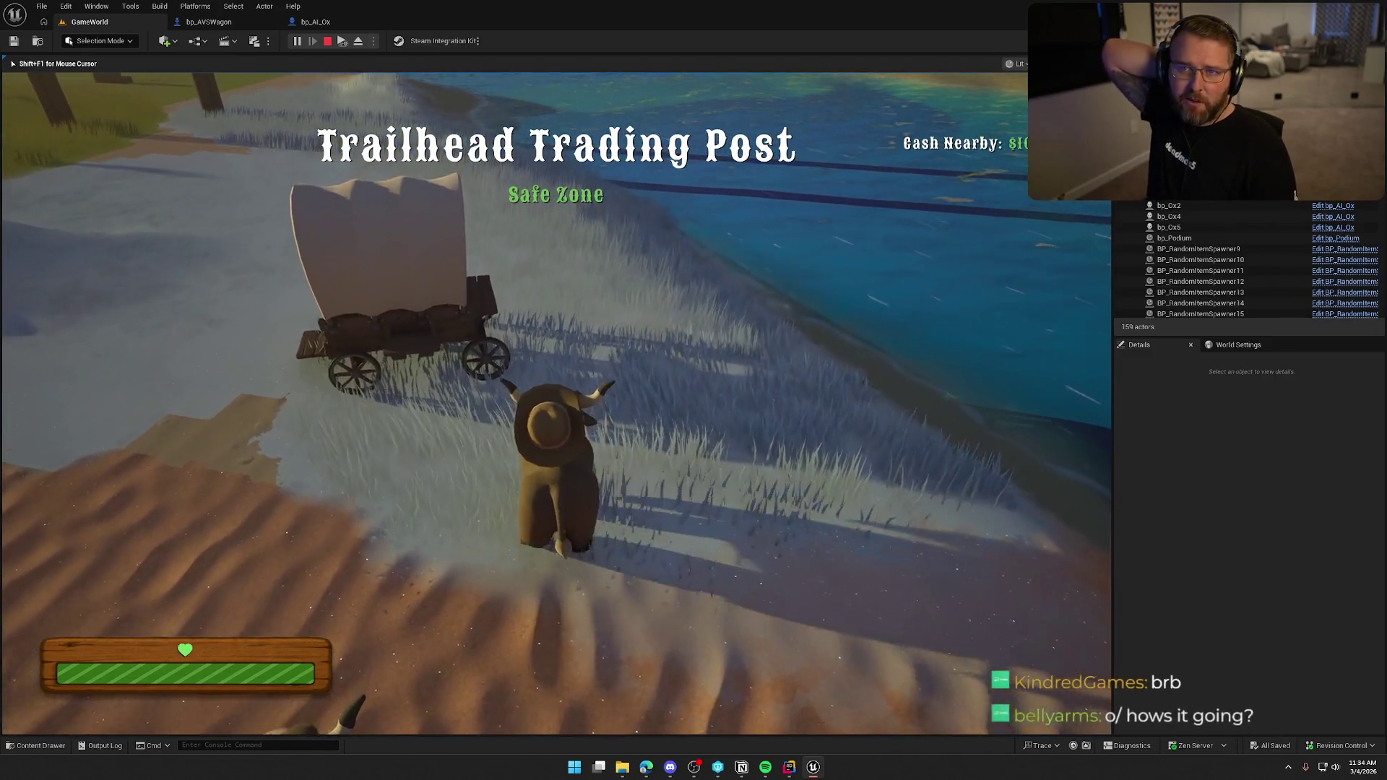
{"action": "key", "text": "w"}
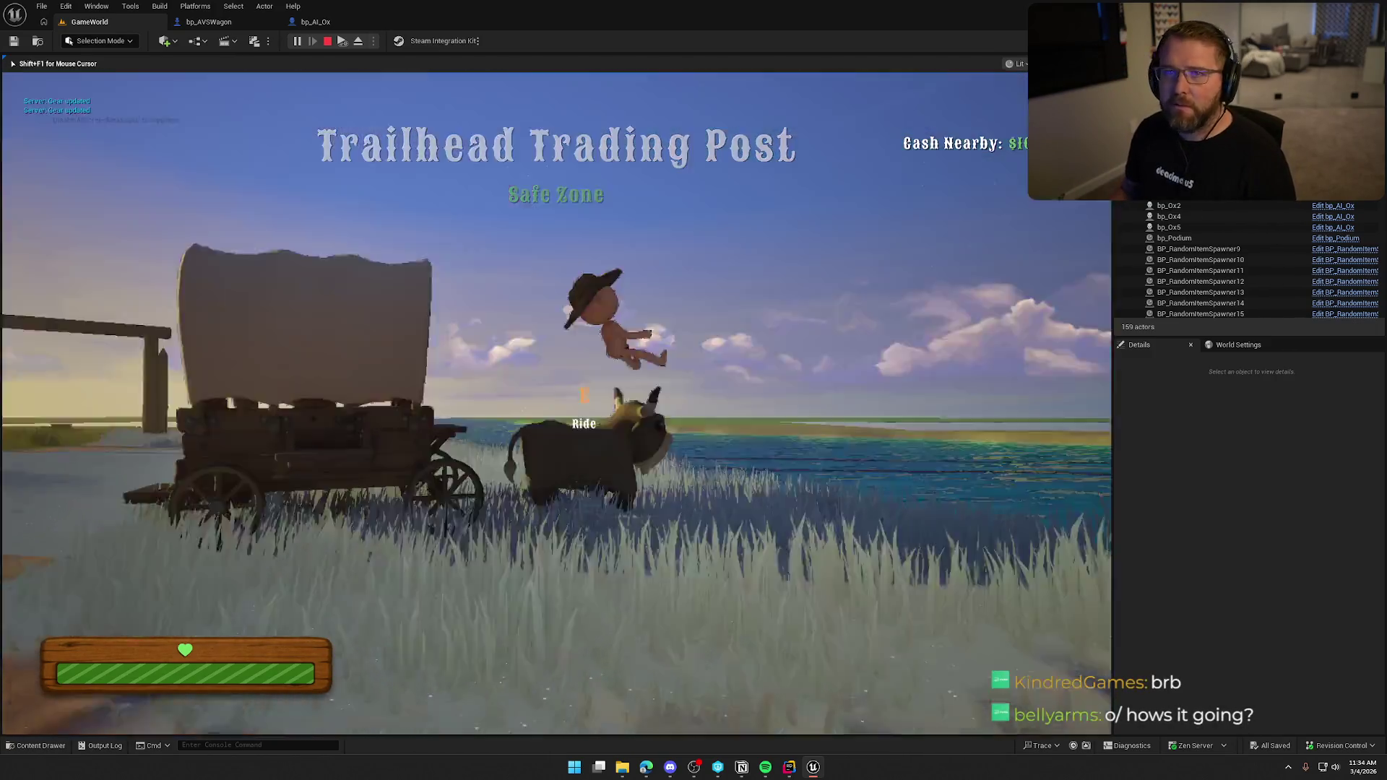
{"action": "key", "text": "w"}
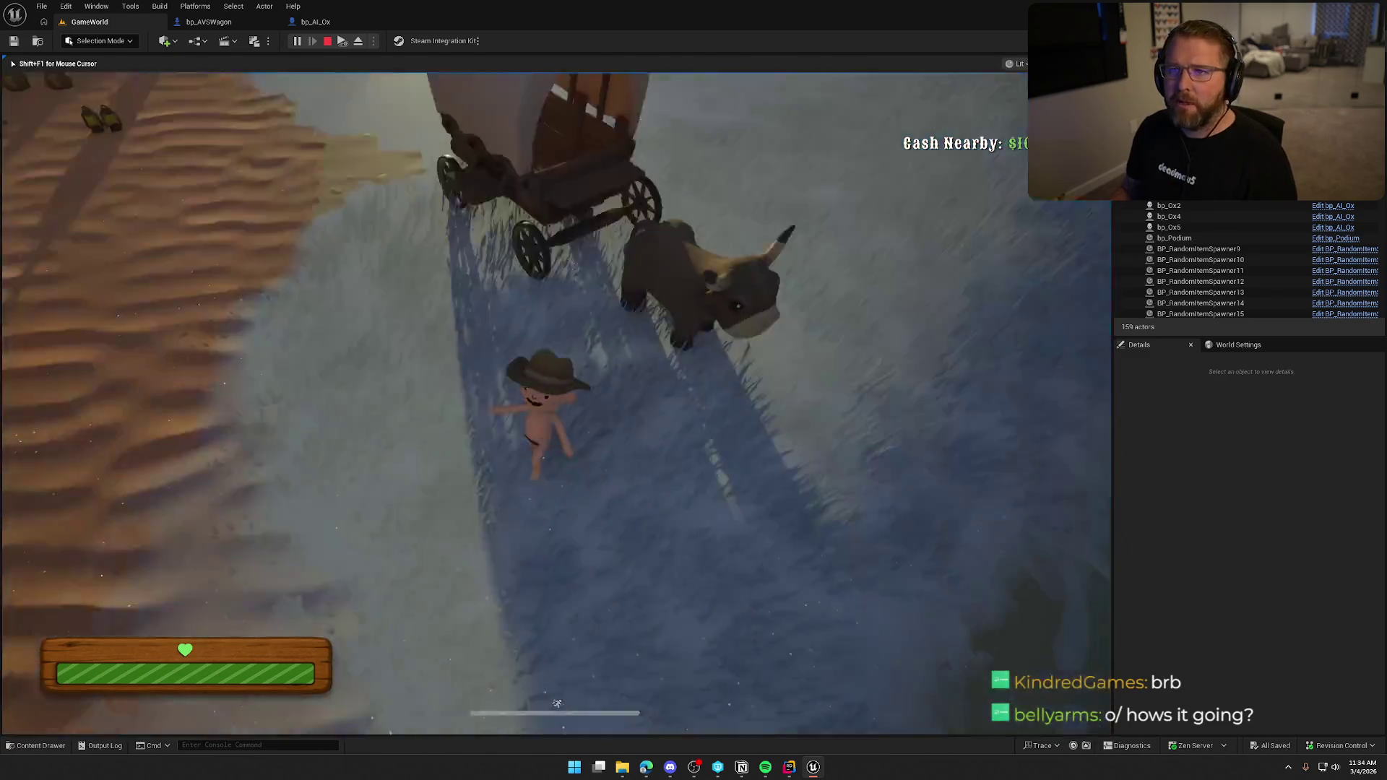
{"action": "key", "text": "w"}
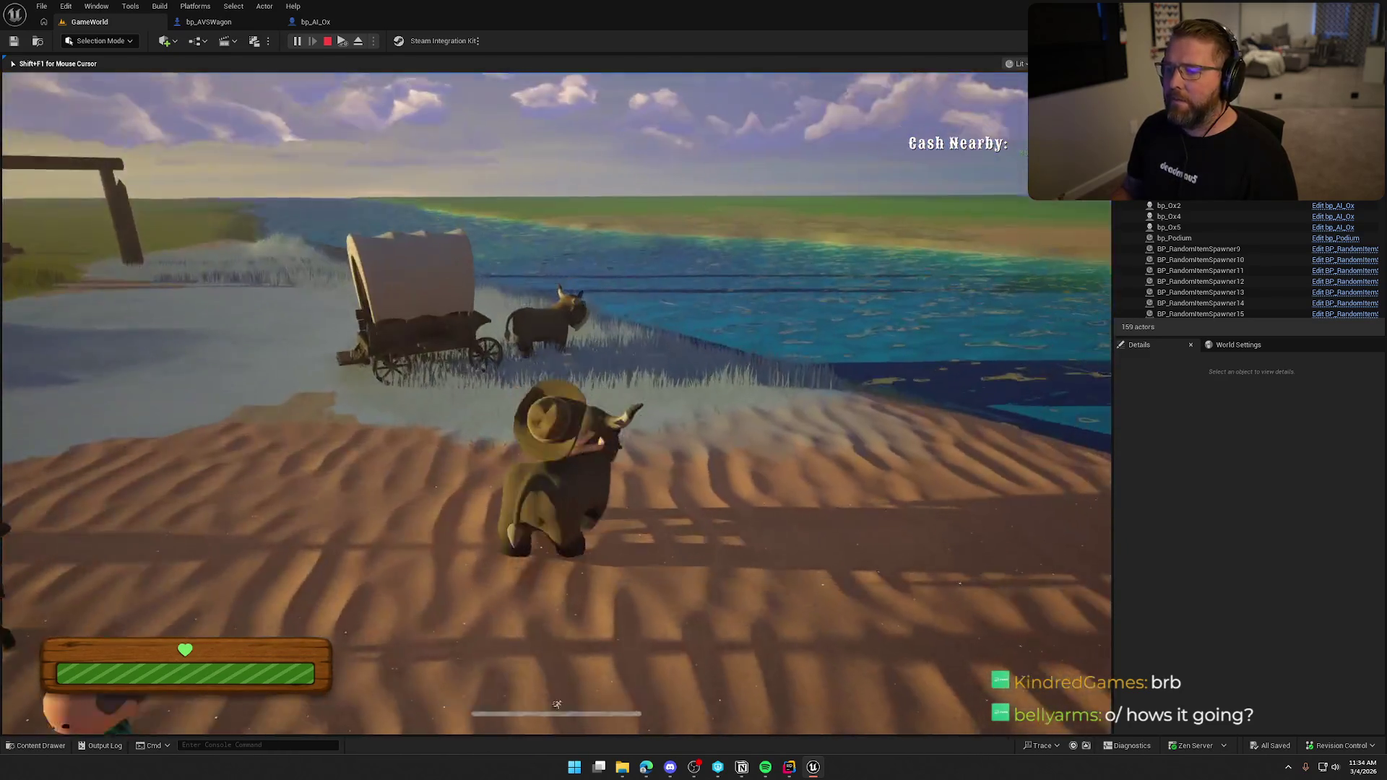
{"action": "key", "text": "w"}
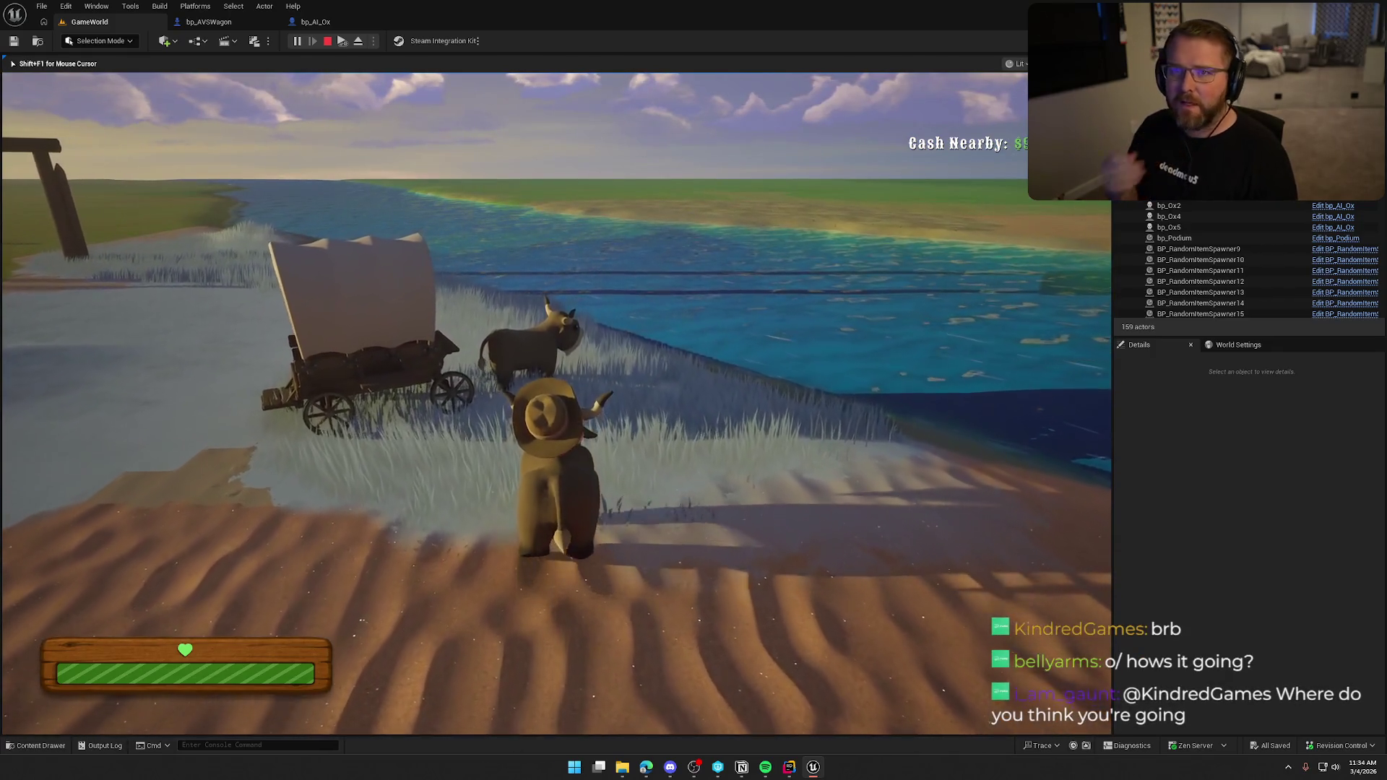
{"action": "key", "text": "w"}
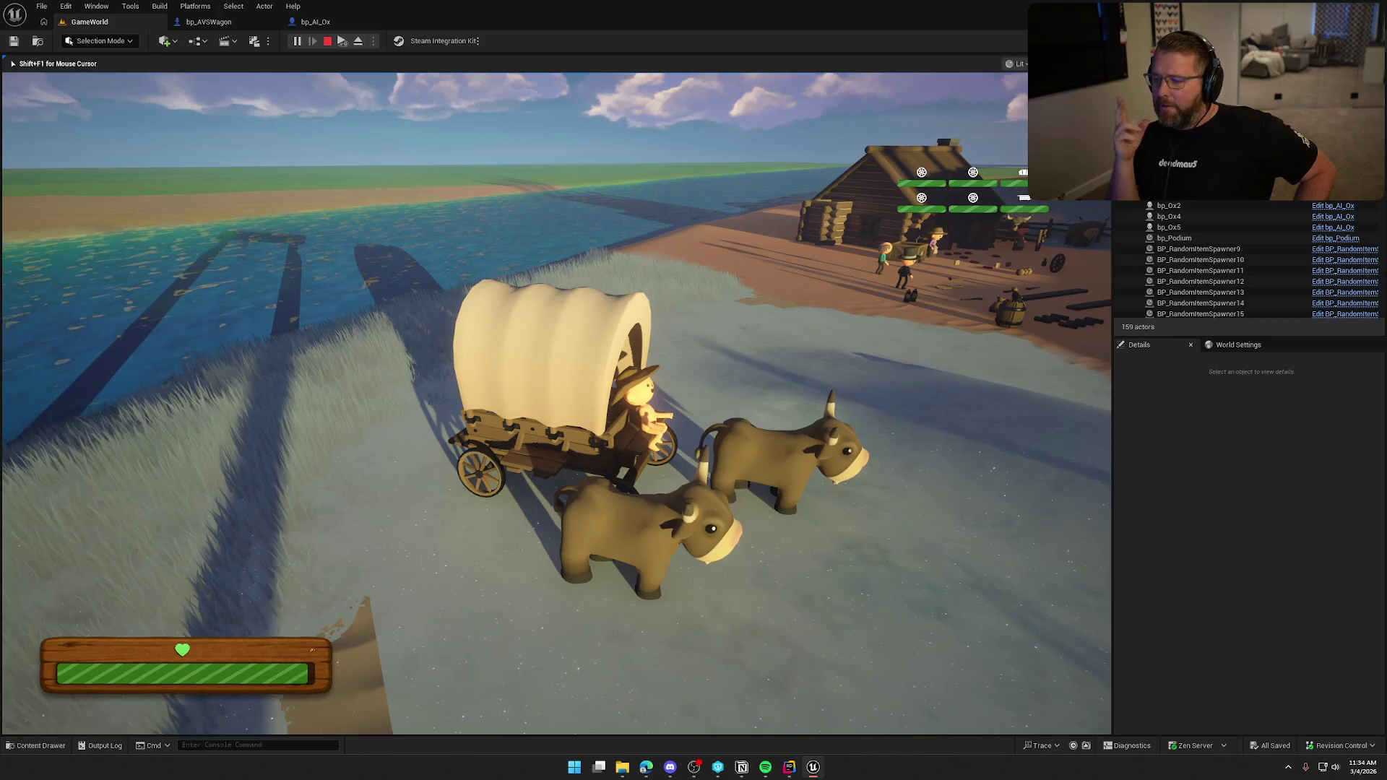
- Climb off the wagon, walk away from the oxen, and come back toward them
{"action": "key", "text": "e"}
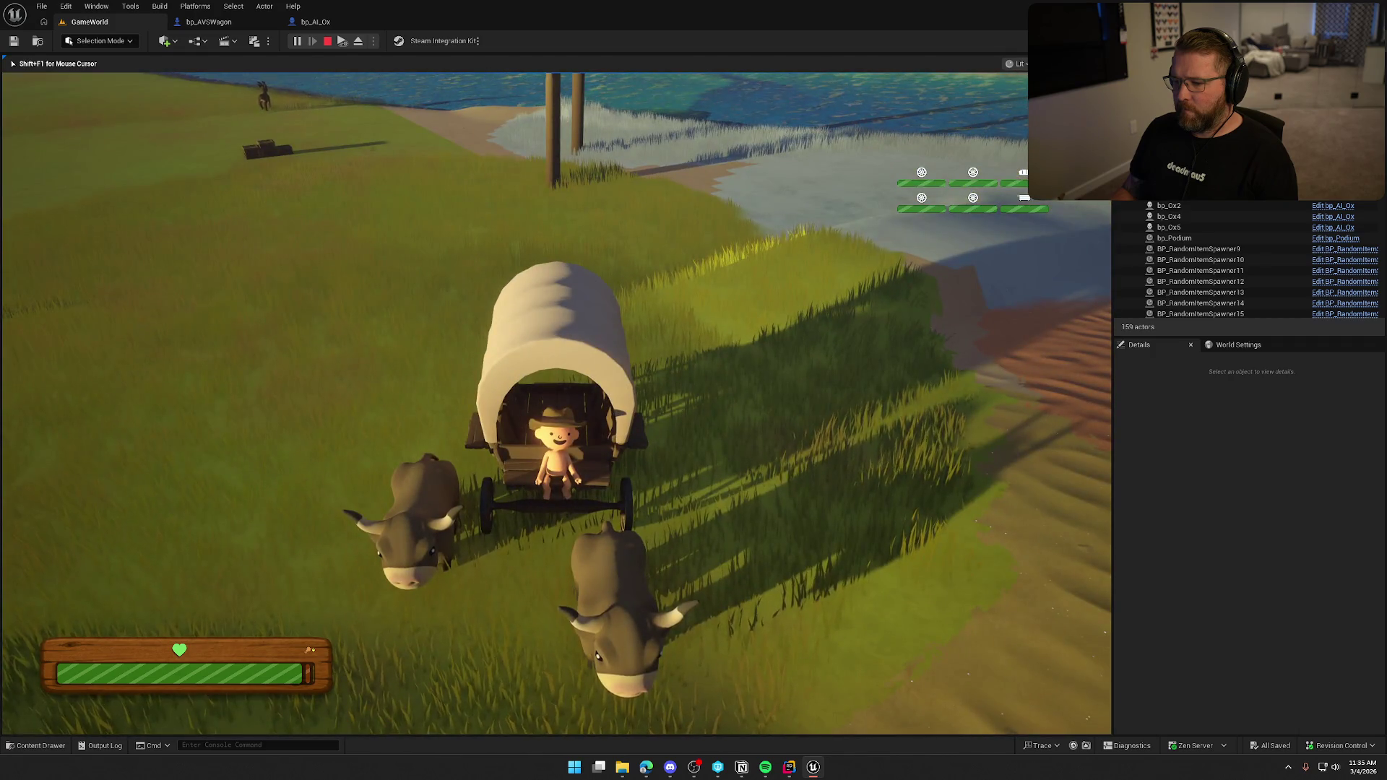
{"action": "key", "text": "w"}
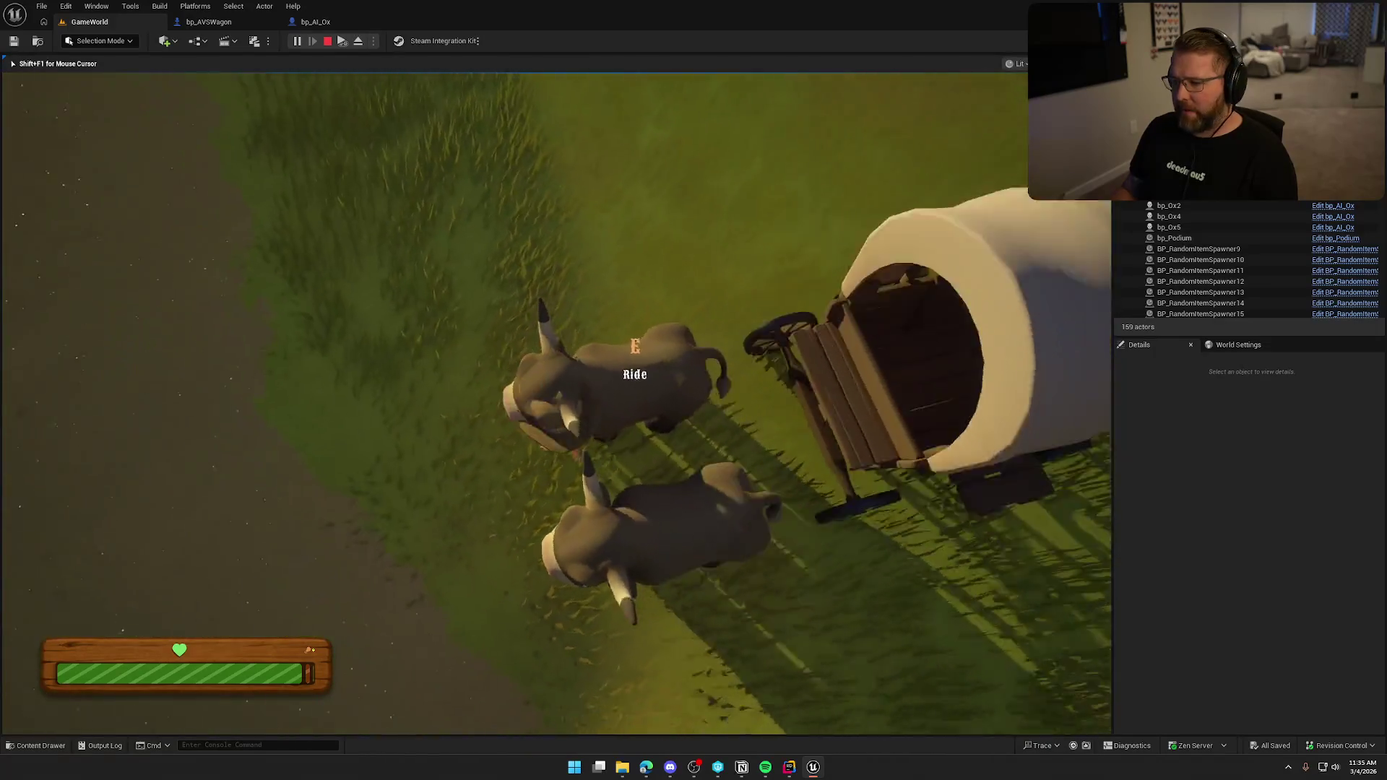
{"action": "key", "text": "shift"}
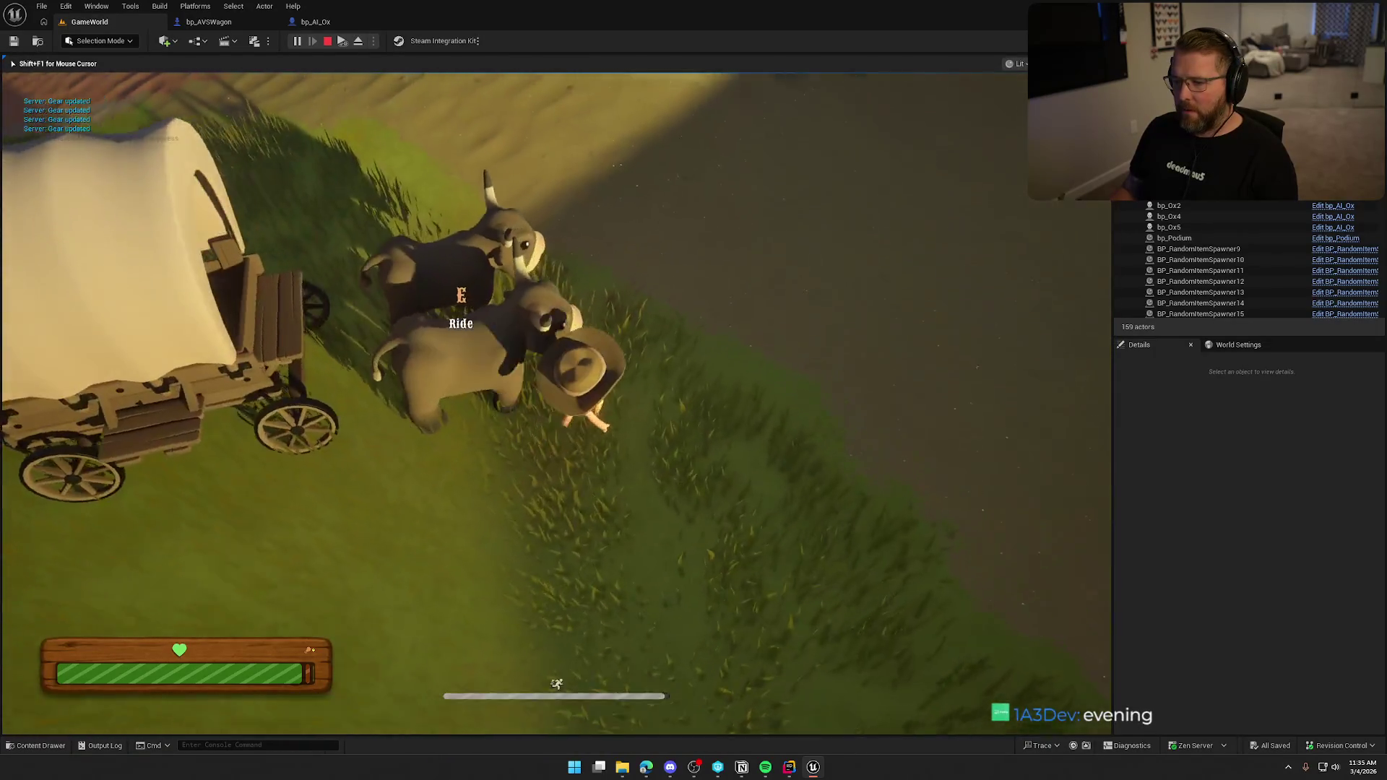
{"action": "key", "text": "s"}
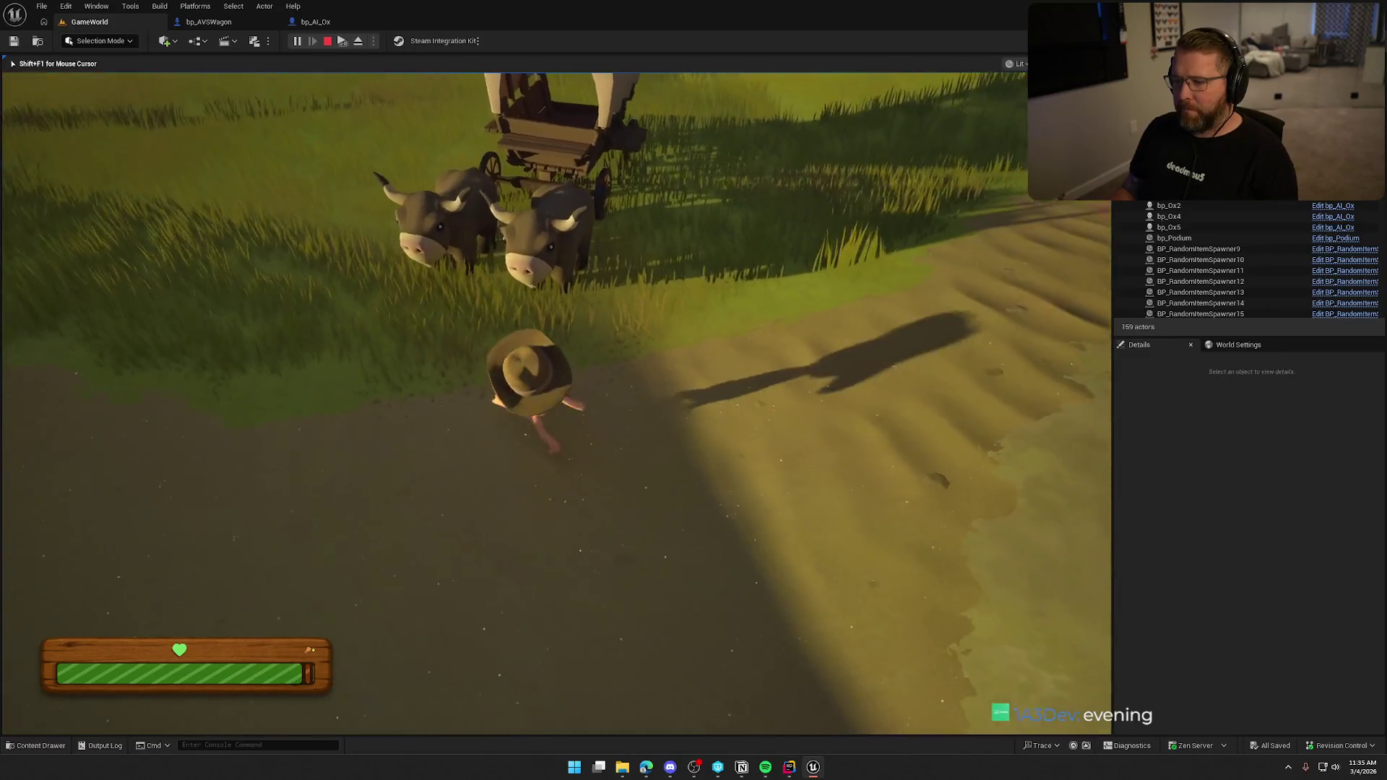
{"action": "key", "text": "w"}
{"action": "key", "text": "w"}
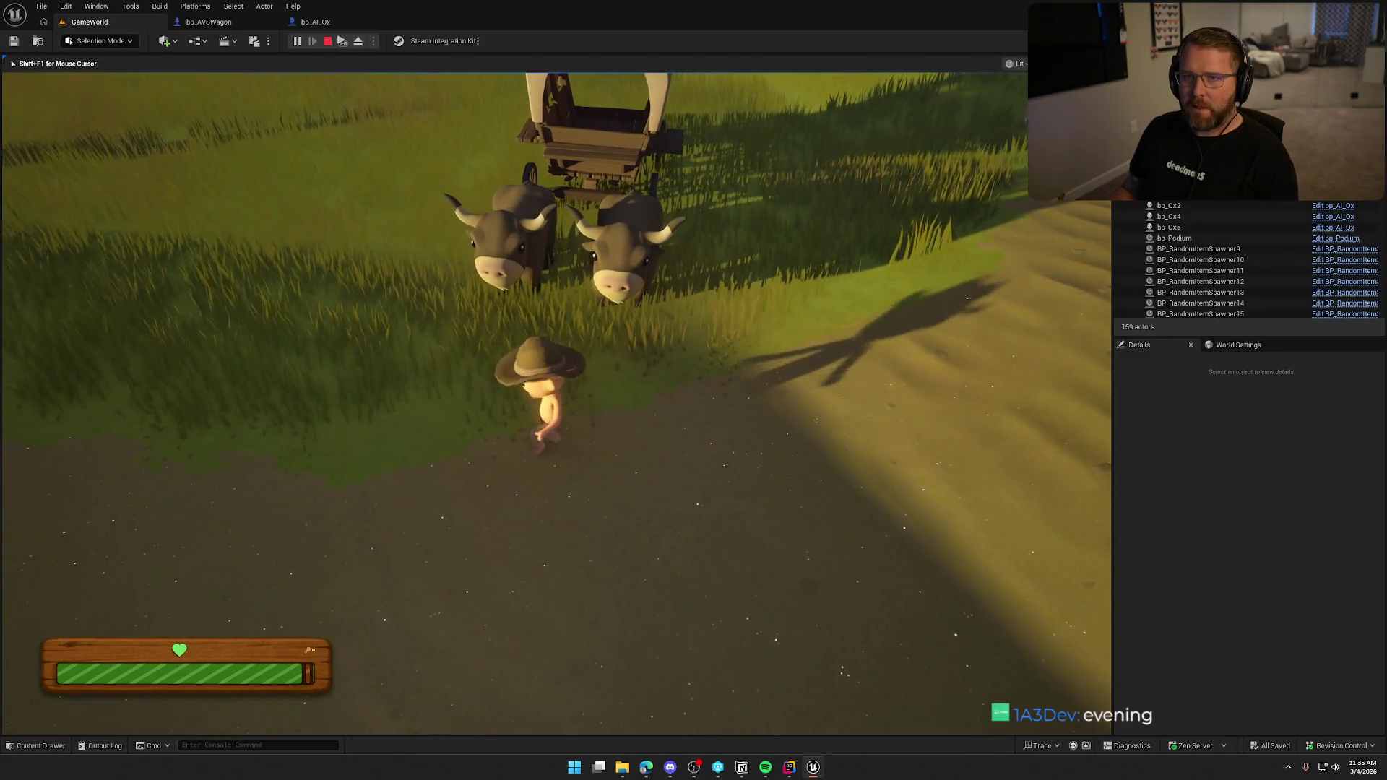
{"action": "key", "text": "w"}
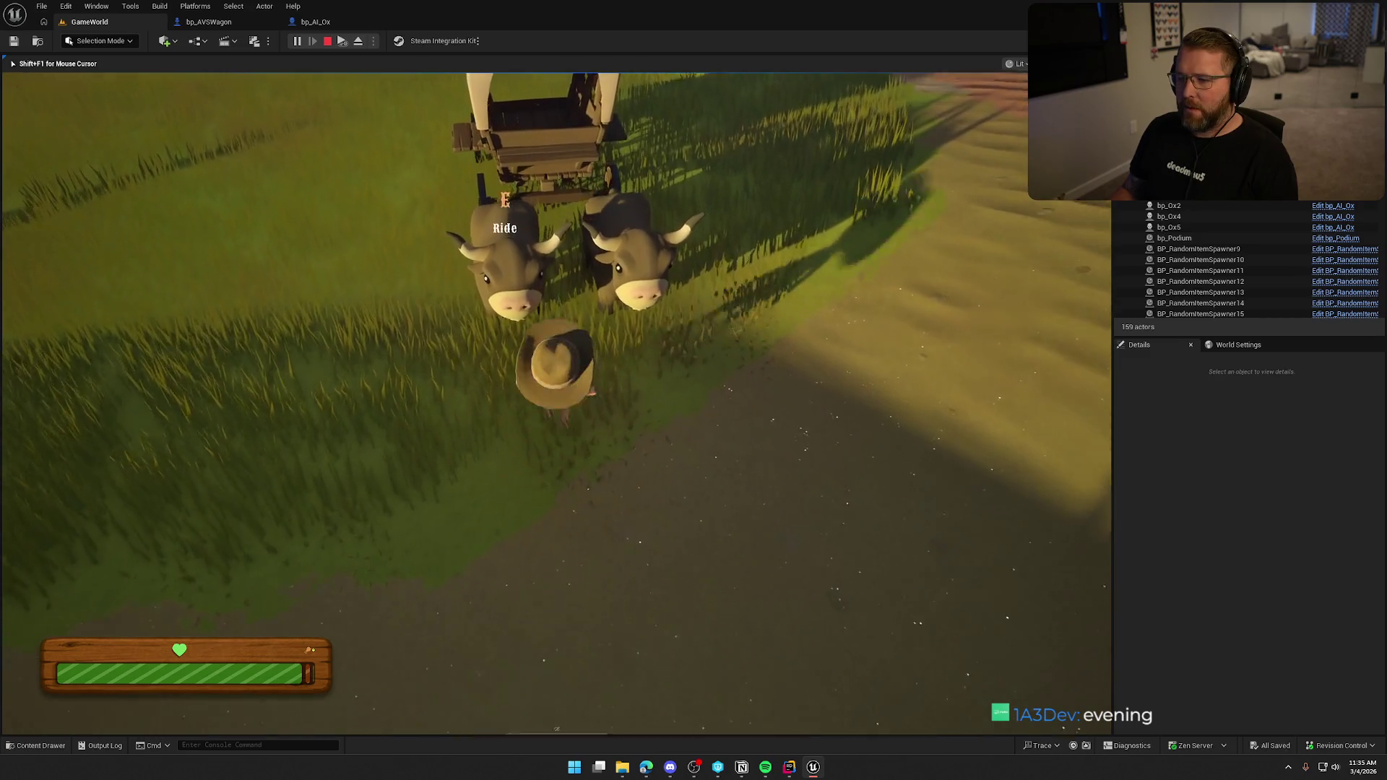
- Remount the ox wagon and steer it right along the dirt path
{"action": "key", "text": "e"}
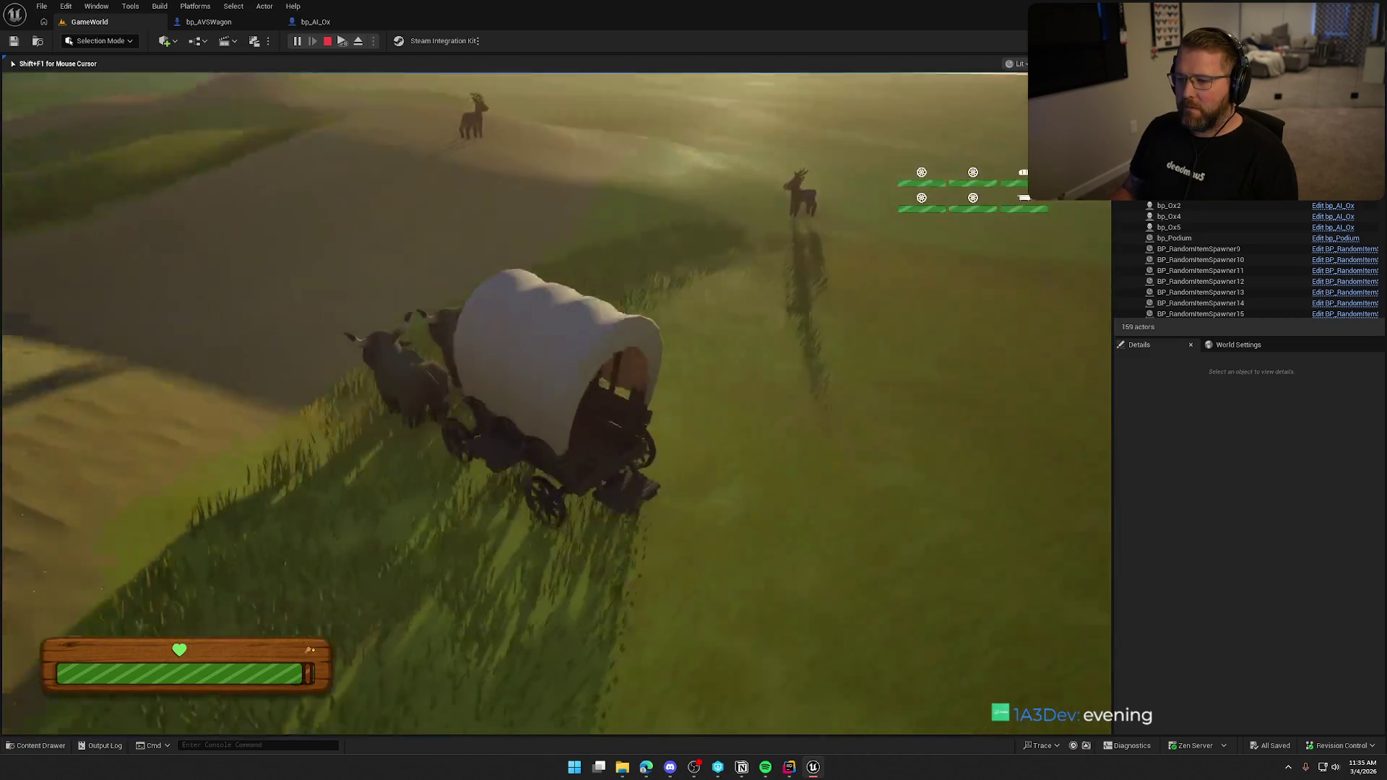
{"action": "key", "text": "d"}
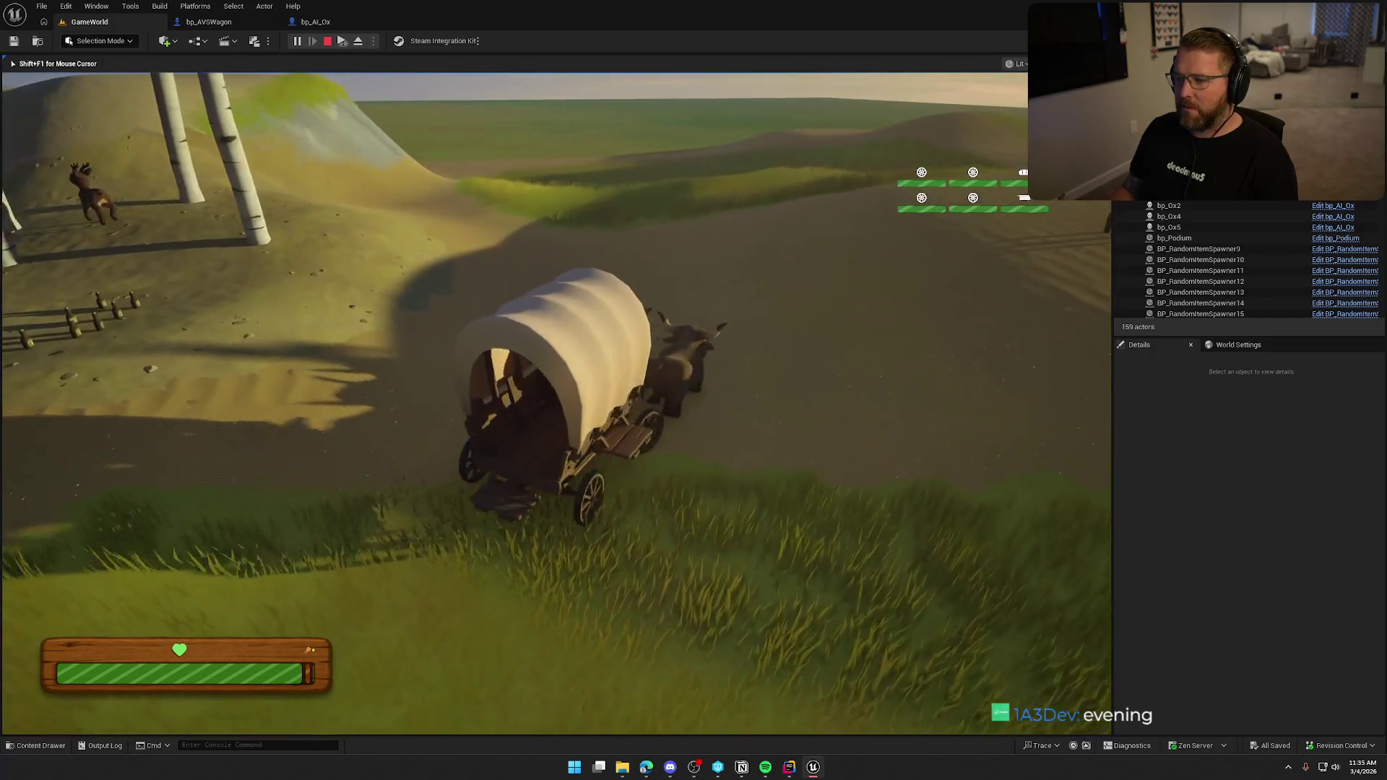
{"action": "key", "text": "d"}
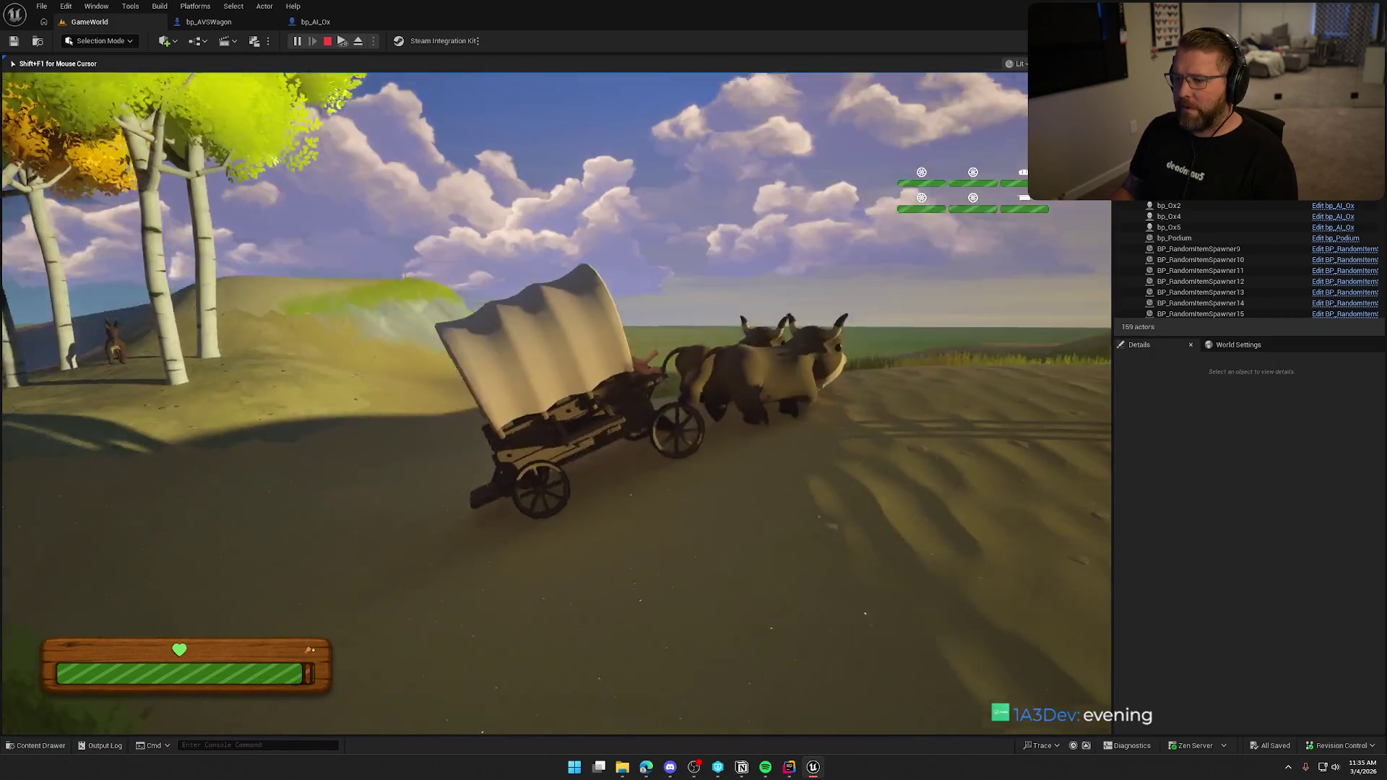
{"action": "key", "text": "d"}
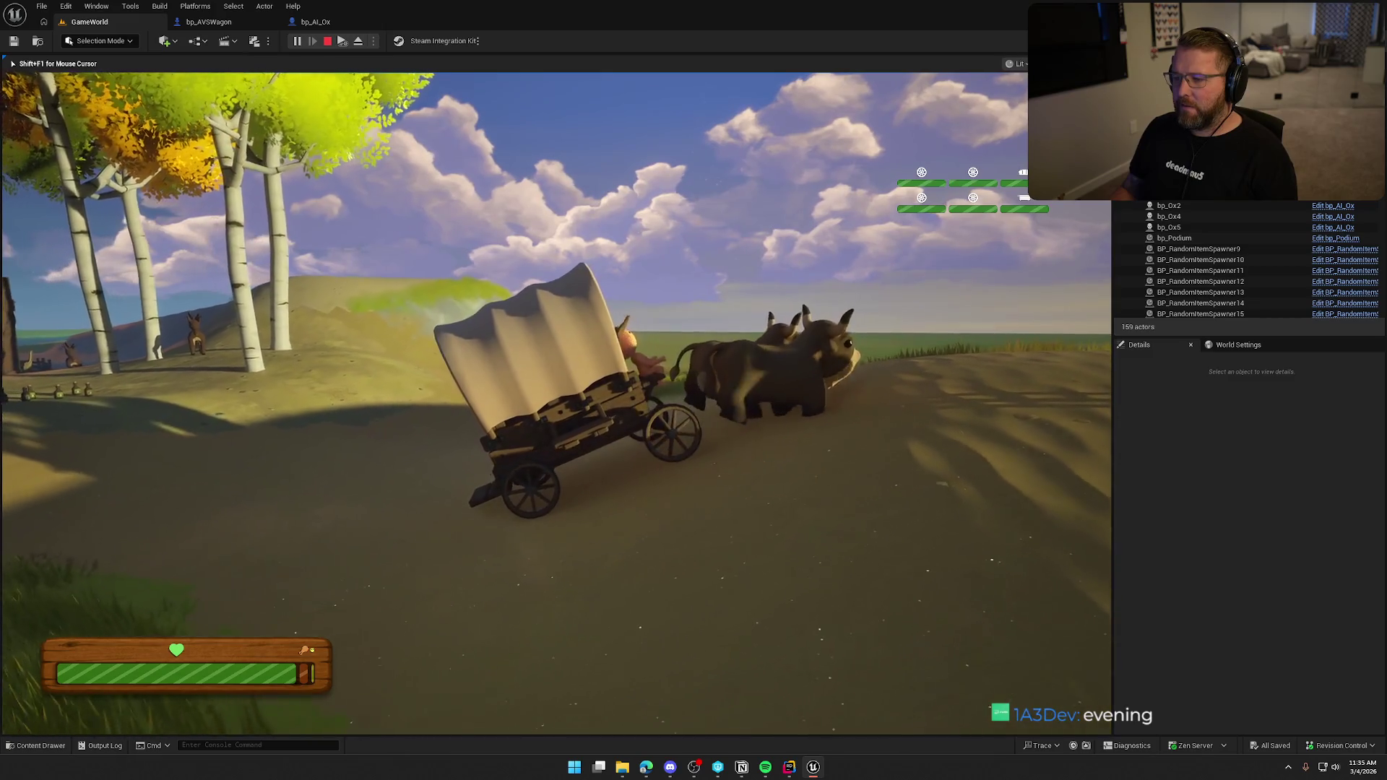
{"action": "key", "text": "d"}
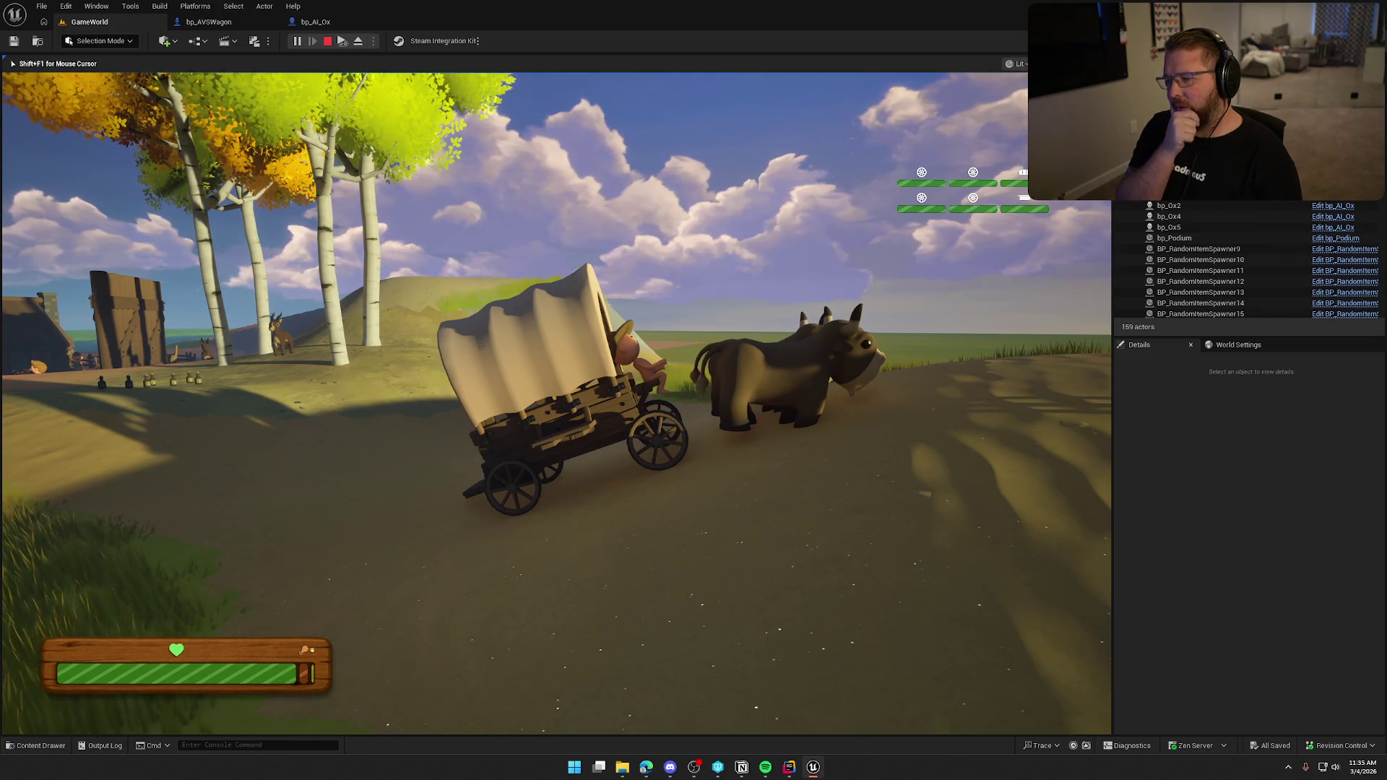
{"action": "key", "text": "grave"}
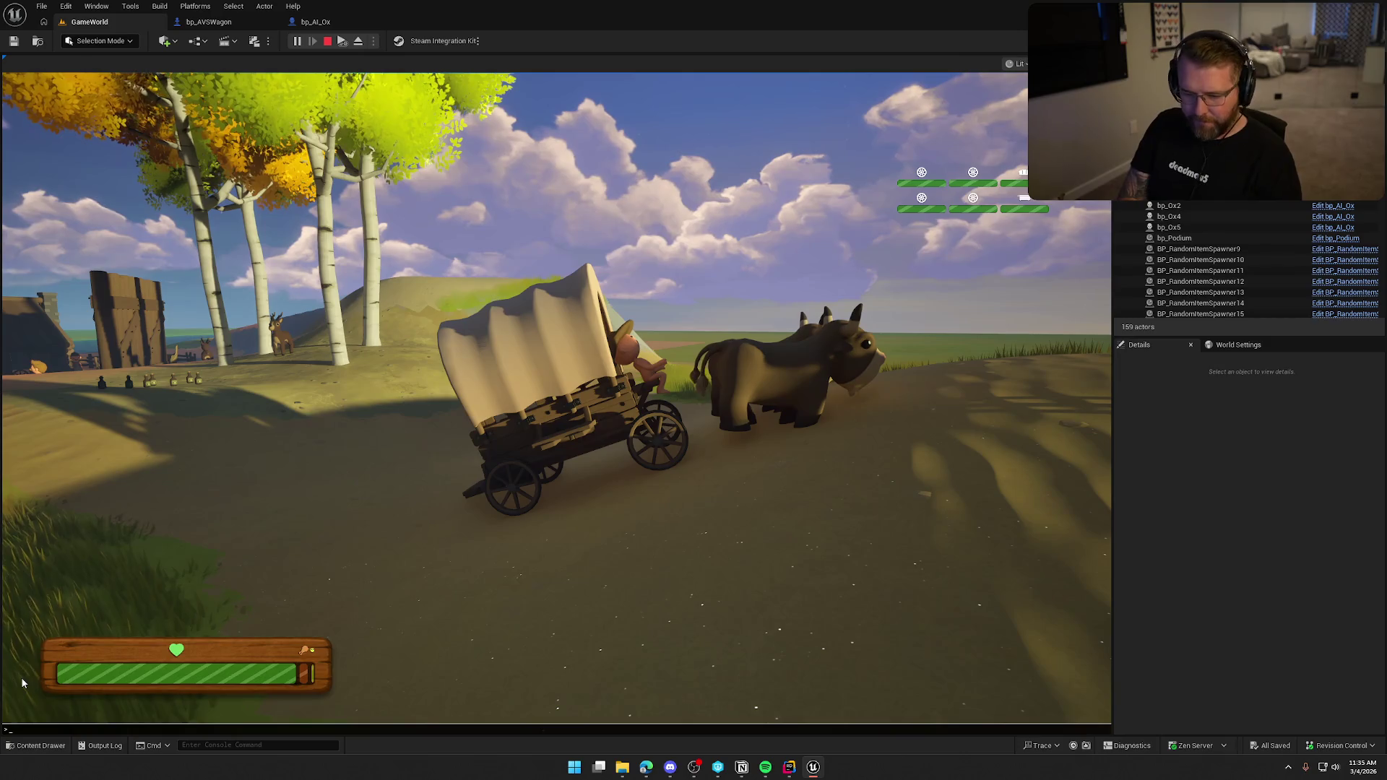
- Toggle 'show collision' on and off in the console to inspect the shapes, then stop play
{"action": "type", "text": "show"}
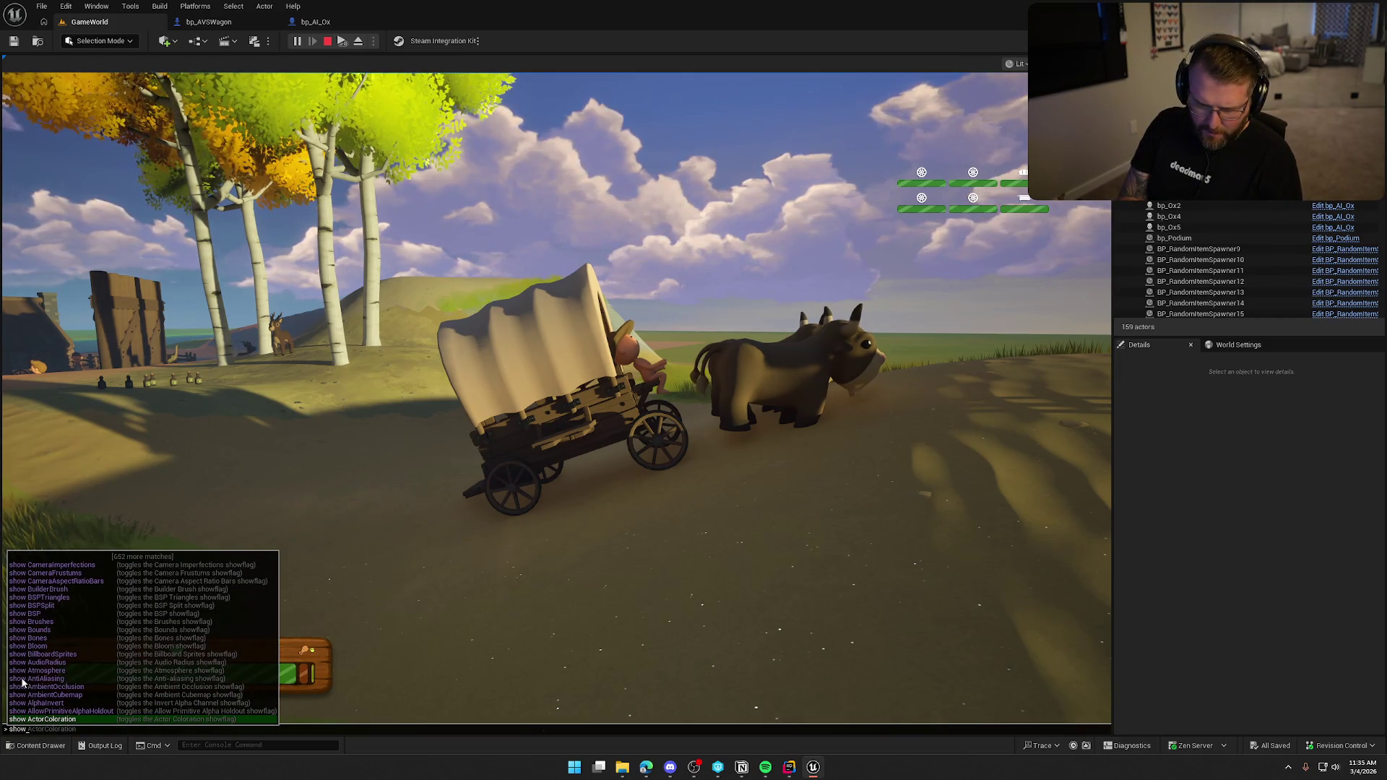
{"action": "type", "text": "c"}
{"action": "type", "text": " coll"}
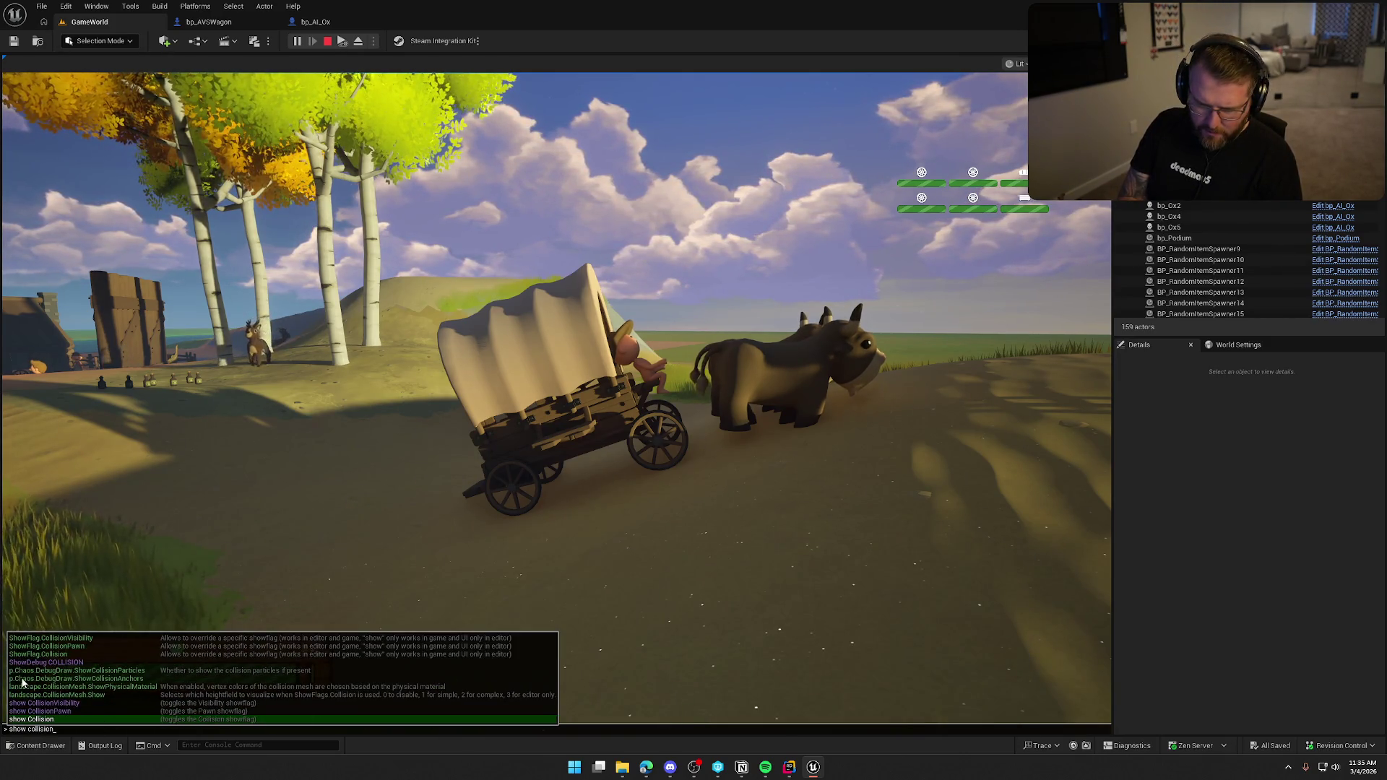
{"action": "key", "text": "Return"}
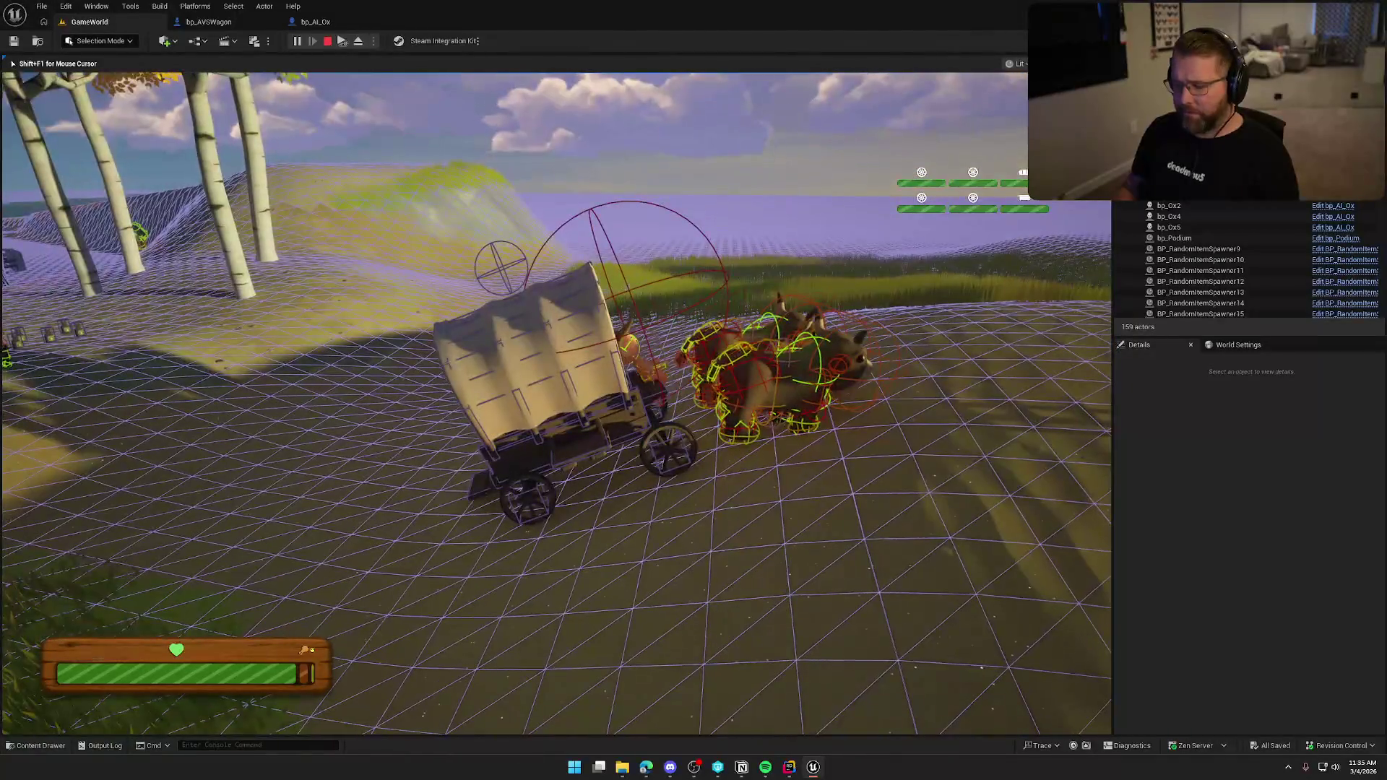
{"action": "key", "text": "grave"}
{"action": "type", "text": "show collision"}
{"action": "key", "text": "Return"}
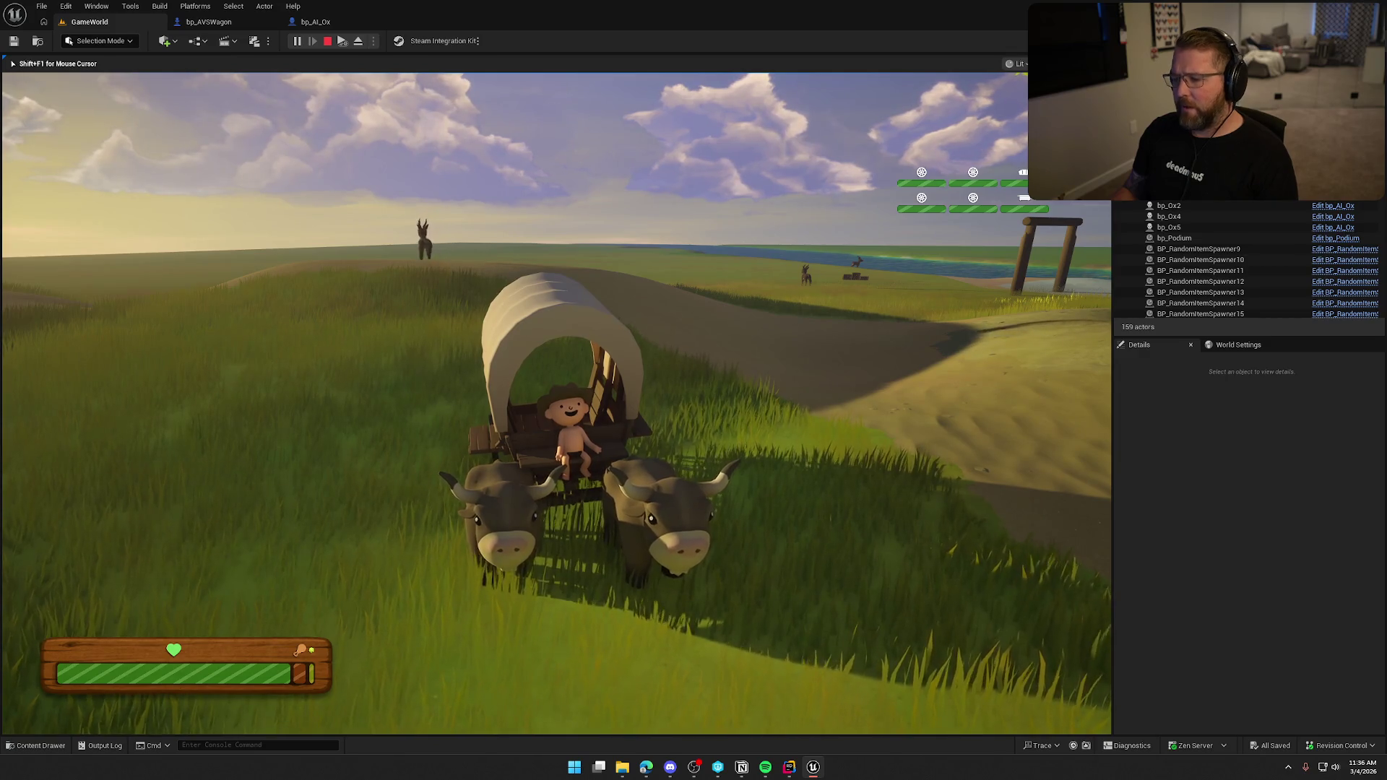
{"action": "key", "text": "Escape"}
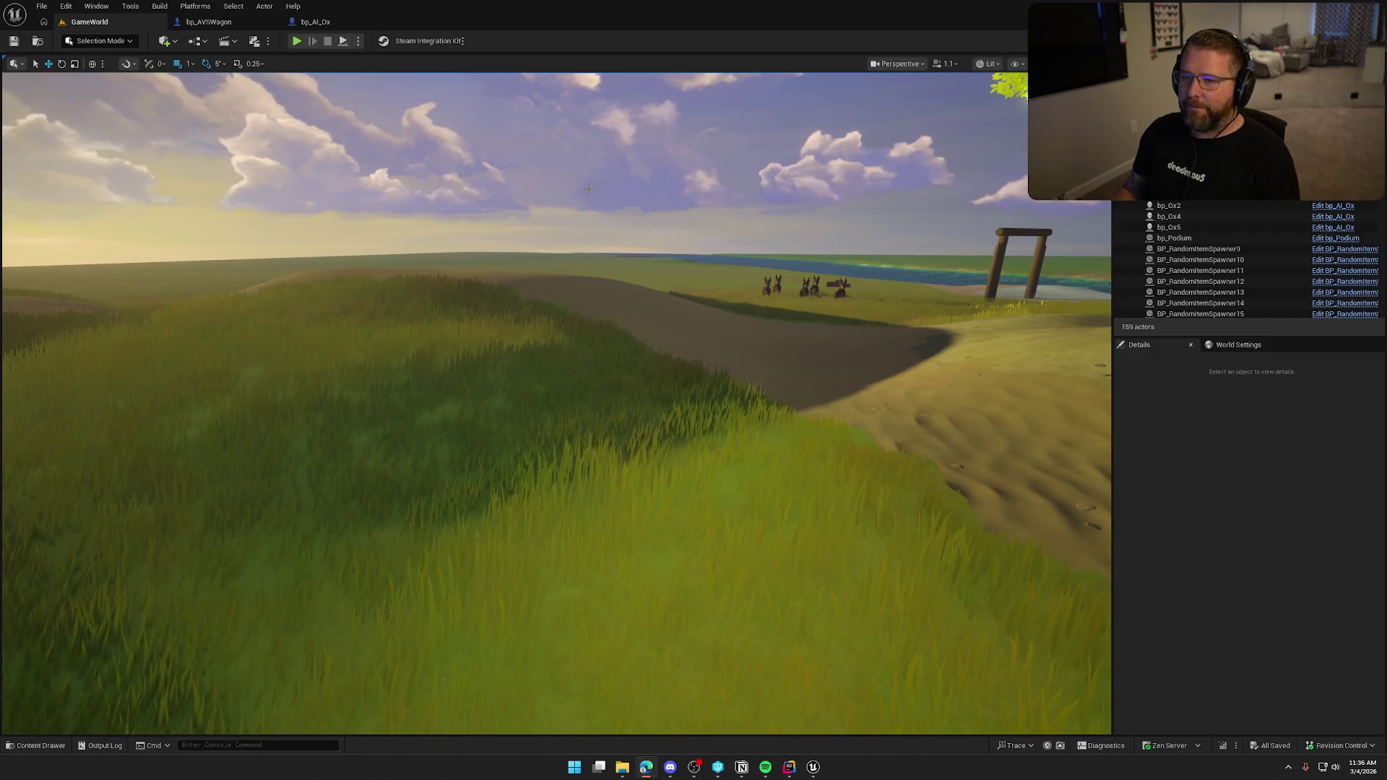
{"action": "left_click", "coordinate": [315, 22]}
- Pan through bp_AI_Ox's Interact-to-Set Movement Mode chain in the event graph
{"action": "mouse_move", "coordinate": [450, 494]}
{"action": "left_mouse_down"}
{"action": "mouse_move", "coordinate": [820, 419]}
{"action": "mouse_move", "coordinate": [932, 492]}
{"action": "mouse_move", "coordinate": [582, 369]}
{"action": "left_mouse_up"}
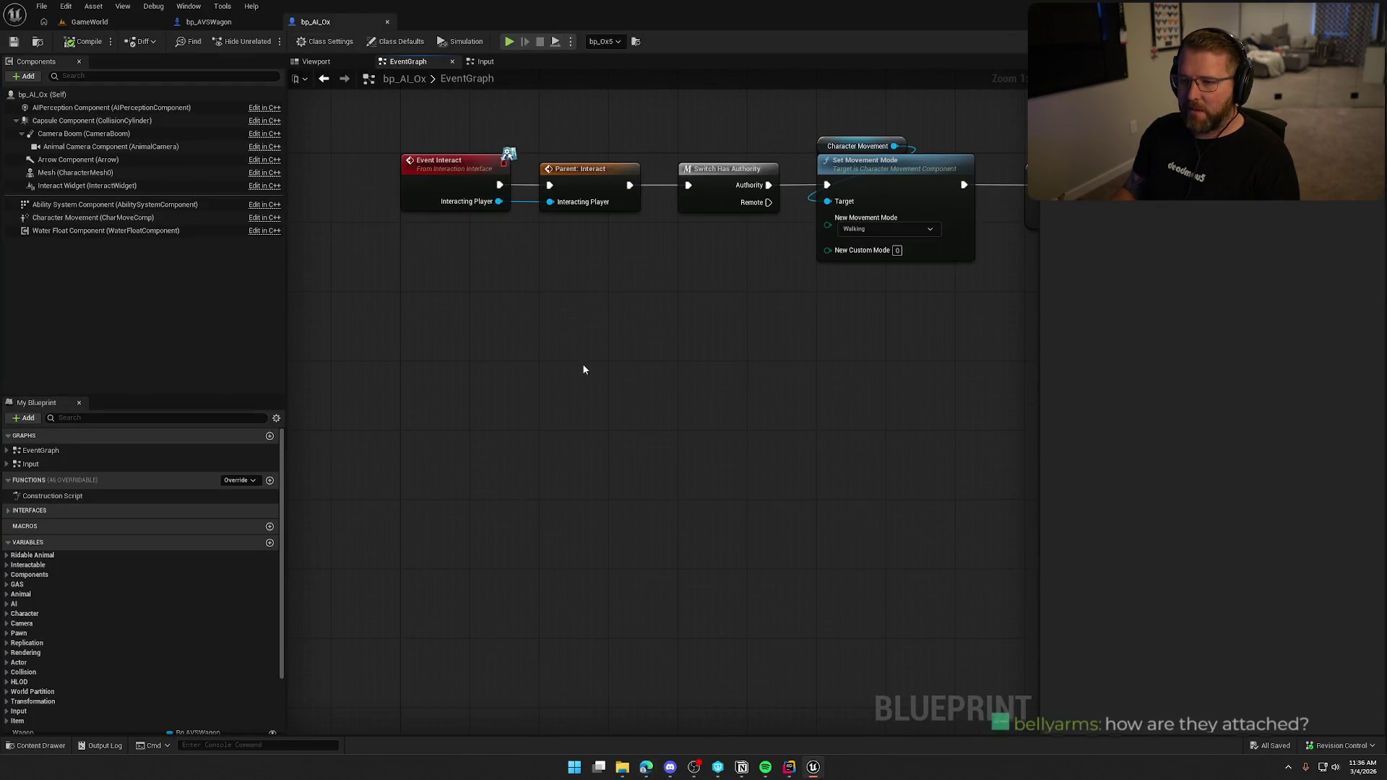
{"action": "scroll", "coordinate": [483, 486], "scroll_direction": "up", "scroll_amount": 1}
{"action": "scroll", "coordinate": [819, 370], "scroll_direction": "down", "scroll_amount": 1}
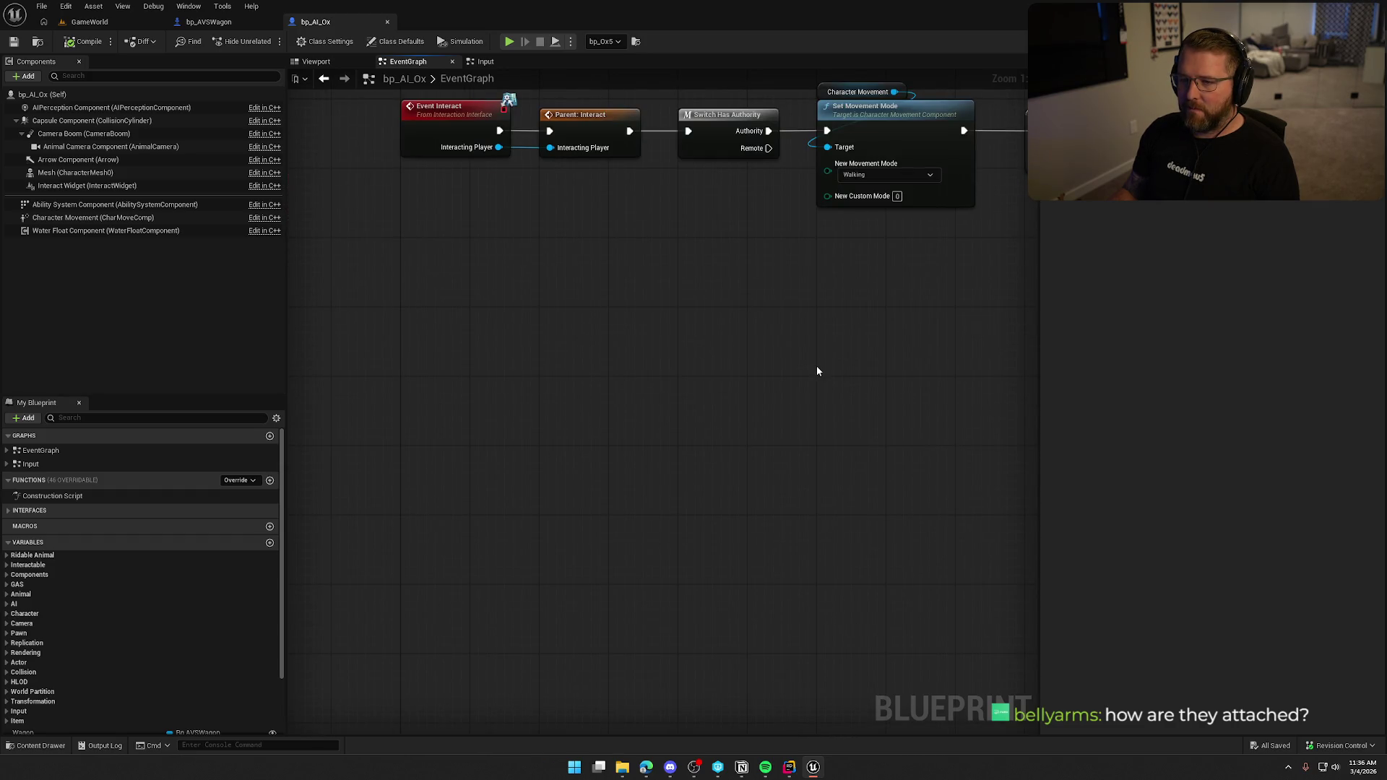
{"action": "left_click_drag", "start_coordinate": [622, 486], "coordinate": [642, 377]}
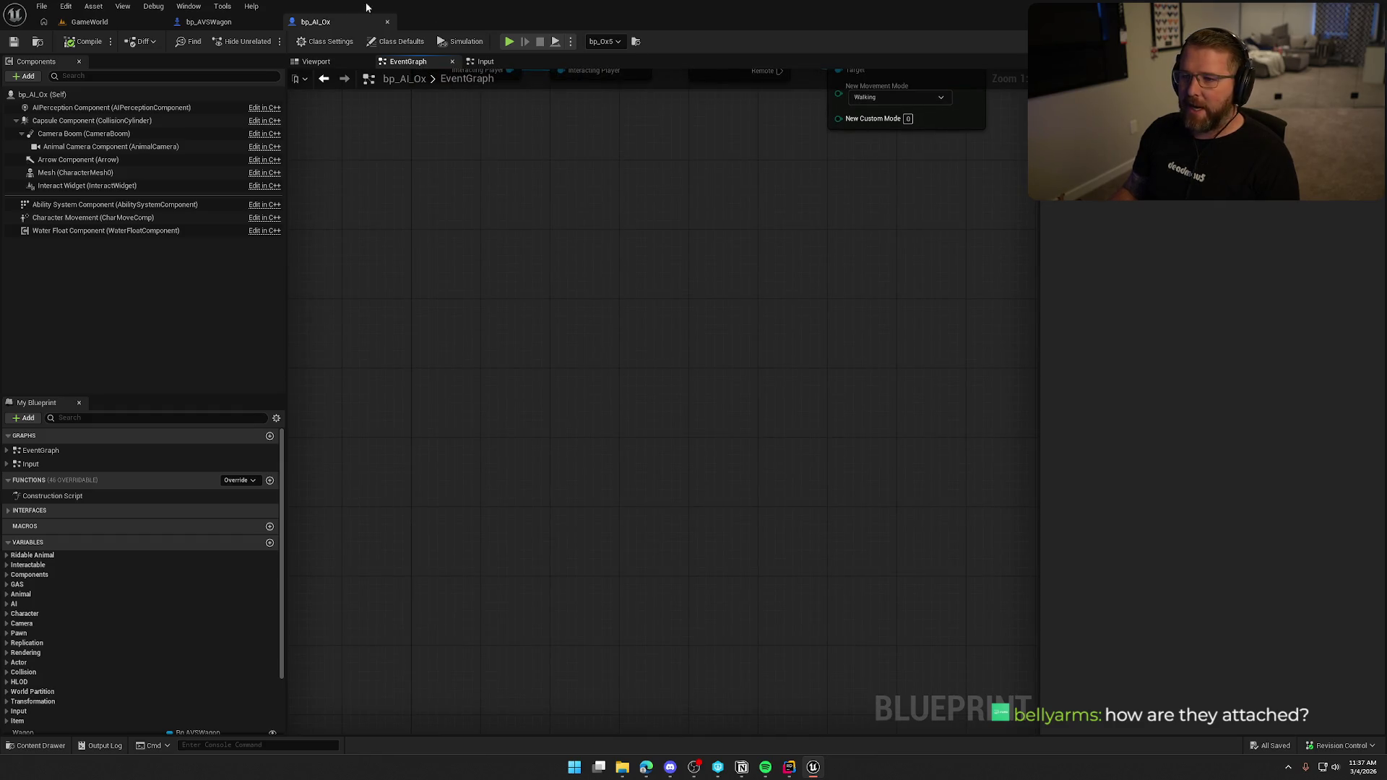
- View bp_AVSWagon's SetupOxAttachments loop, the viewport attach points, then the RemovePullingOx graph
{"action": "left_click", "coordinate": [209, 21]}
{"action": "left_click_drag", "start_coordinate": [659, 461], "coordinate": [702, 435]}
{"action": "mouse_move", "coordinate": [592, 418]}
{"action": "left_mouse_down"}
{"action": "mouse_move", "coordinate": [699, 443]}
{"action": "mouse_move", "coordinate": [650, 447]}
{"action": "mouse_move", "coordinate": [652, 532]}
{"action": "left_mouse_up"}
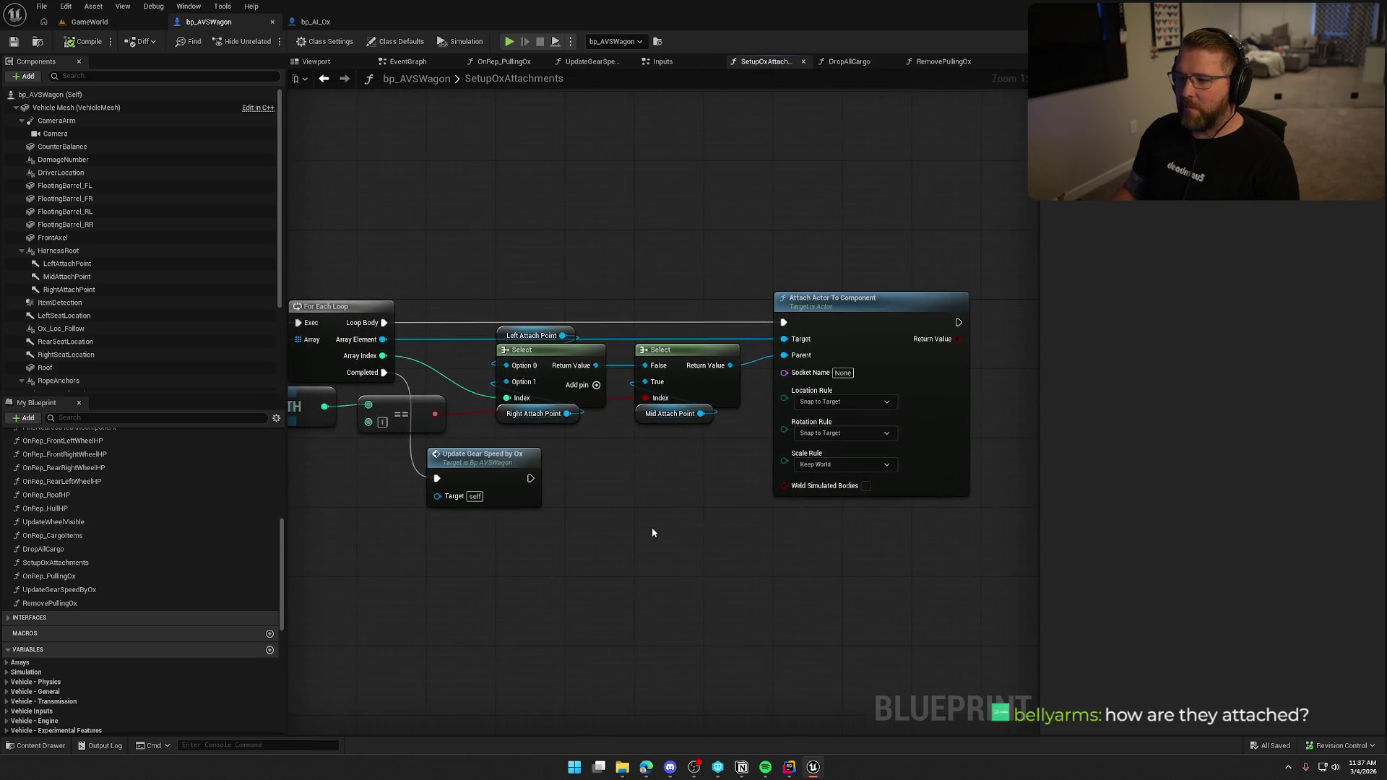
{"action": "left_click", "coordinate": [318, 62]}
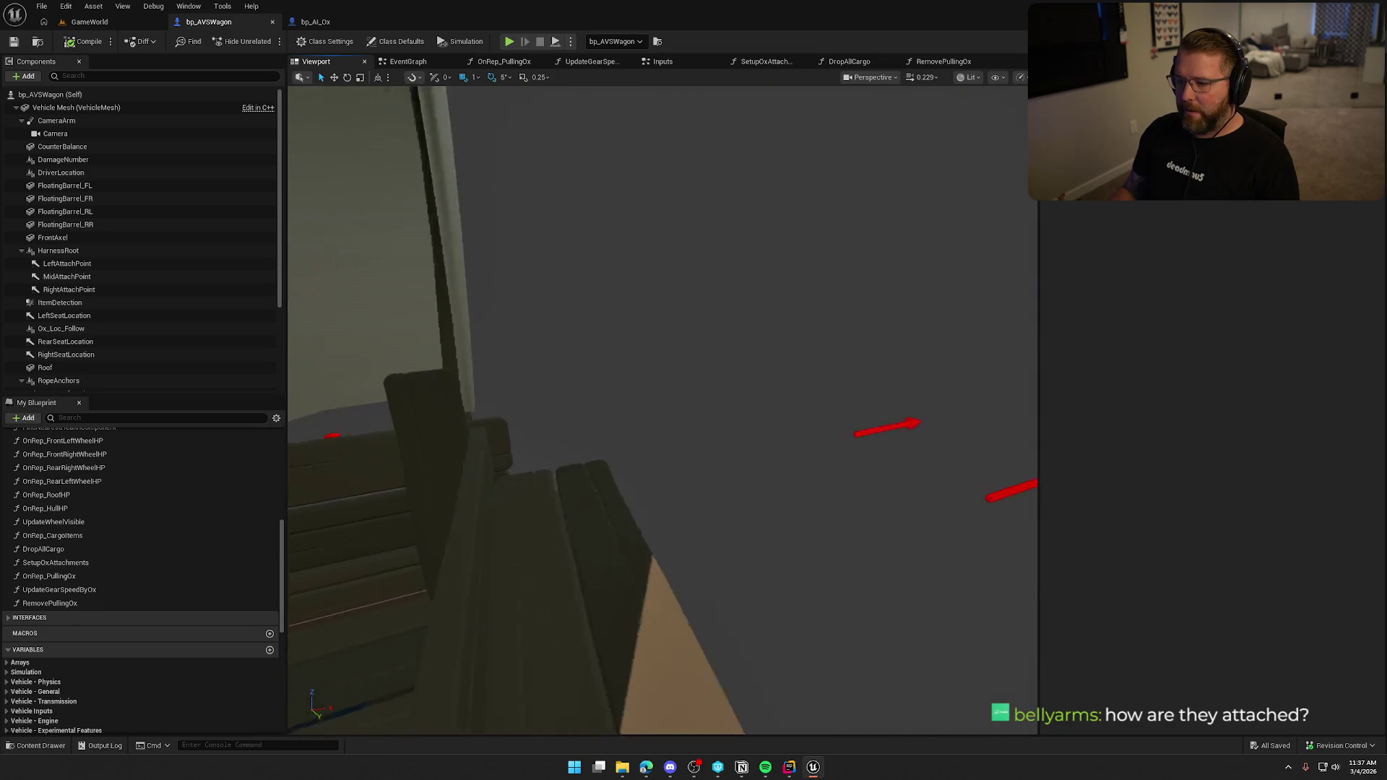
{"action": "left_click_drag", "start_coordinate": [494, 306], "coordinate": [494, 305]}
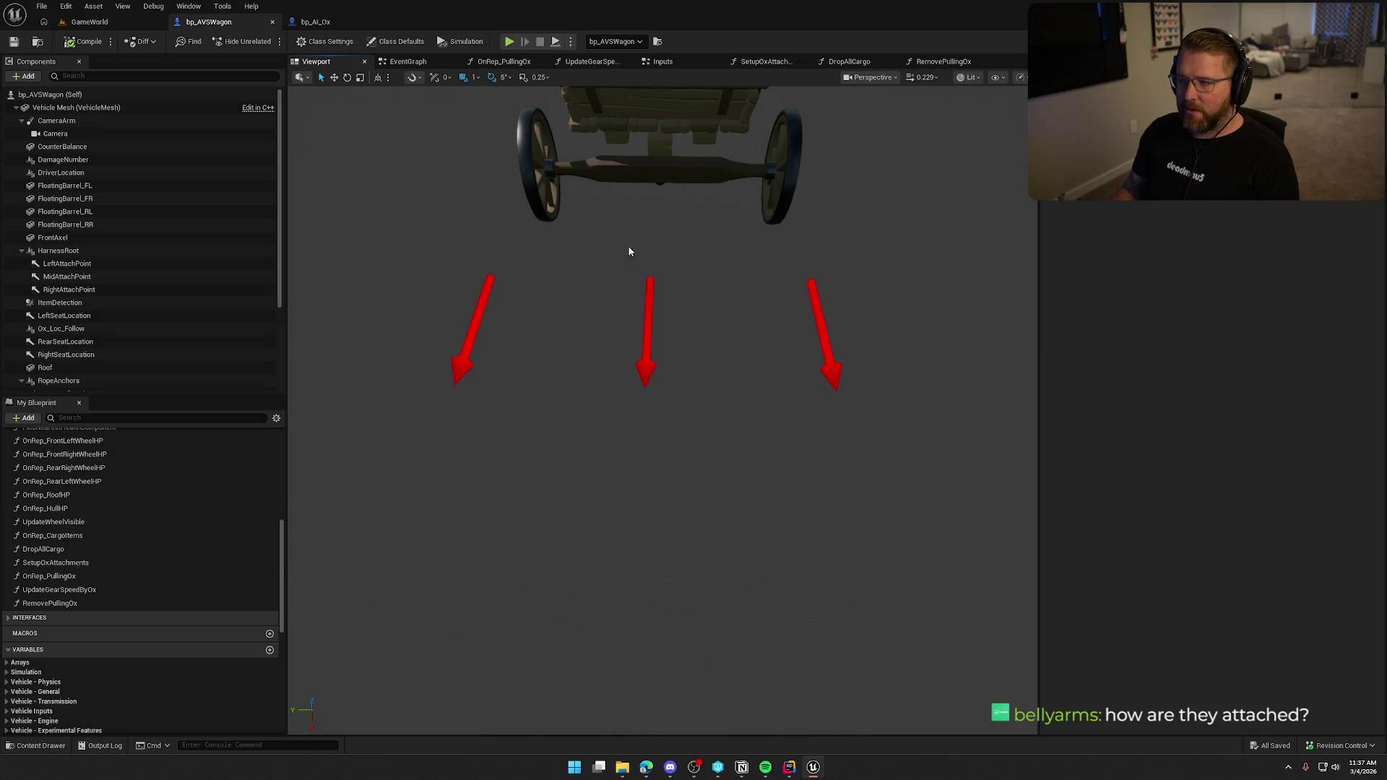
{"action": "left_click", "coordinate": [943, 61]}
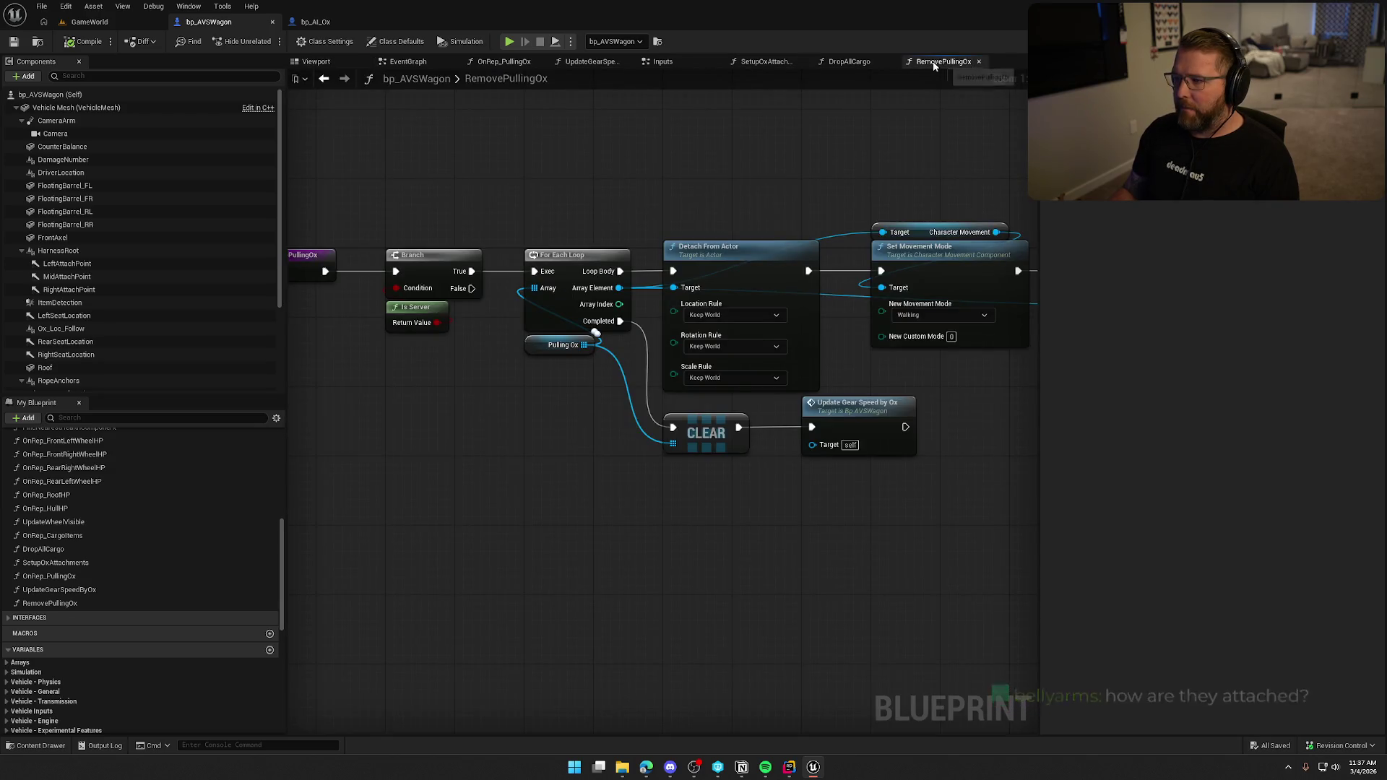
{"action": "left_click", "coordinate": [980, 62]}
{"action": "left_click", "coordinate": [890, 61]}
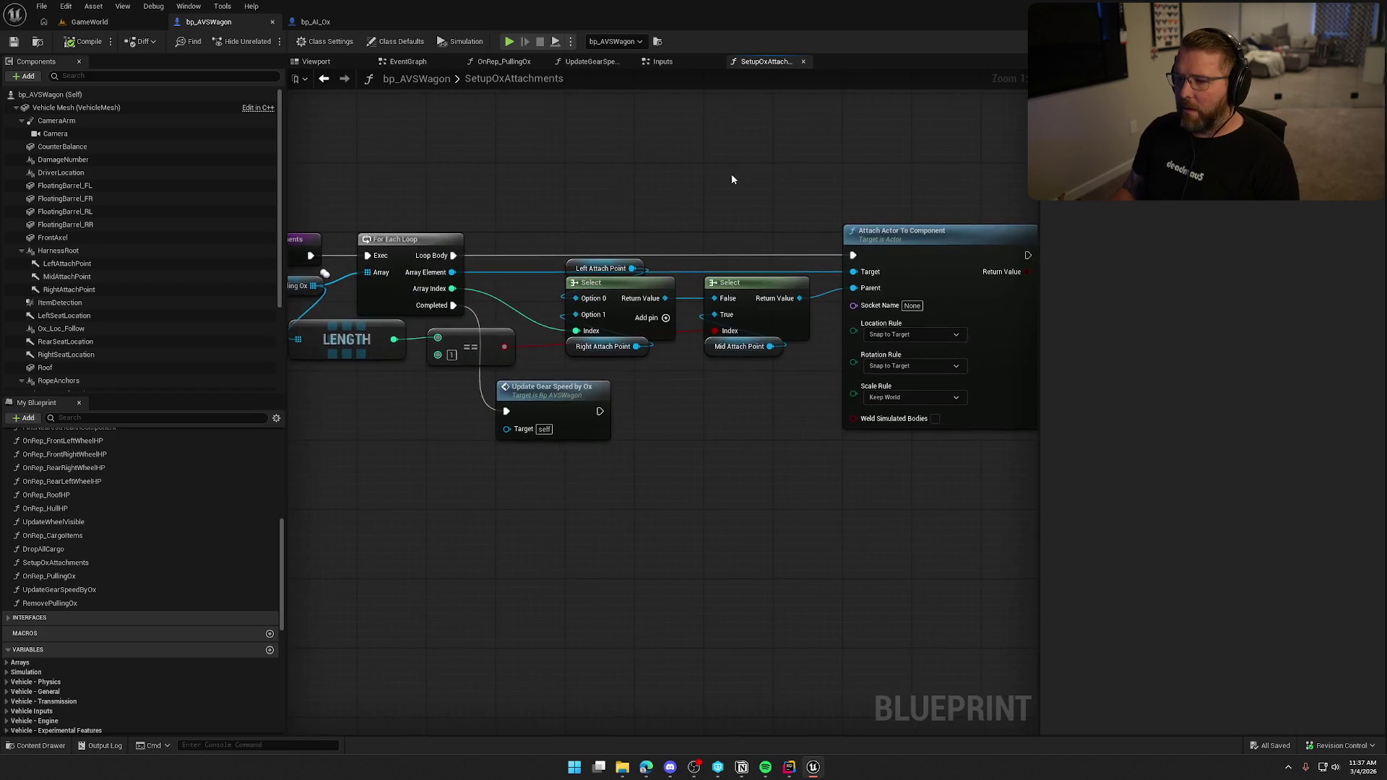
{"action": "scroll", "coordinate": [696, 179], "scroll_direction": "up", "scroll_amount": 1}
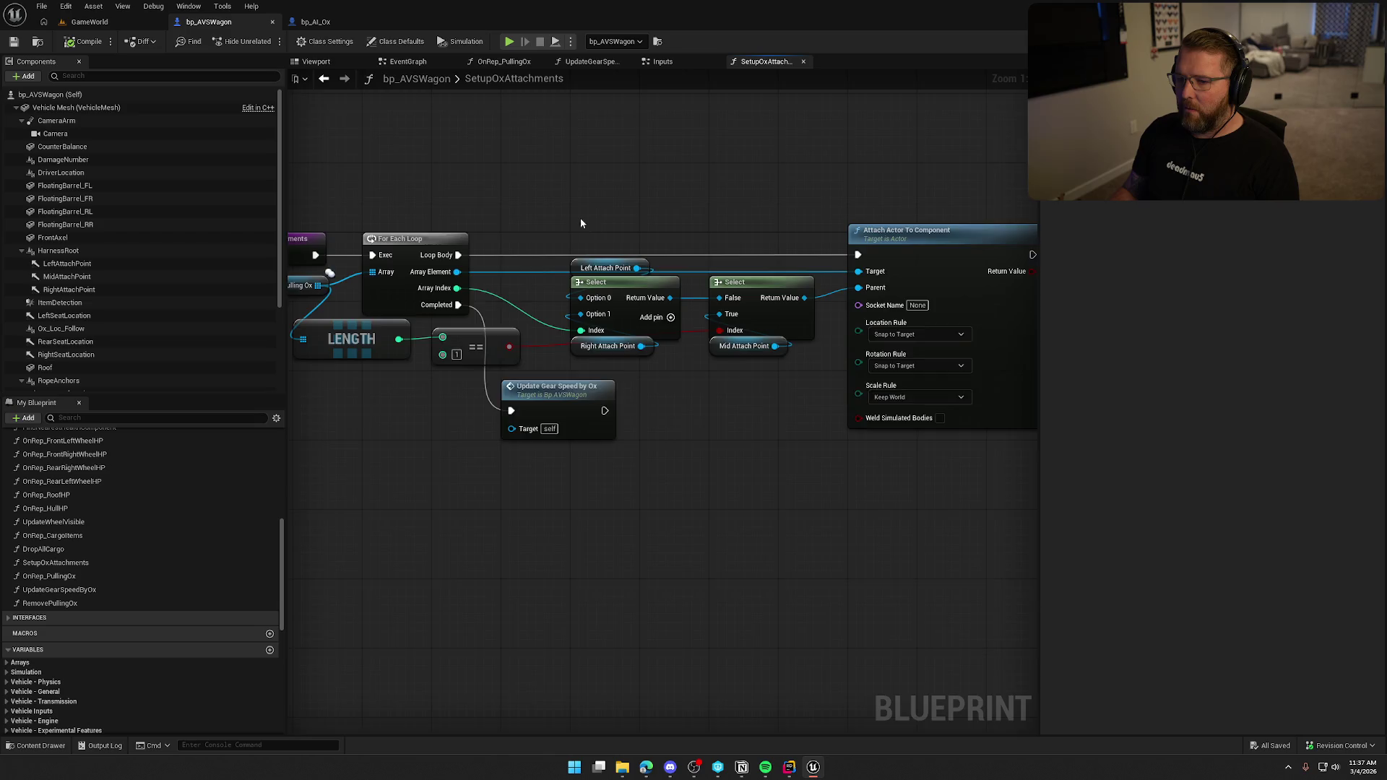
{"action": "left_click_drag", "start_coordinate": [311, 281], "coordinate": [312, 282]}
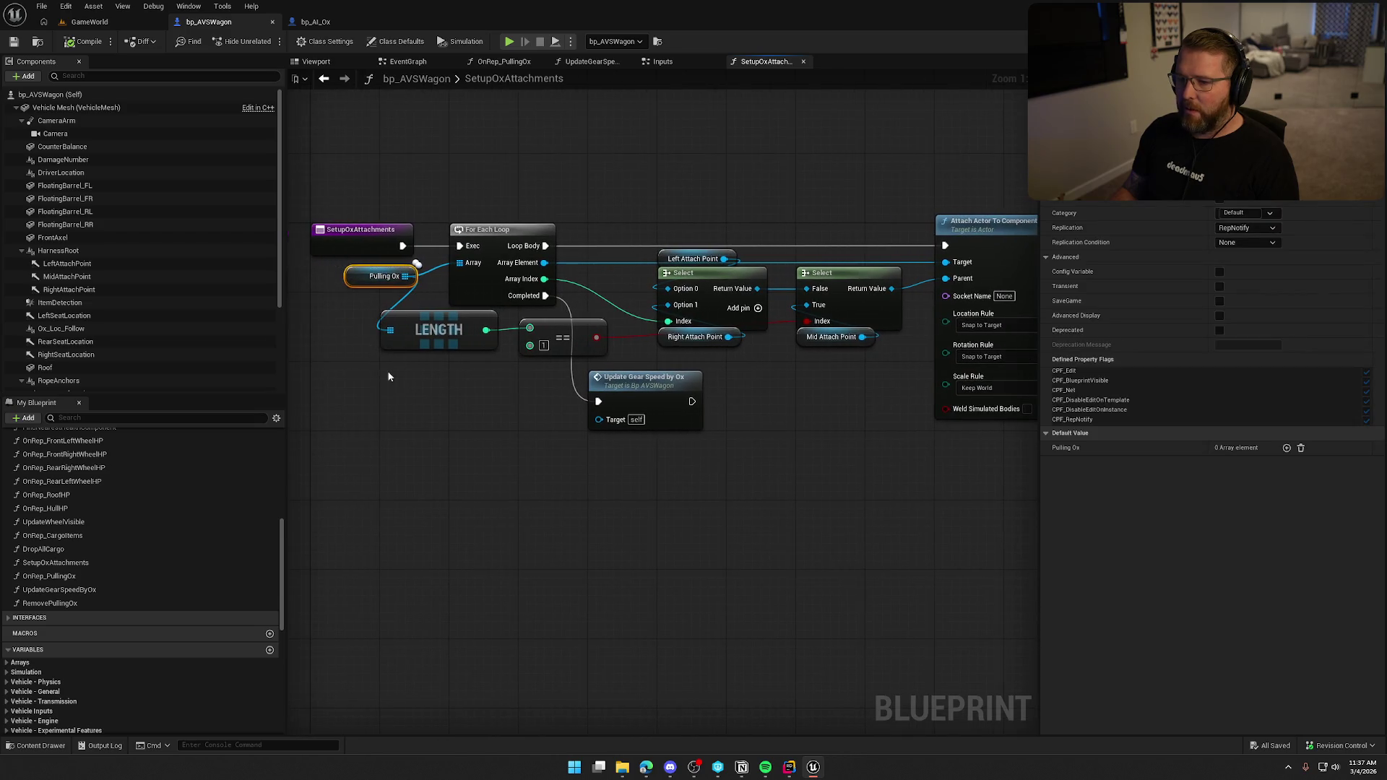
{"action": "left_click", "coordinate": [412, 369]}
{"action": "mouse_move", "coordinate": [333, 163]}
{"action": "left_mouse_down"}
{"action": "mouse_move", "coordinate": [941, 518]}
{"action": "mouse_move", "coordinate": [726, 520]}
{"action": "mouse_move", "coordinate": [613, 289]}
{"action": "mouse_move", "coordinate": [439, 206]}
{"action": "left_mouse_up"}
{"action": "left_click", "coordinate": [615, 153]}
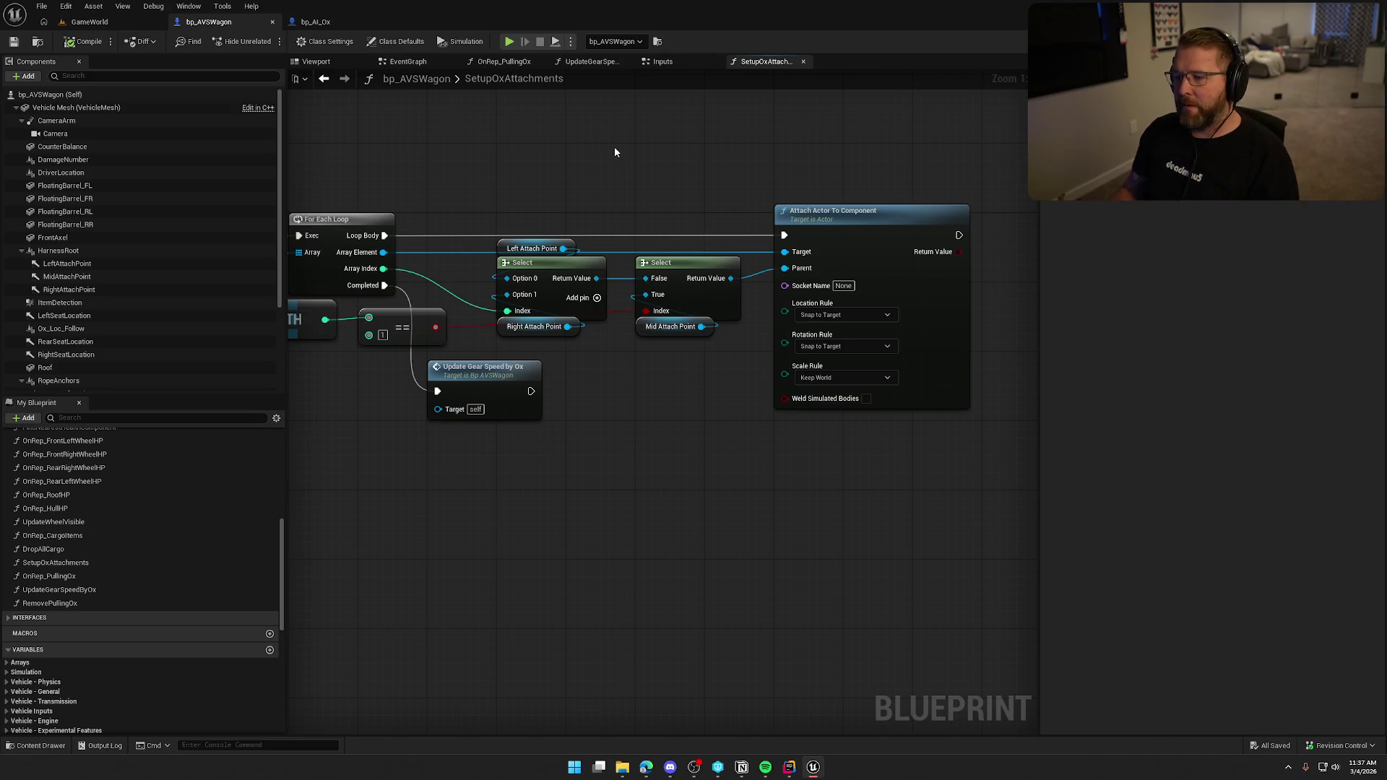
{"action": "left_click_drag", "start_coordinate": [615, 148], "coordinate": [637, 171]}
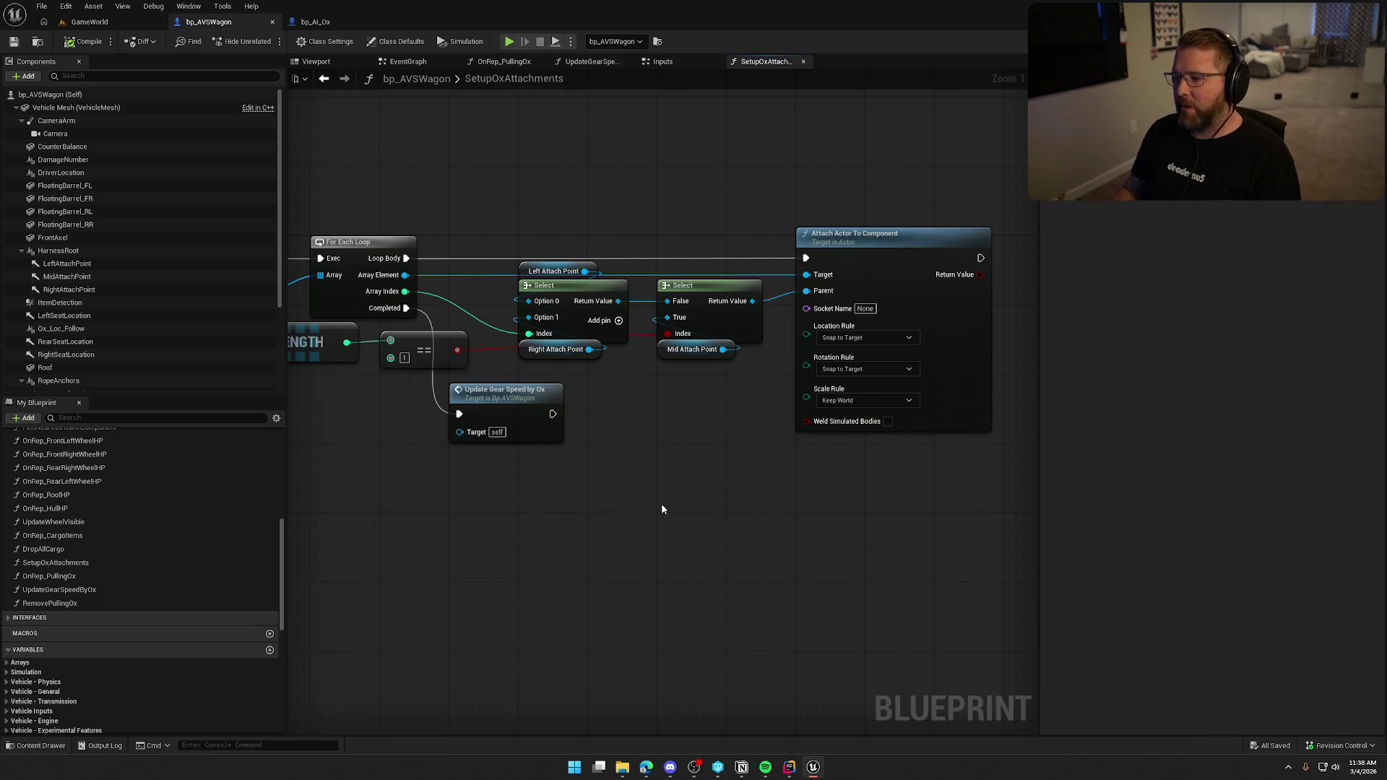
{"action": "left_click_drag", "start_coordinate": [662, 509], "coordinate": [674, 529]}
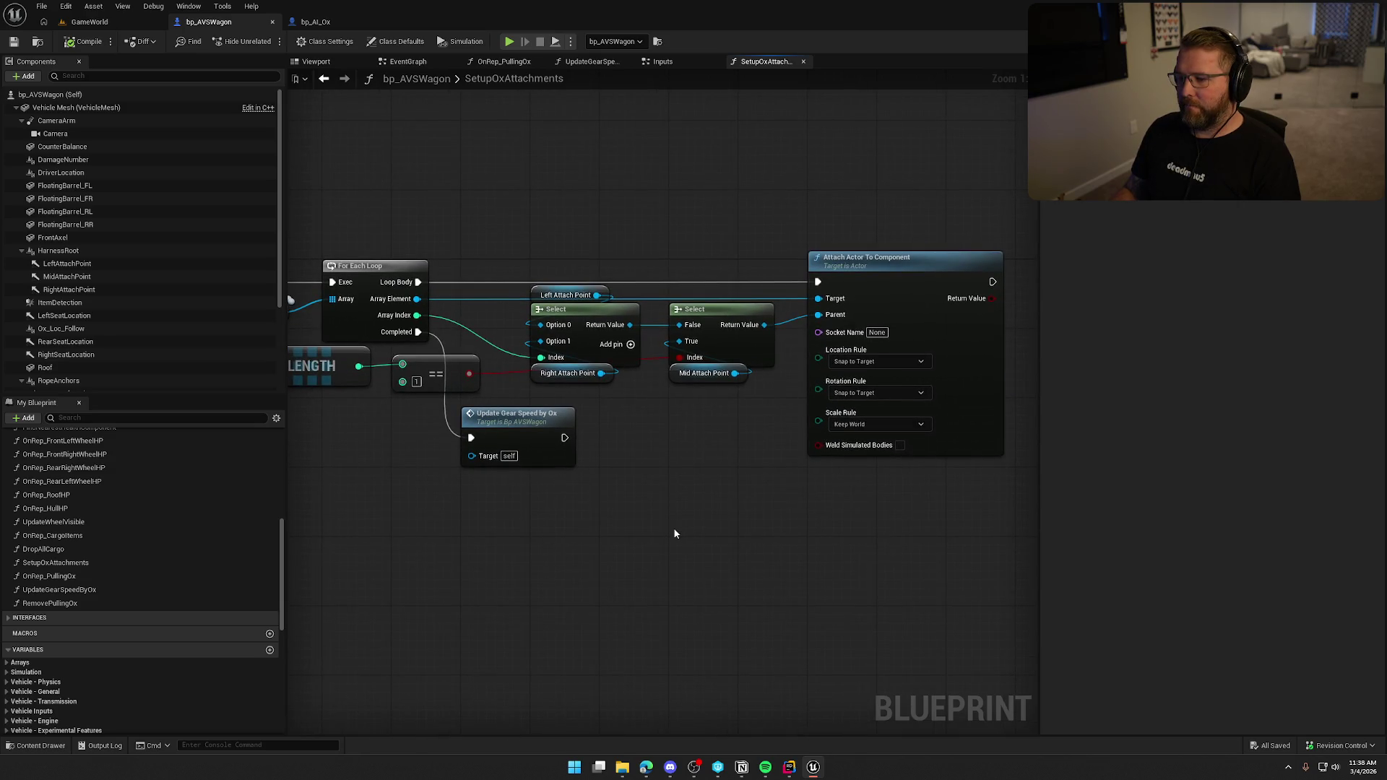
{"action": "mouse_move", "coordinate": [675, 533]}
{"action": "left_mouse_down"}
{"action": "mouse_move", "coordinate": [621, 535]}
{"action": "mouse_move", "coordinate": [671, 527]}
{"action": "mouse_move", "coordinate": [648, 526]}
{"action": "left_mouse_up"}
{"action": "left_click_drag", "start_coordinate": [537, 263], "coordinate": [726, 384]}
{"action": "mouse_move", "coordinate": [727, 496]}
{"action": "left_mouse_down"}
{"action": "mouse_move", "coordinate": [934, 566]}
{"action": "mouse_move", "coordinate": [903, 440]}
{"action": "left_mouse_up"}
{"action": "left_click", "coordinate": [655, 528]}
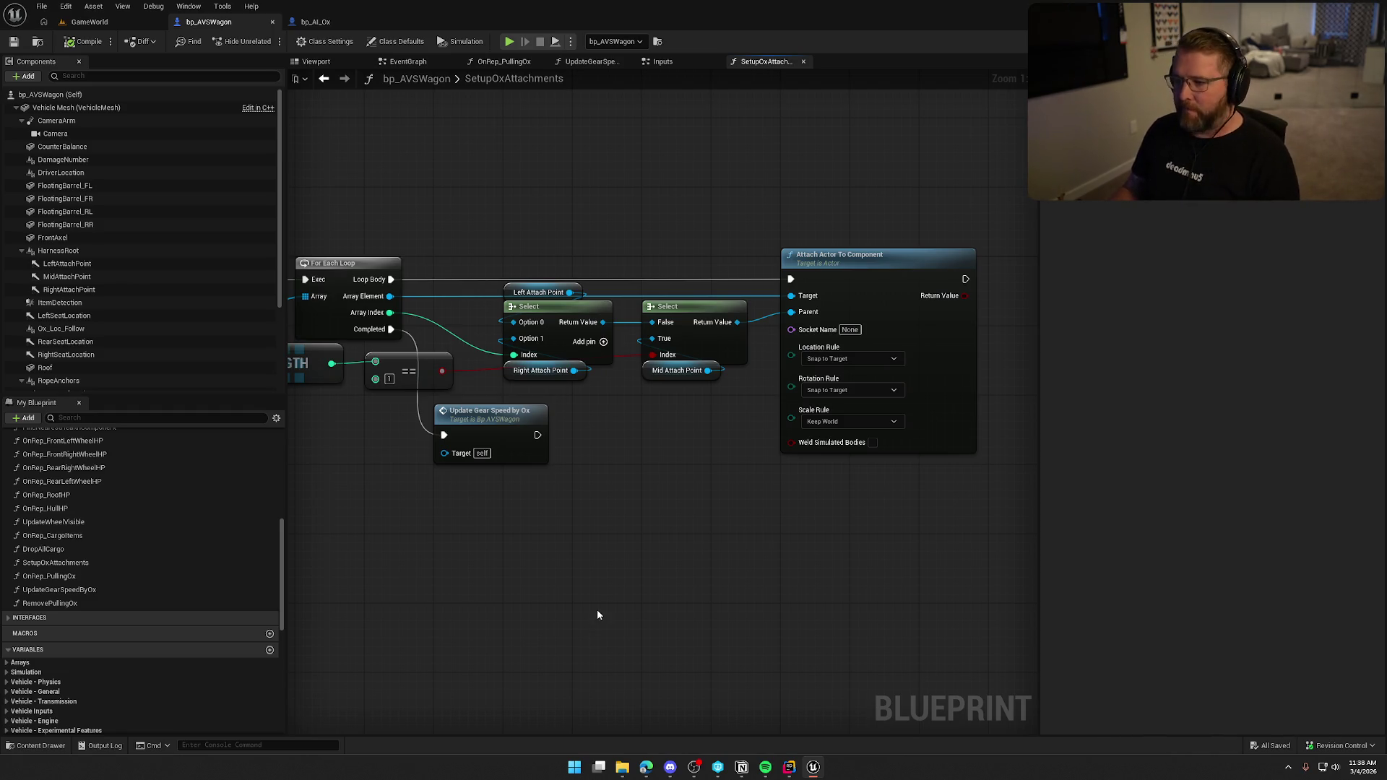
{"action": "left_click", "coordinate": [873, 442]}
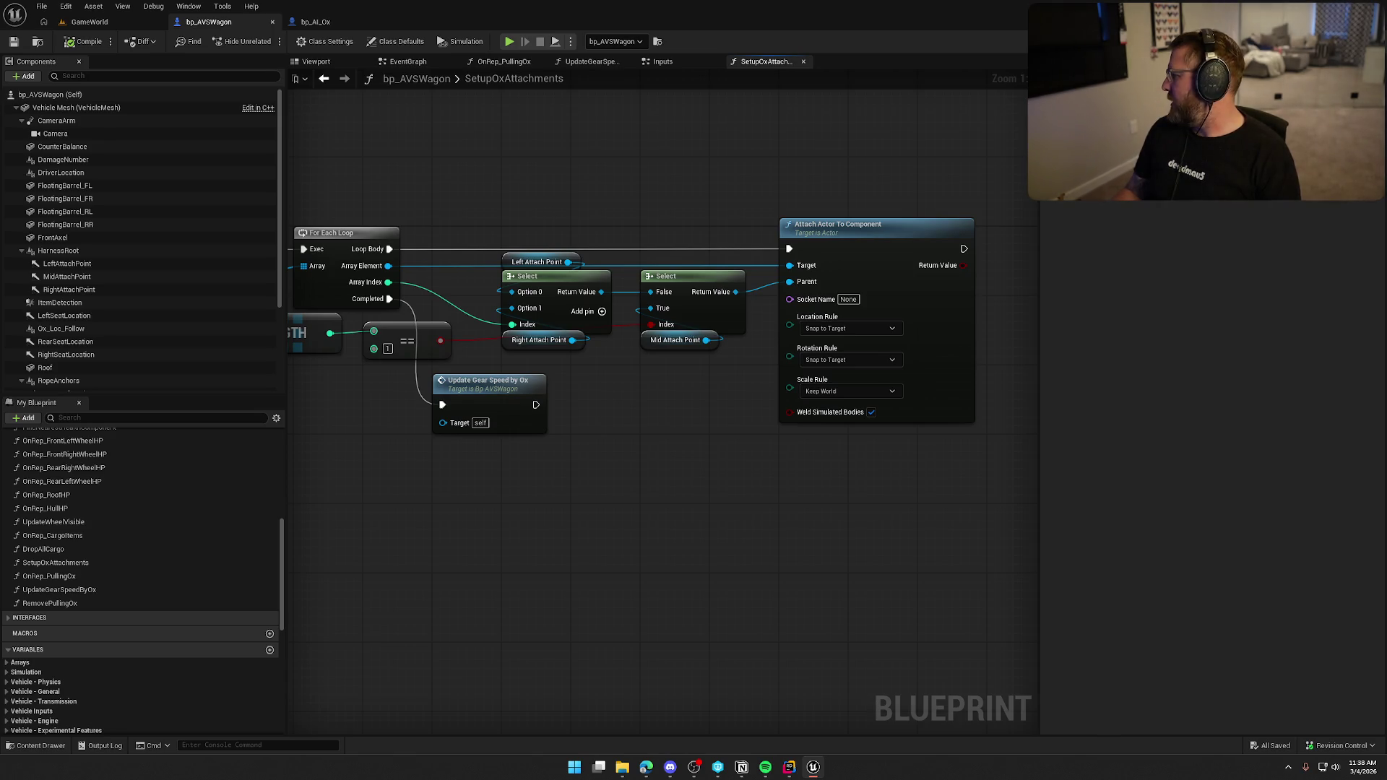
- Switch briefly to the music player, recentre the wagon graph, then open bp_AI_Ox's event graph
{"action": "key", "text": "alt+Tab"}
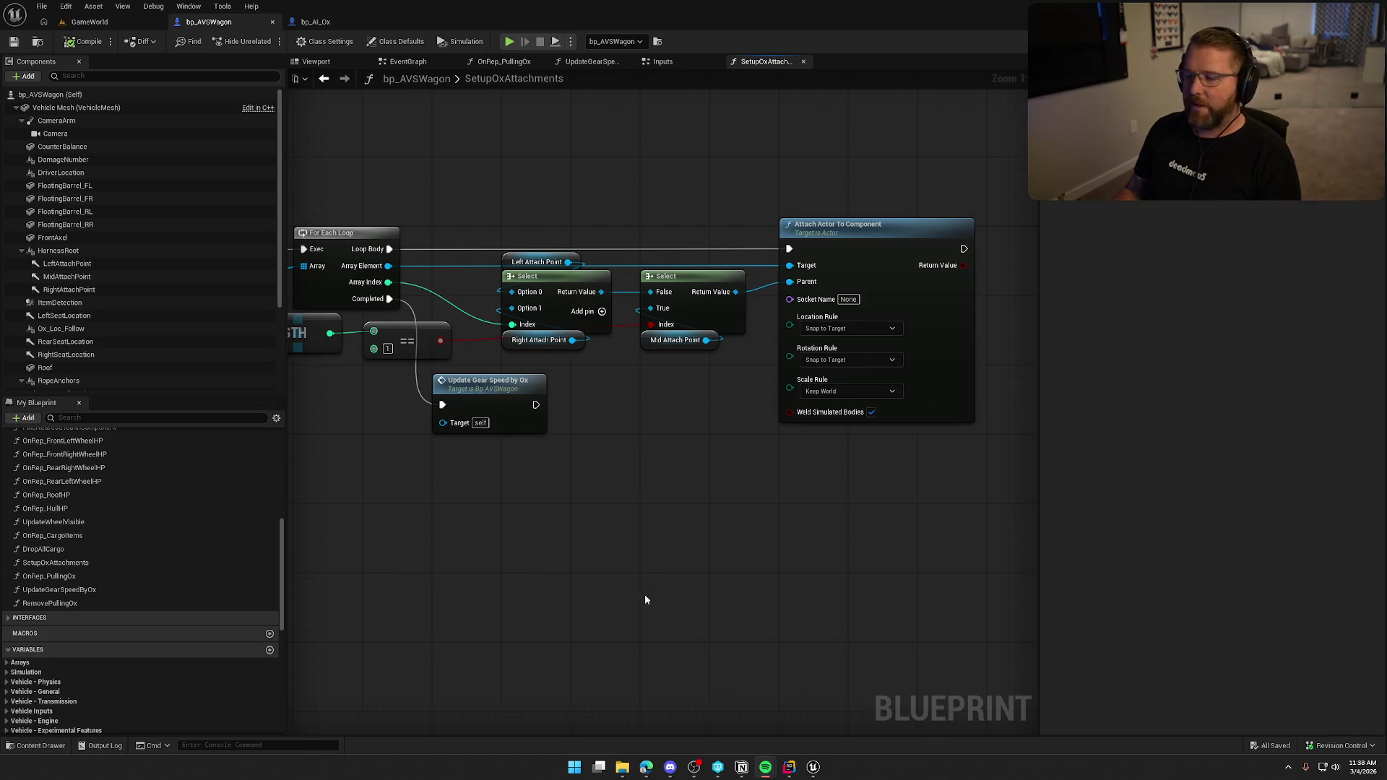
{"action": "mouse_move", "coordinate": [622, 504]}
{"action": "left_mouse_down"}
{"action": "mouse_move", "coordinate": [635, 478]}
{"action": "mouse_move", "coordinate": [583, 545]}
{"action": "mouse_move", "coordinate": [614, 506]}
{"action": "left_mouse_up"}
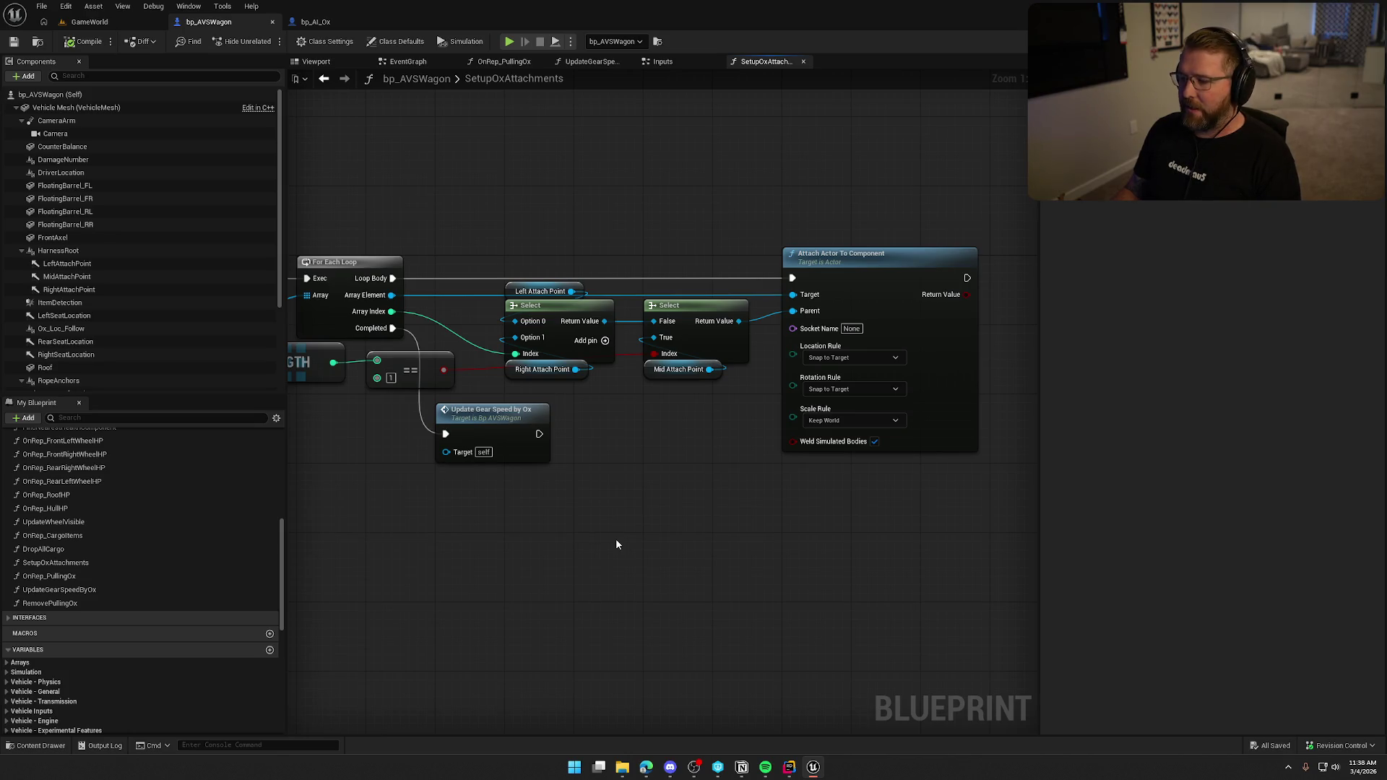
{"action": "left_click", "coordinate": [345, 23]}
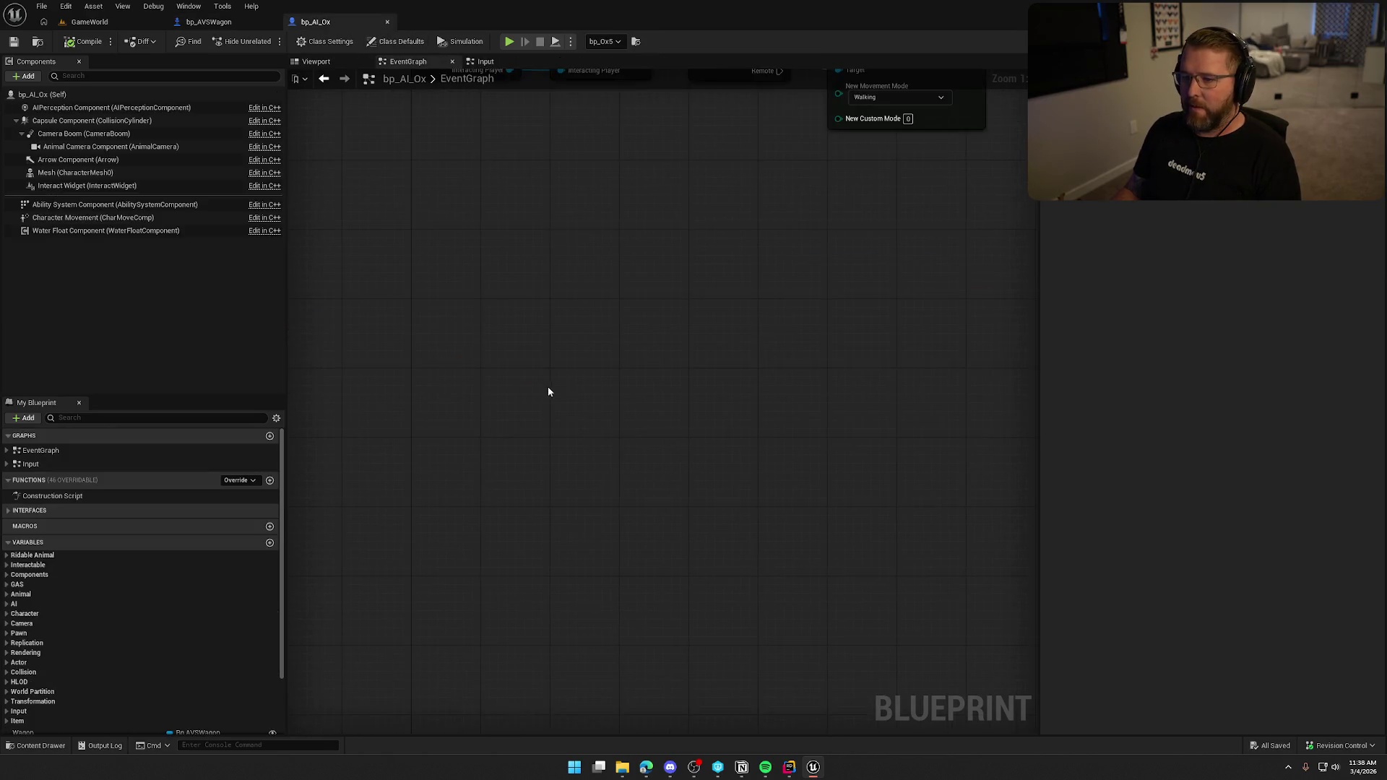
- Override Tick to add an Event Tick node to bp_AI_Ox, then return to GameWorld
{"action": "left_click", "coordinate": [6, 450]}
{"action": "left_click", "coordinate": [7, 478]}
{"action": "left_click", "coordinate": [246, 521]}
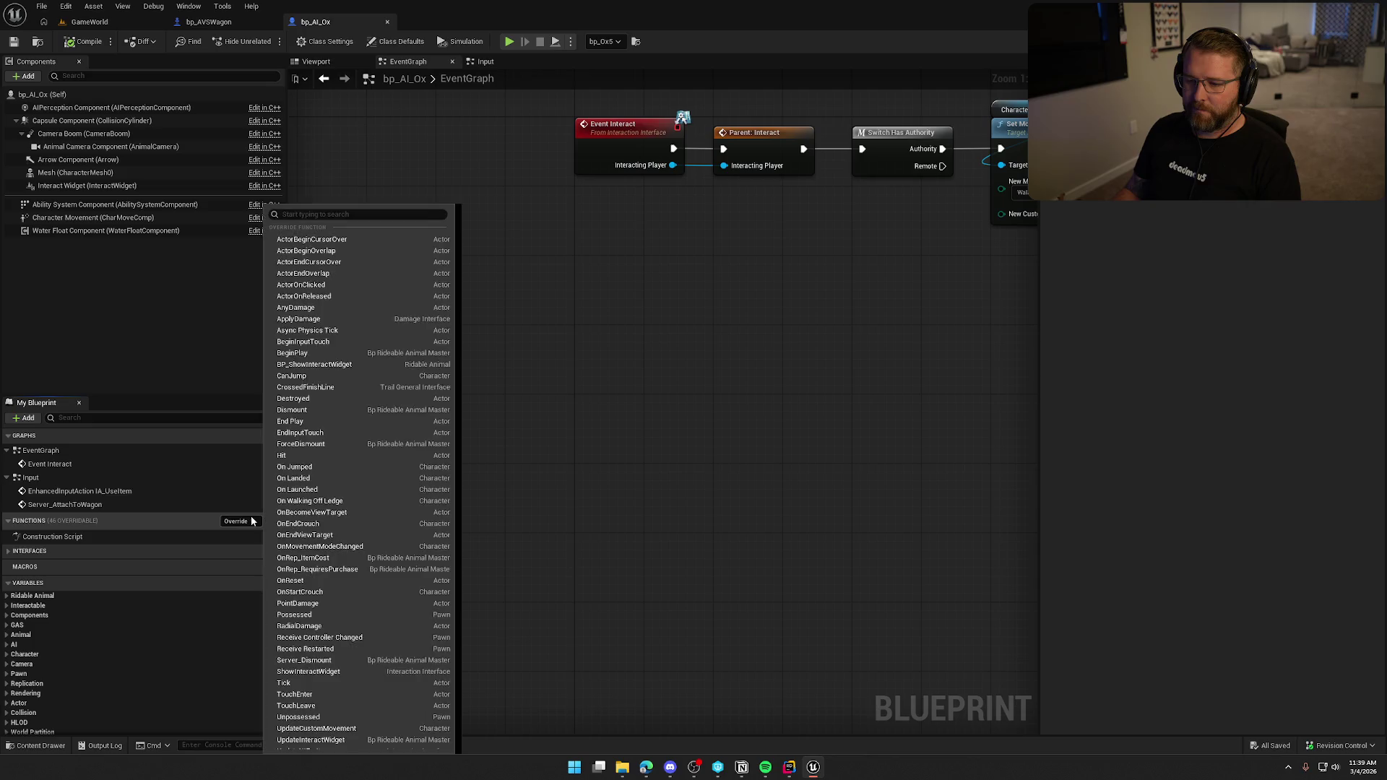
{"action": "left_click", "coordinate": [327, 683]}
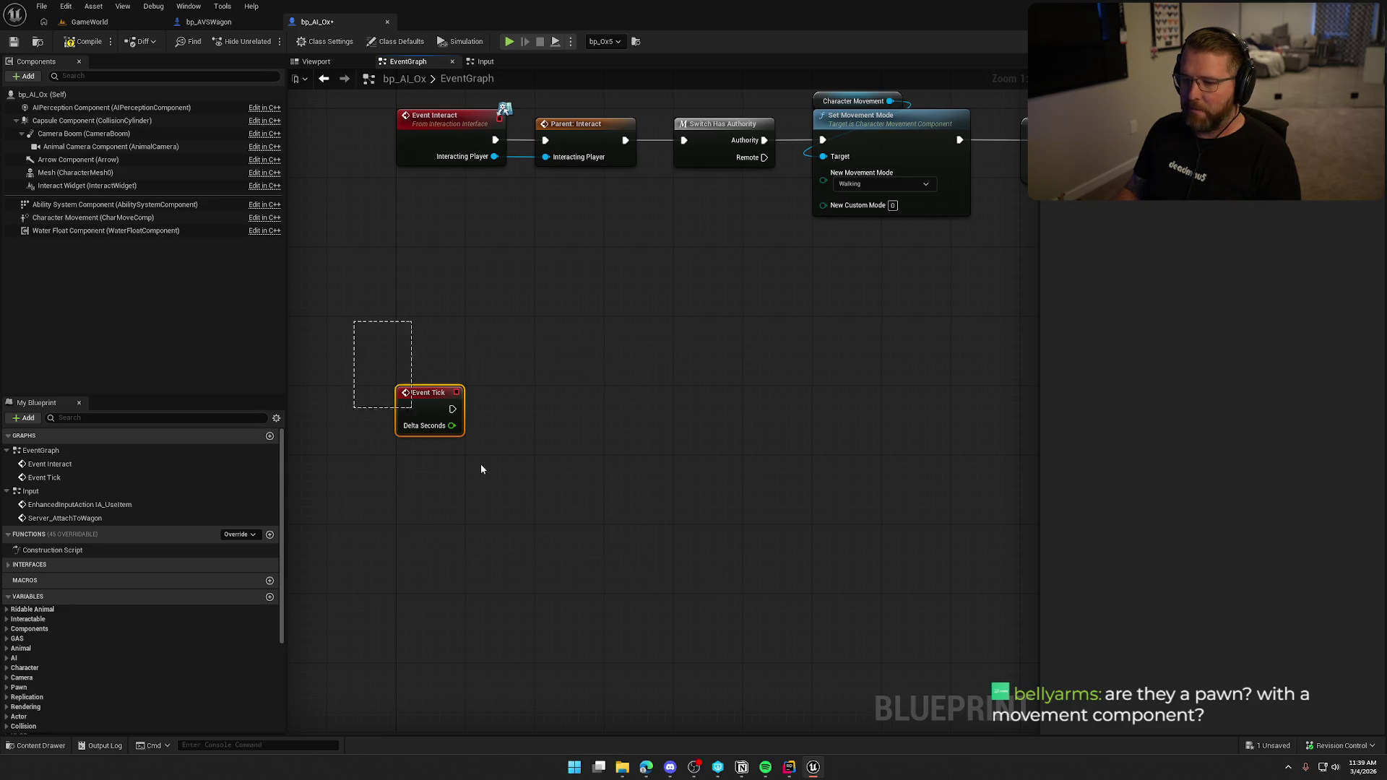
{"action": "left_click", "coordinate": [671, 457]}
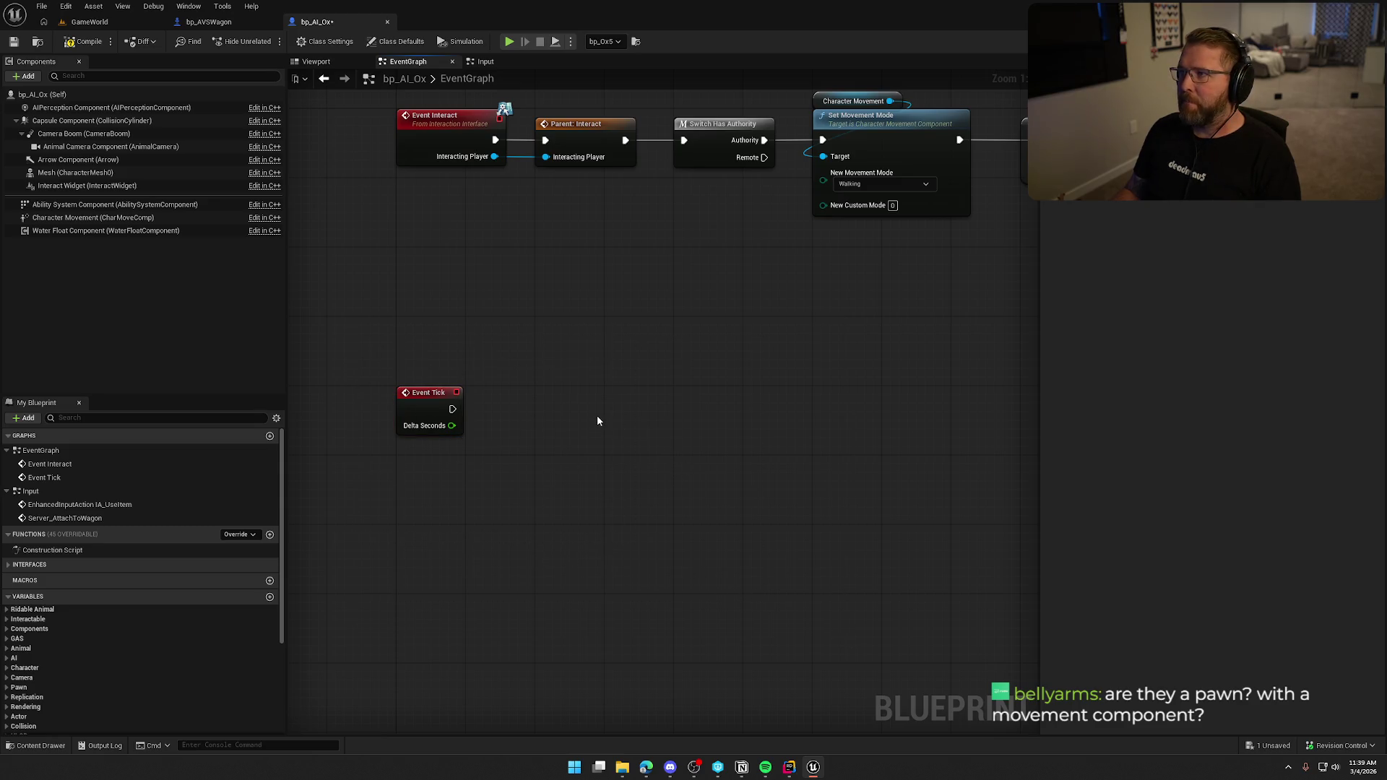
{"action": "mouse_move", "coordinate": [613, 349]}
{"action": "left_mouse_down"}
{"action": "mouse_move", "coordinate": [669, 387]}
{"action": "mouse_move", "coordinate": [505, 432]}
{"action": "mouse_move", "coordinate": [585, 444]}
{"action": "mouse_move", "coordinate": [674, 387]}
{"action": "mouse_move", "coordinate": [647, 433]}
{"action": "left_mouse_up"}
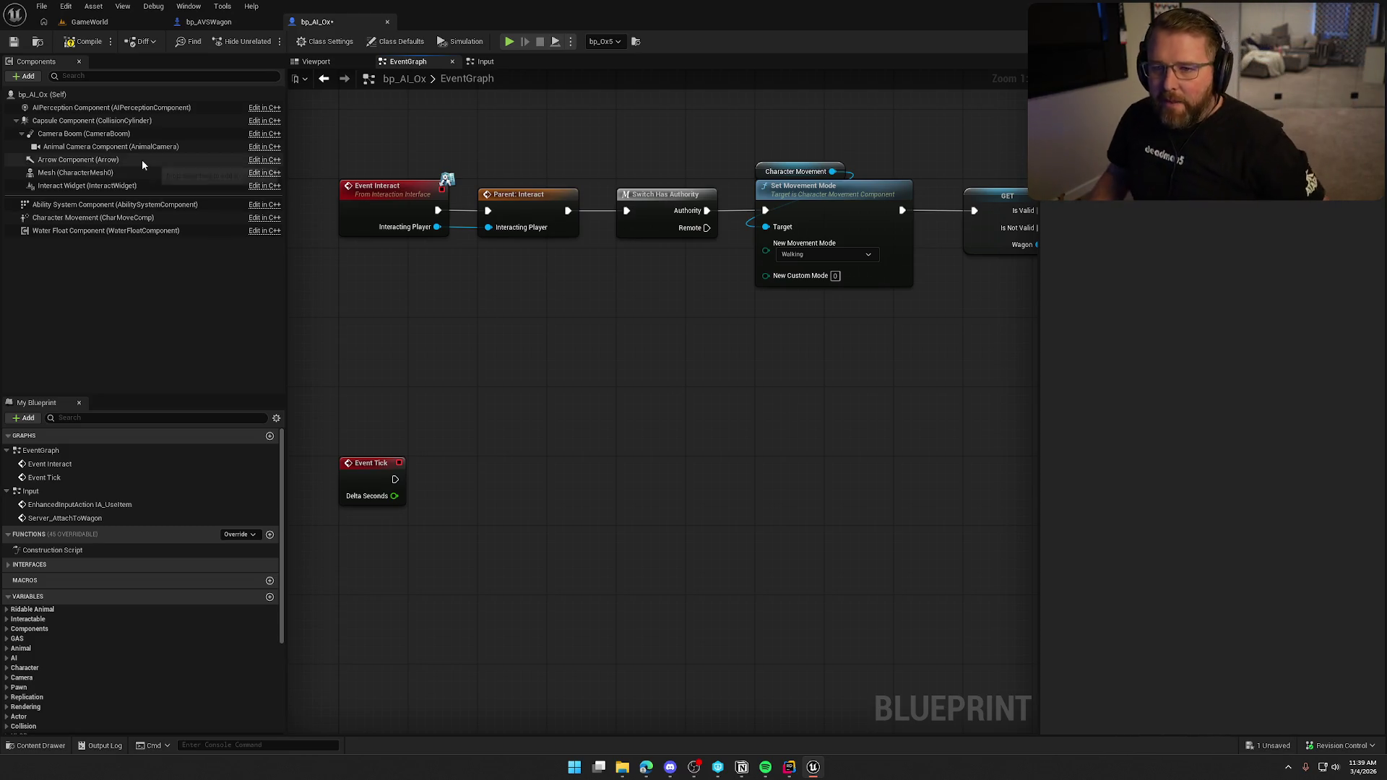
{"action": "left_click", "coordinate": [90, 22]}
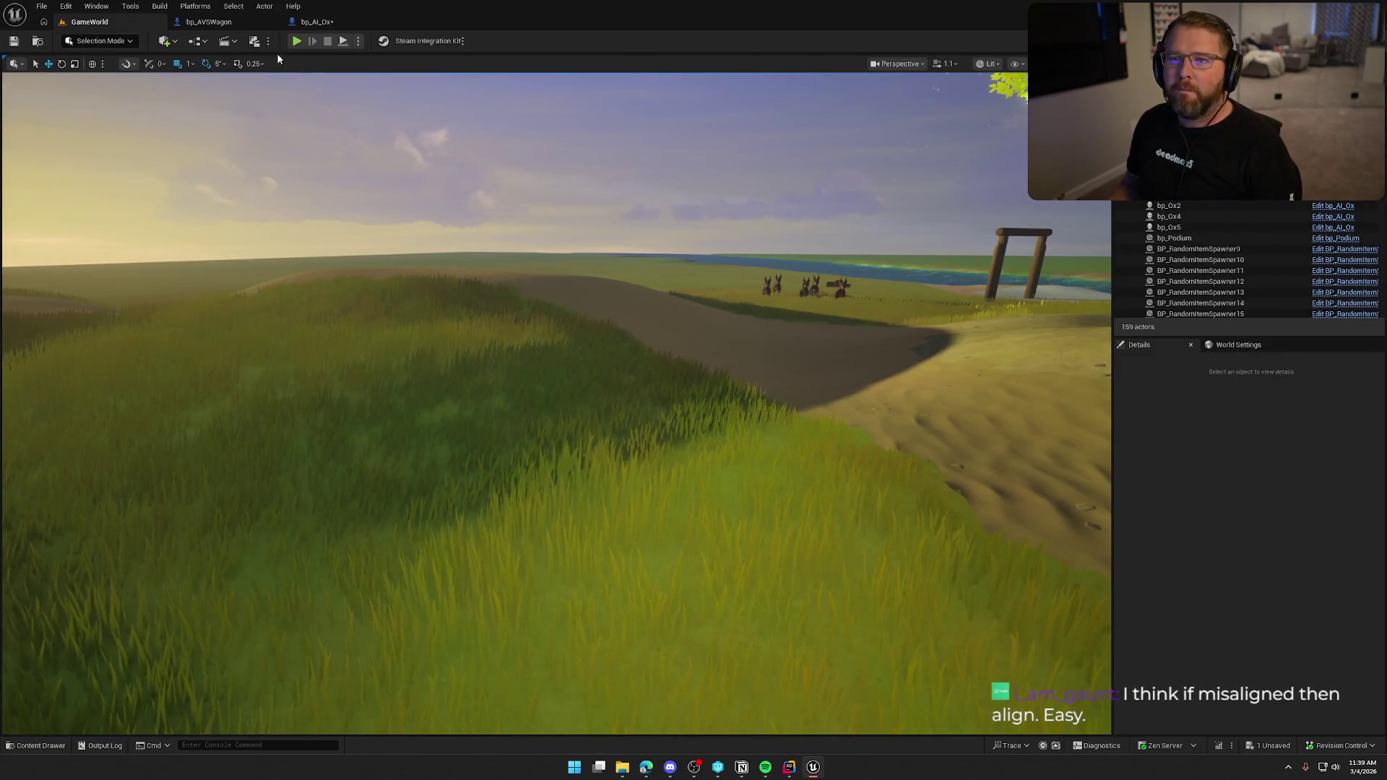
- Play-test mounting an ox, turning it, and dismounting, then stop and return to bp_AI_Ox
{"action": "key", "text": "alt+p"}
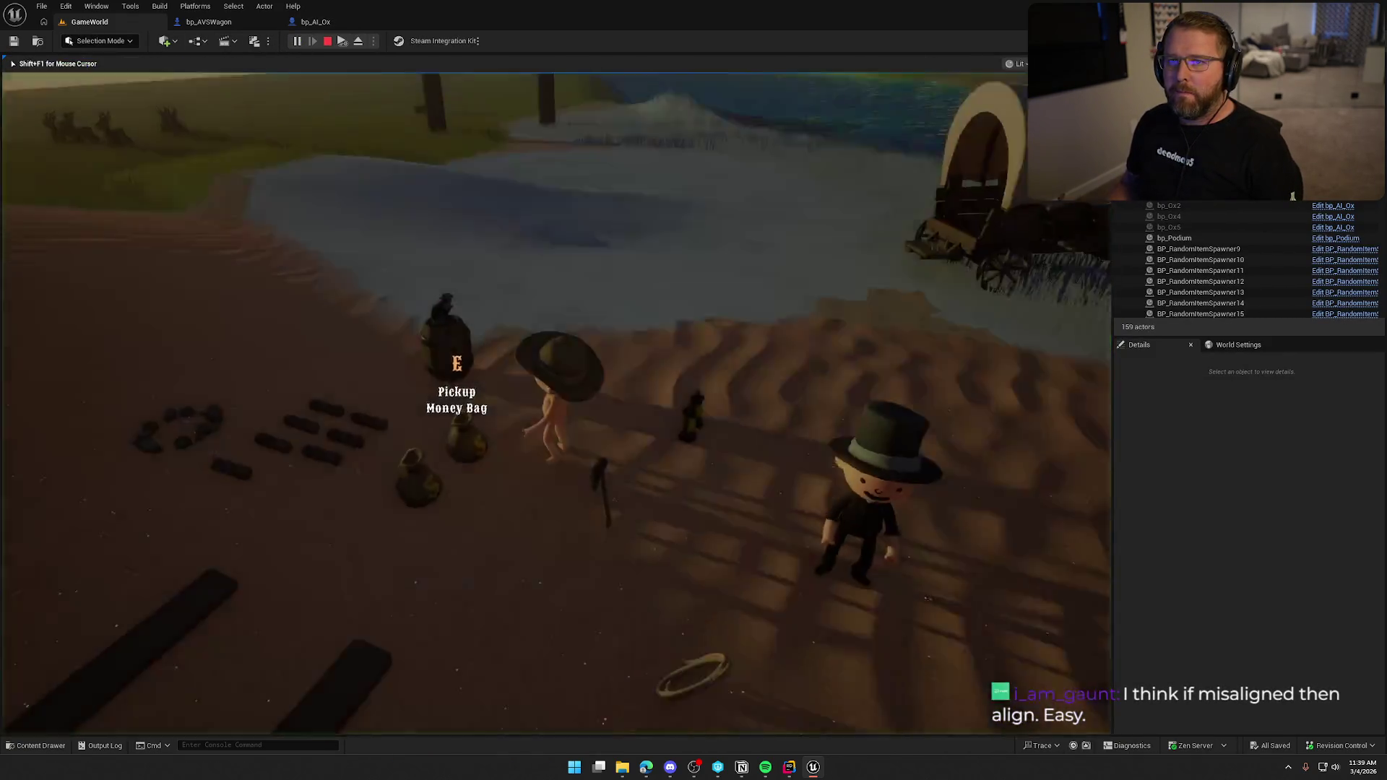
{"action": "key", "text": "w"}
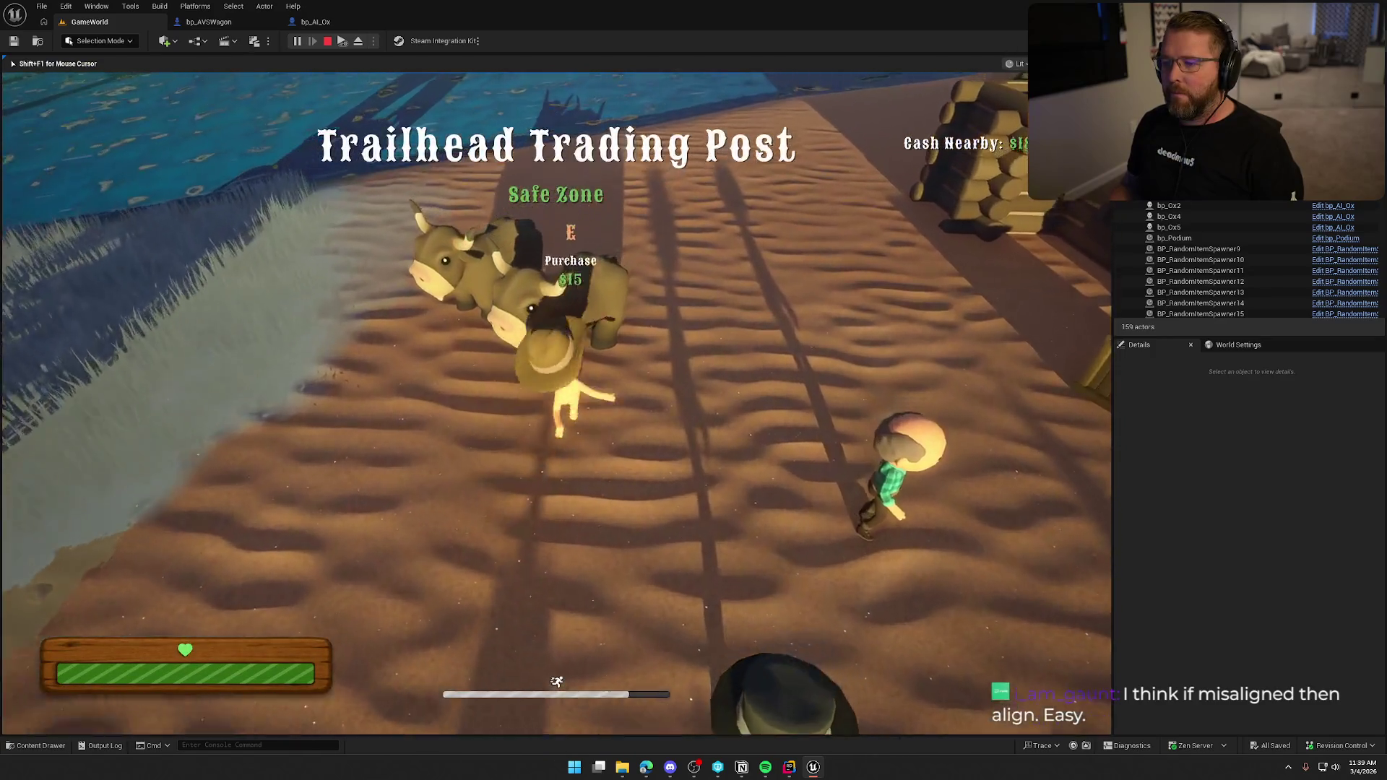
{"action": "key", "text": "e"}
{"action": "key", "text": "s"}
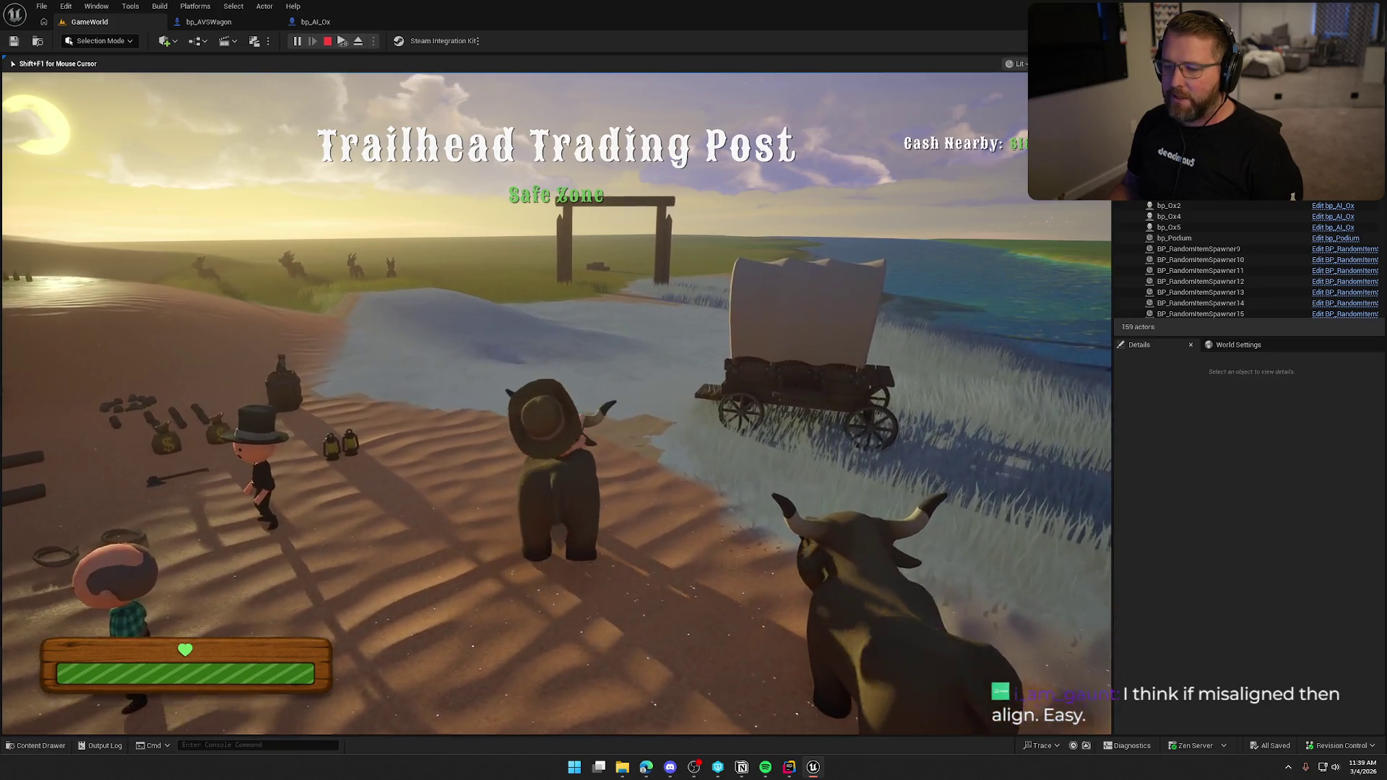
{"action": "key", "text": "e"}
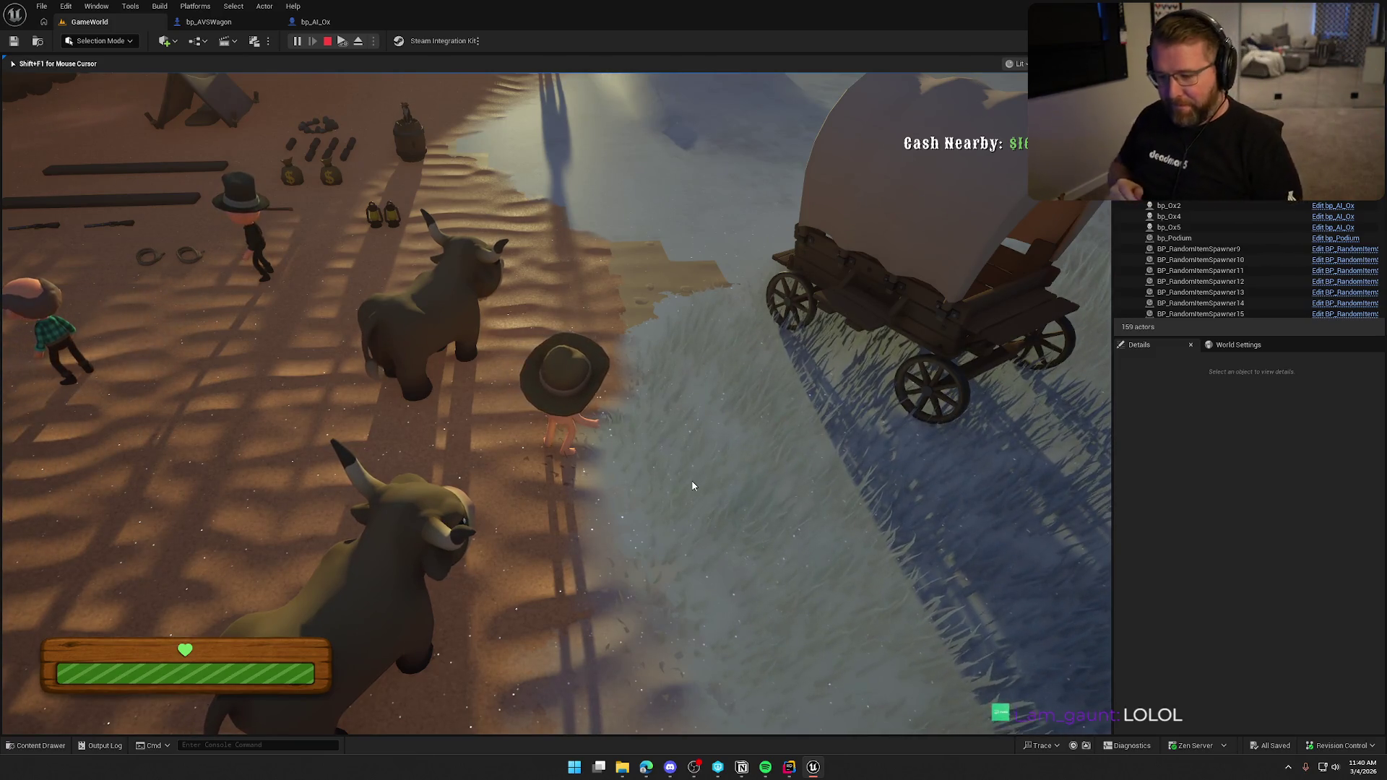
{"action": "key", "text": "Escape"}
{"action": "left_click", "coordinate": [315, 21]}
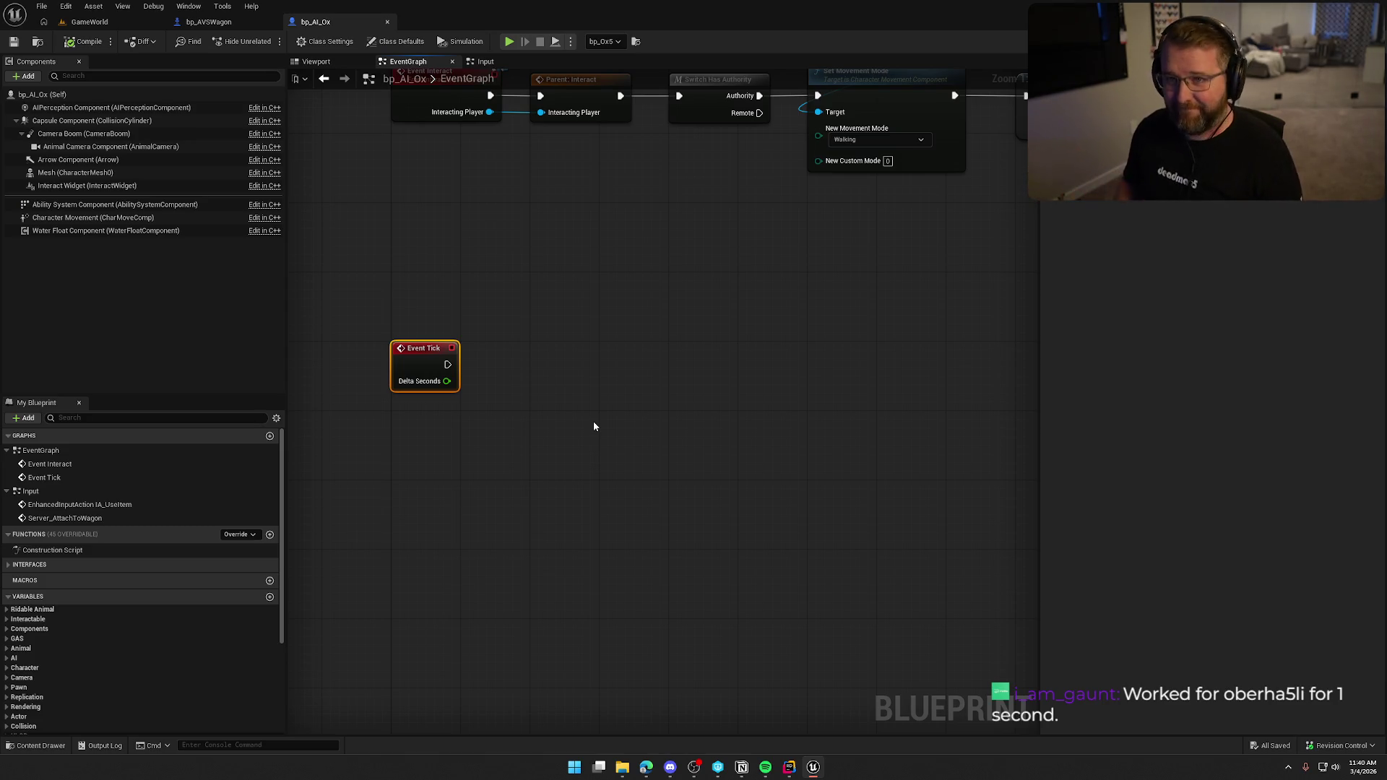
{"action": "left_click", "coordinate": [494, 395]}
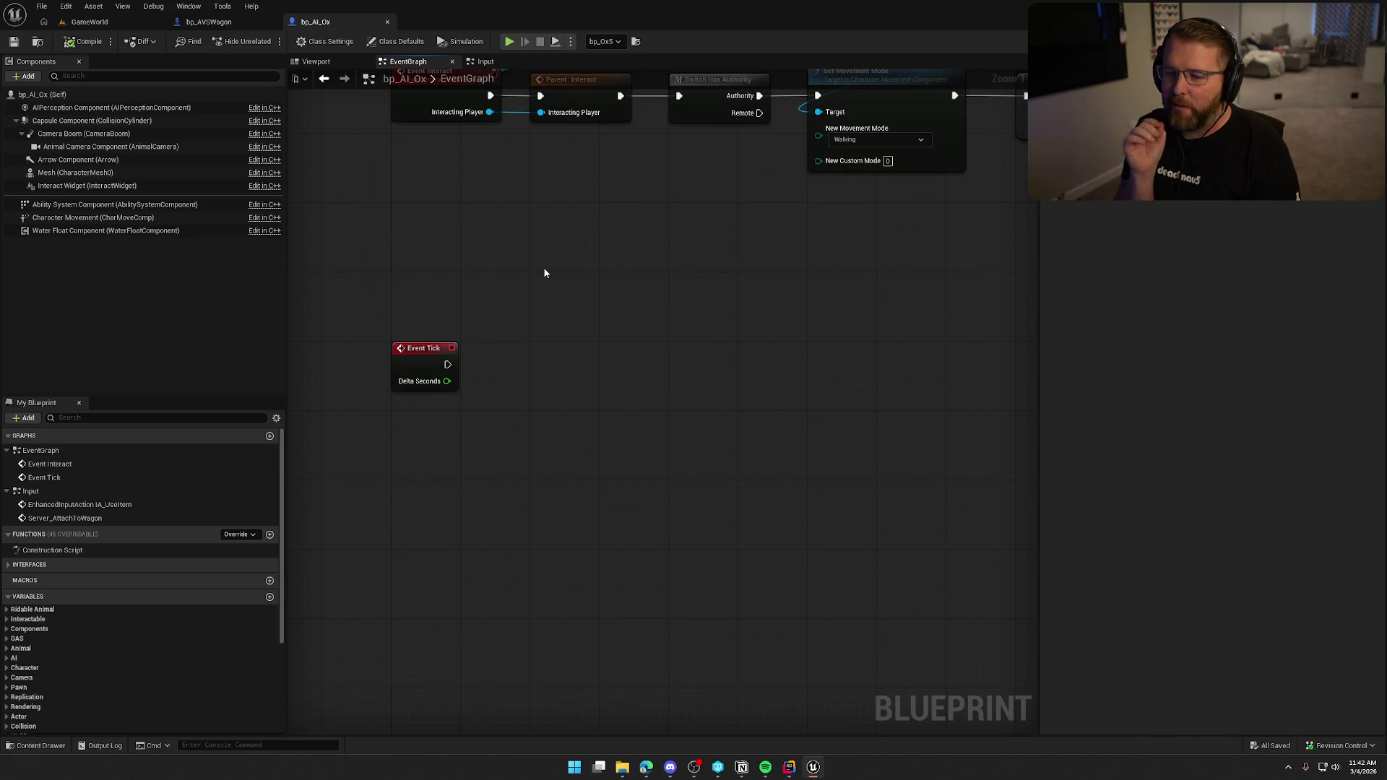
{"action": "left_click", "coordinate": [90, 22]}
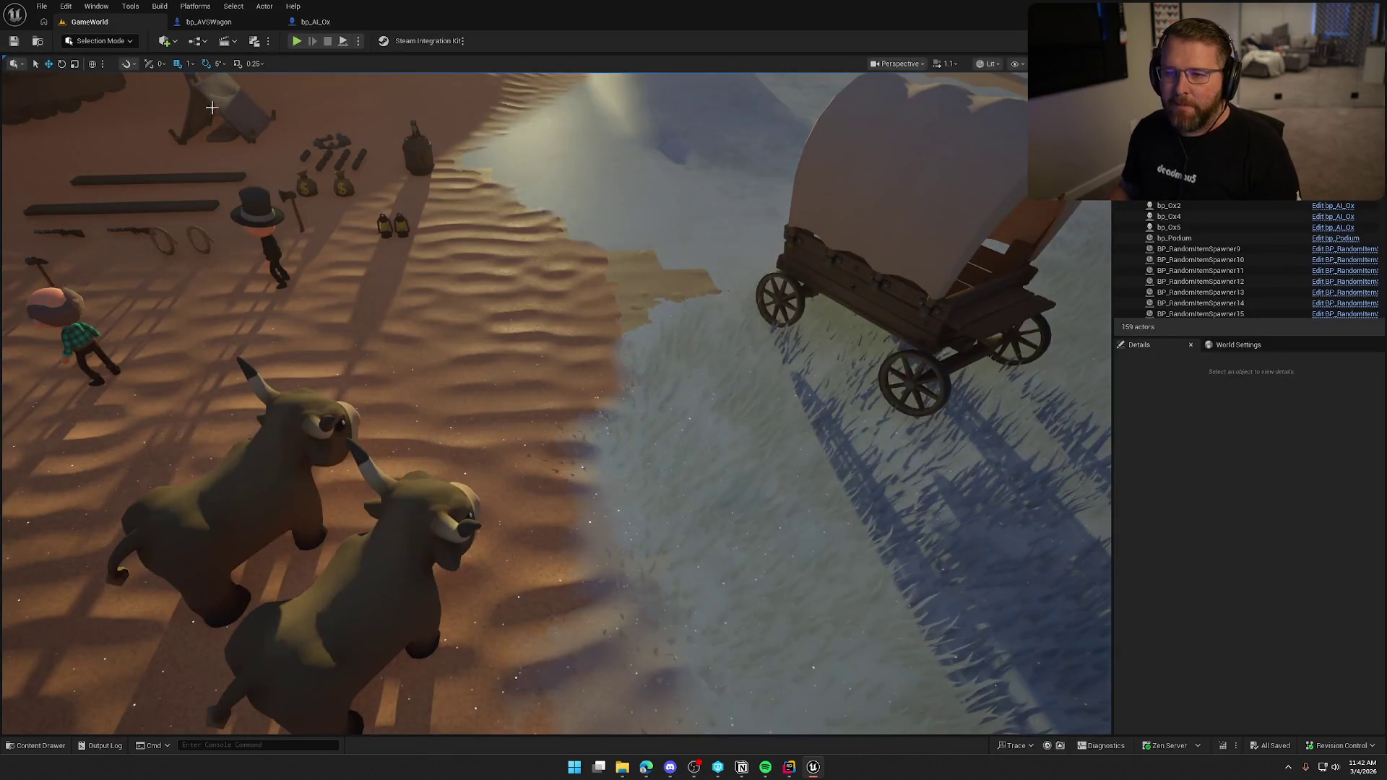
- Start Play, sprint past the wagon to the ox, and hitch it to sit in the wagon
{"action": "key", "text": "alt+p"}
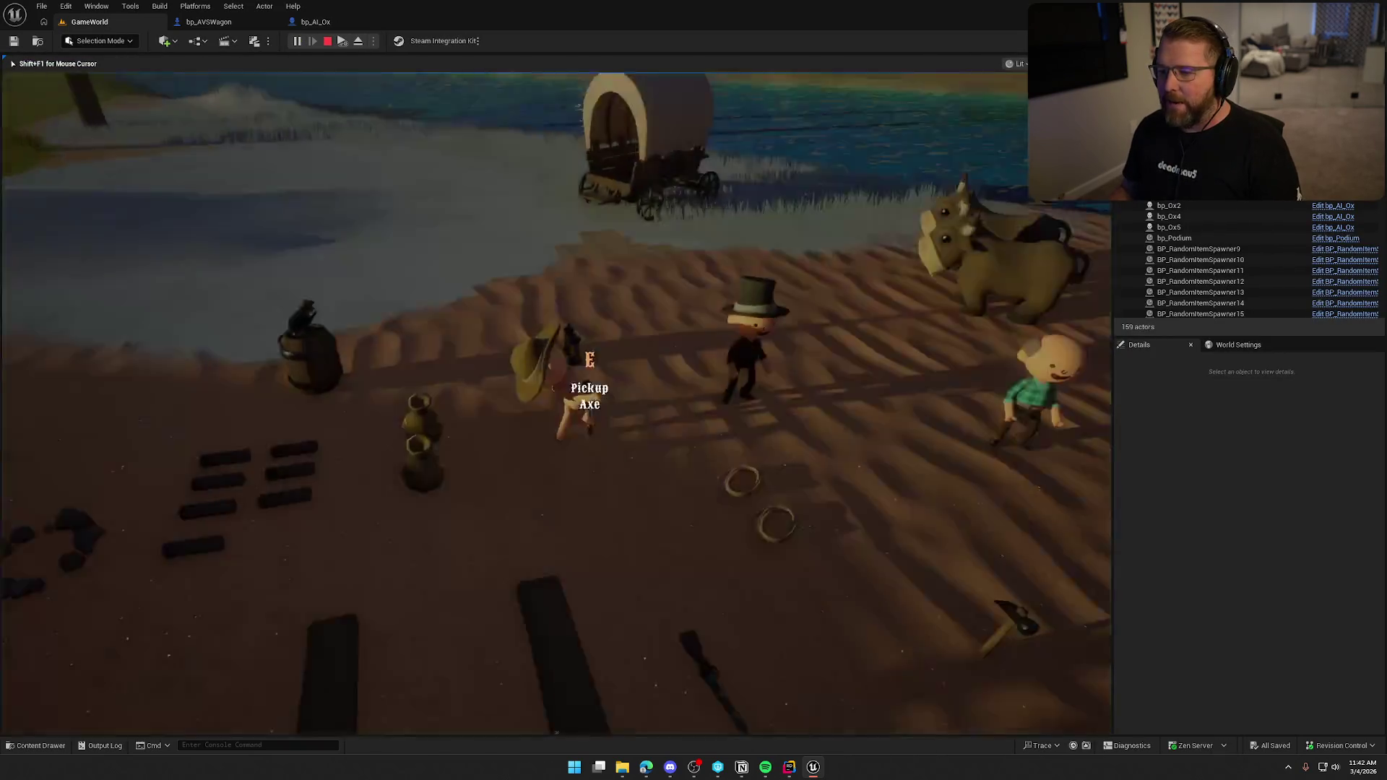
{"action": "key", "text": "shift+w"}
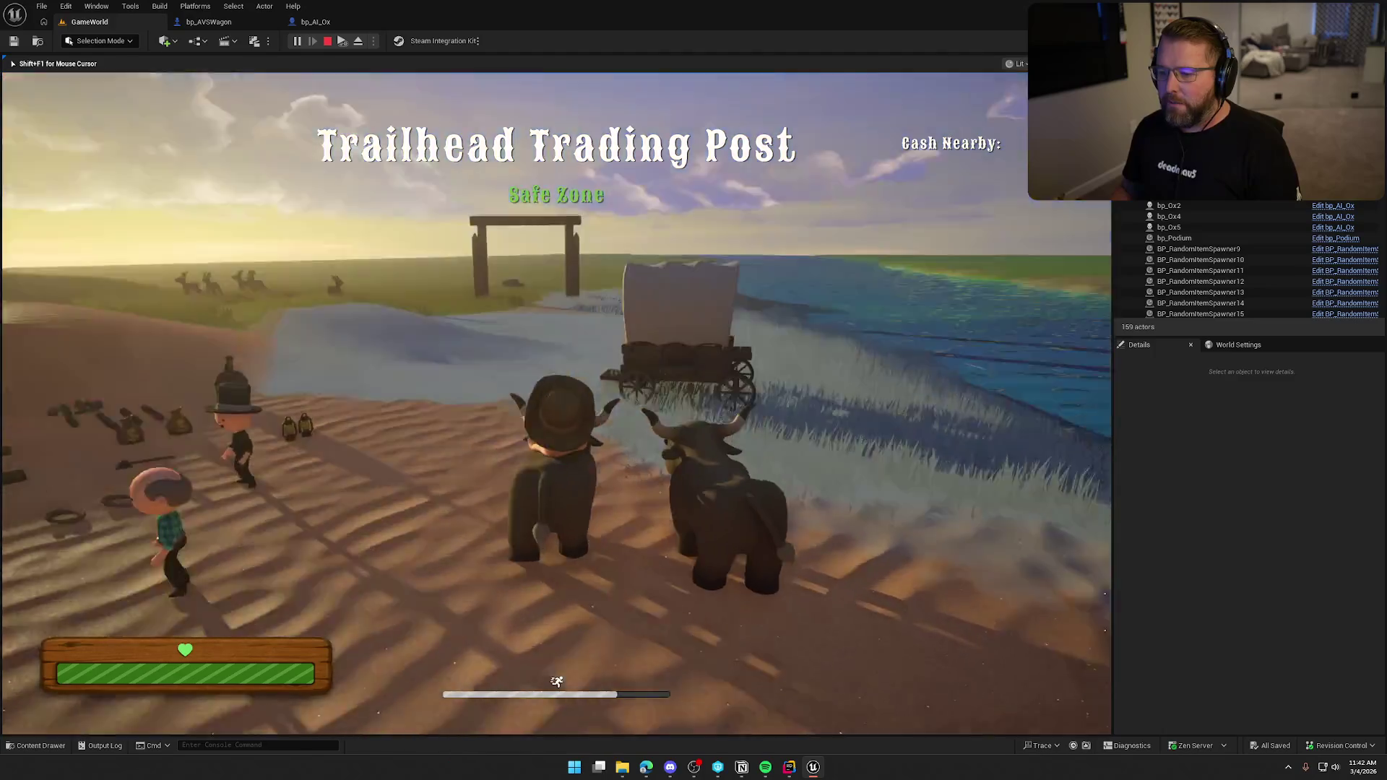
{"action": "key", "text": "shift+w"}
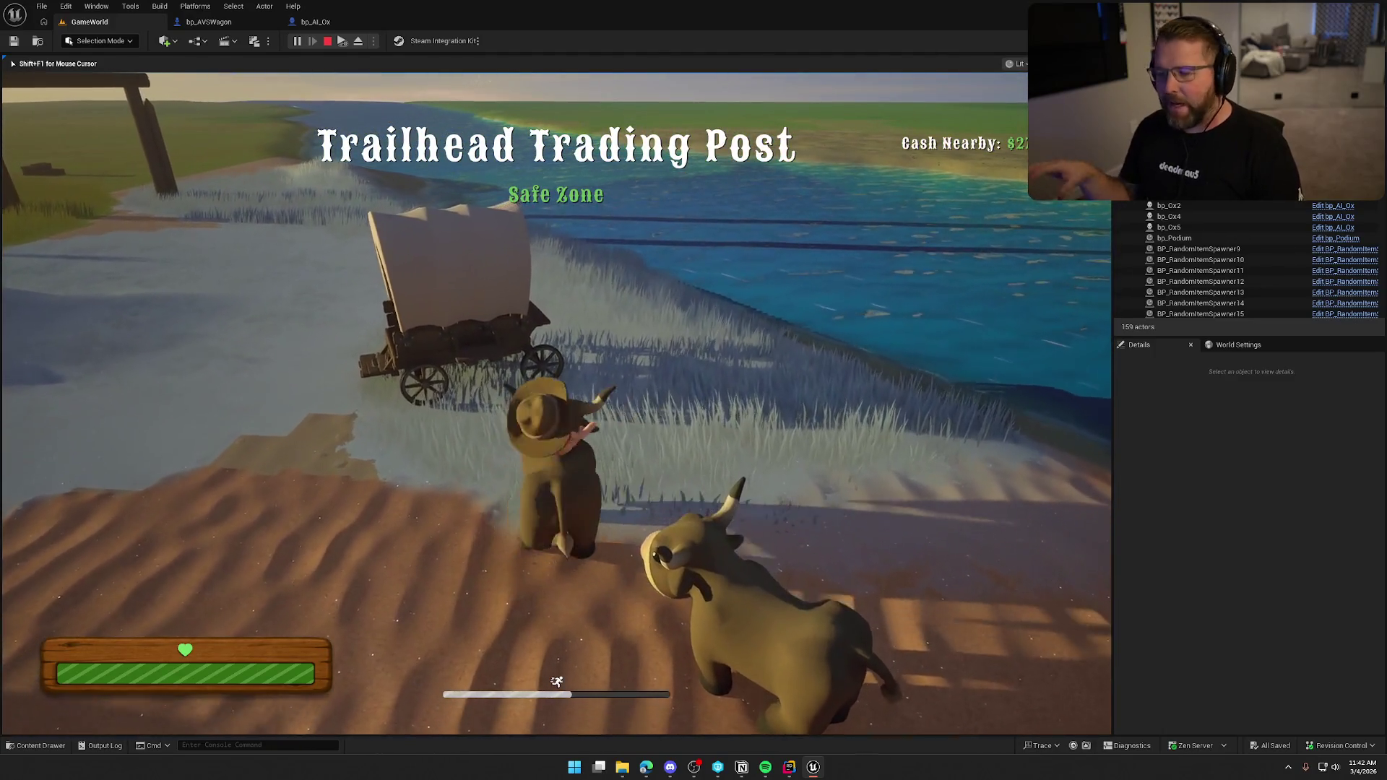
{"action": "key", "text": "shift+w"}
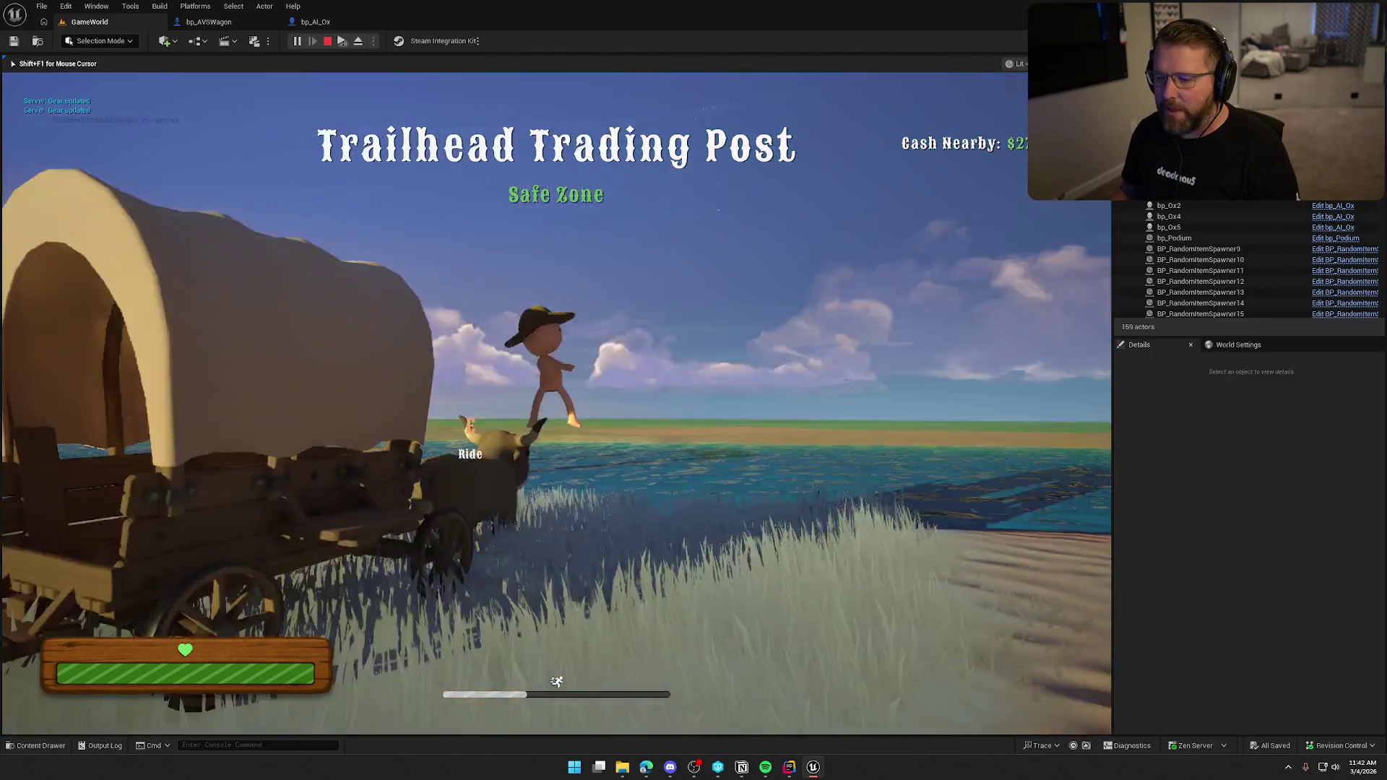
{"action": "key", "text": "e"}
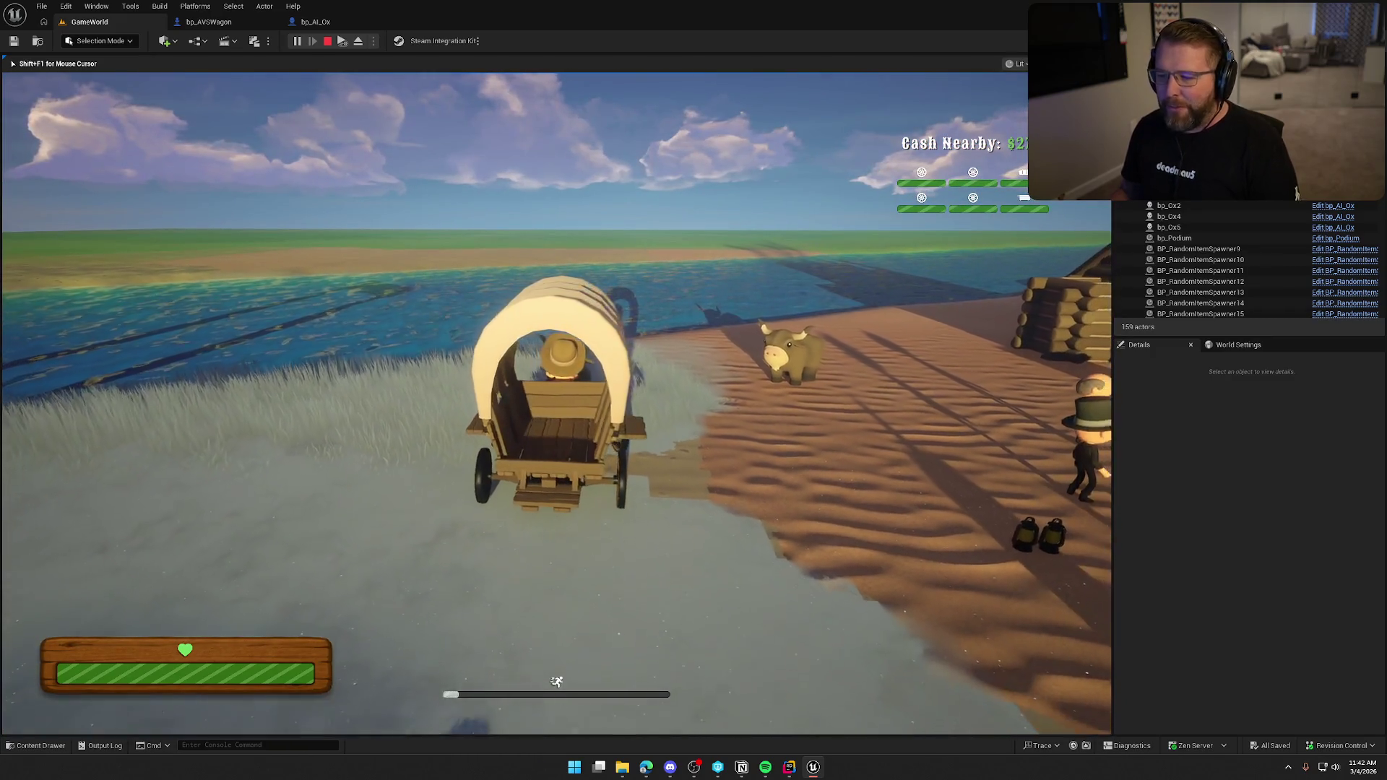
- Drive the wagon right toward the settlement, swing it around, then stop play
{"action": "key", "text": "d"}
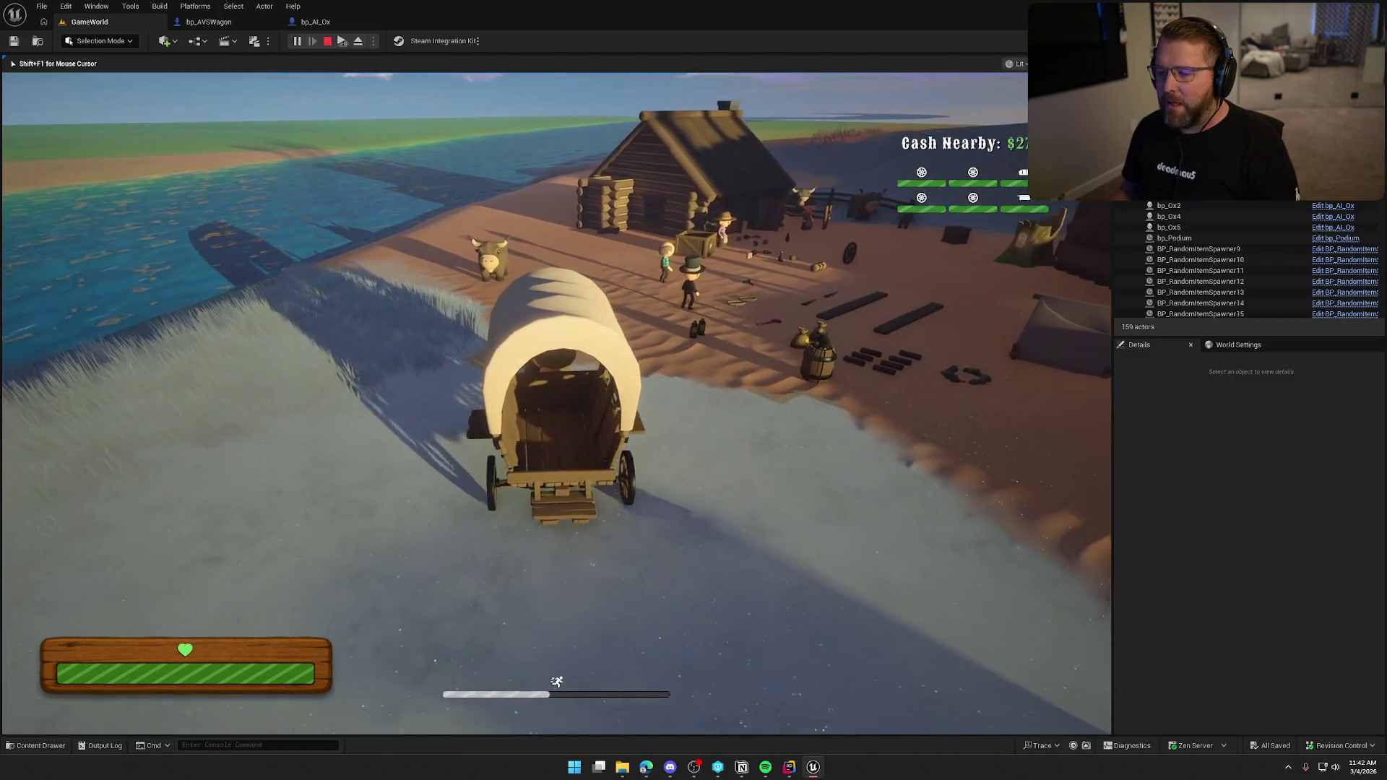
{"action": "key", "text": "d"}
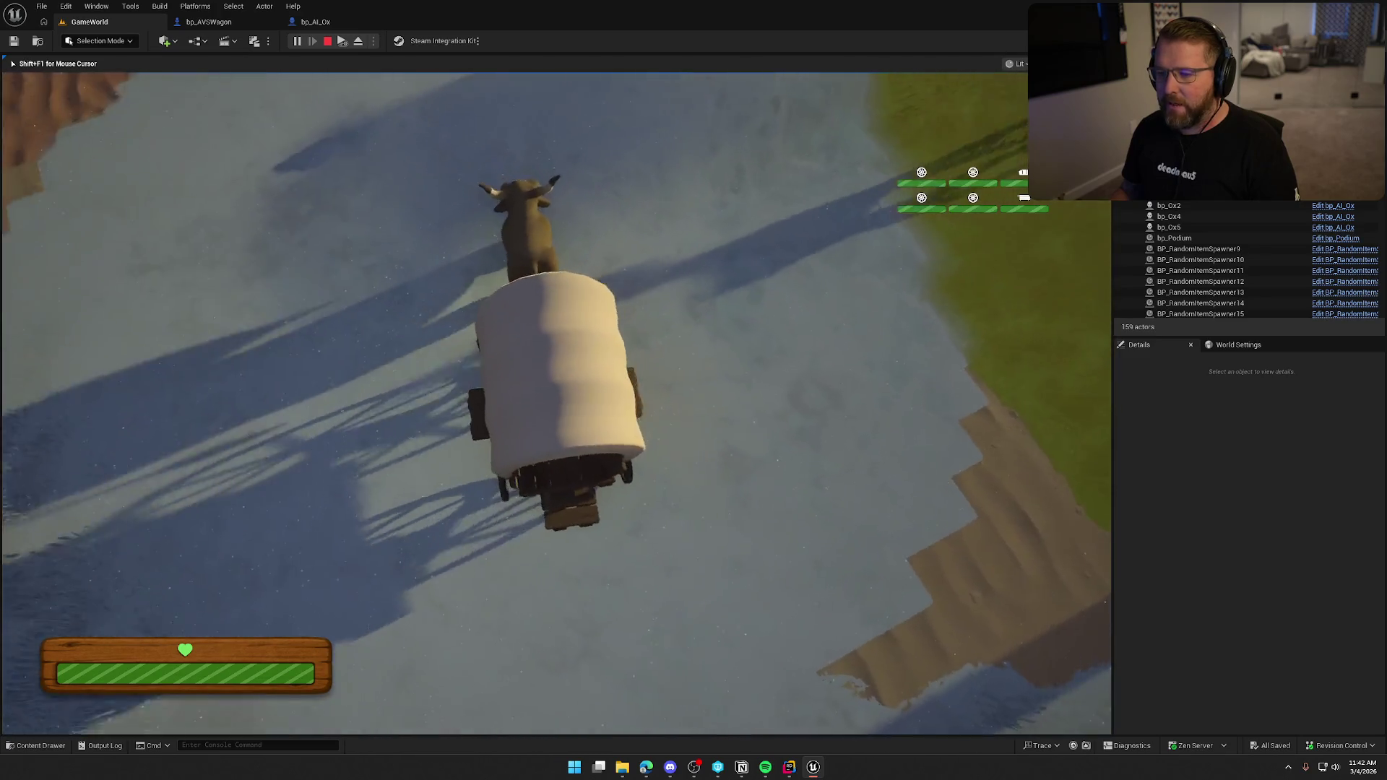
{"action": "key", "text": "d"}
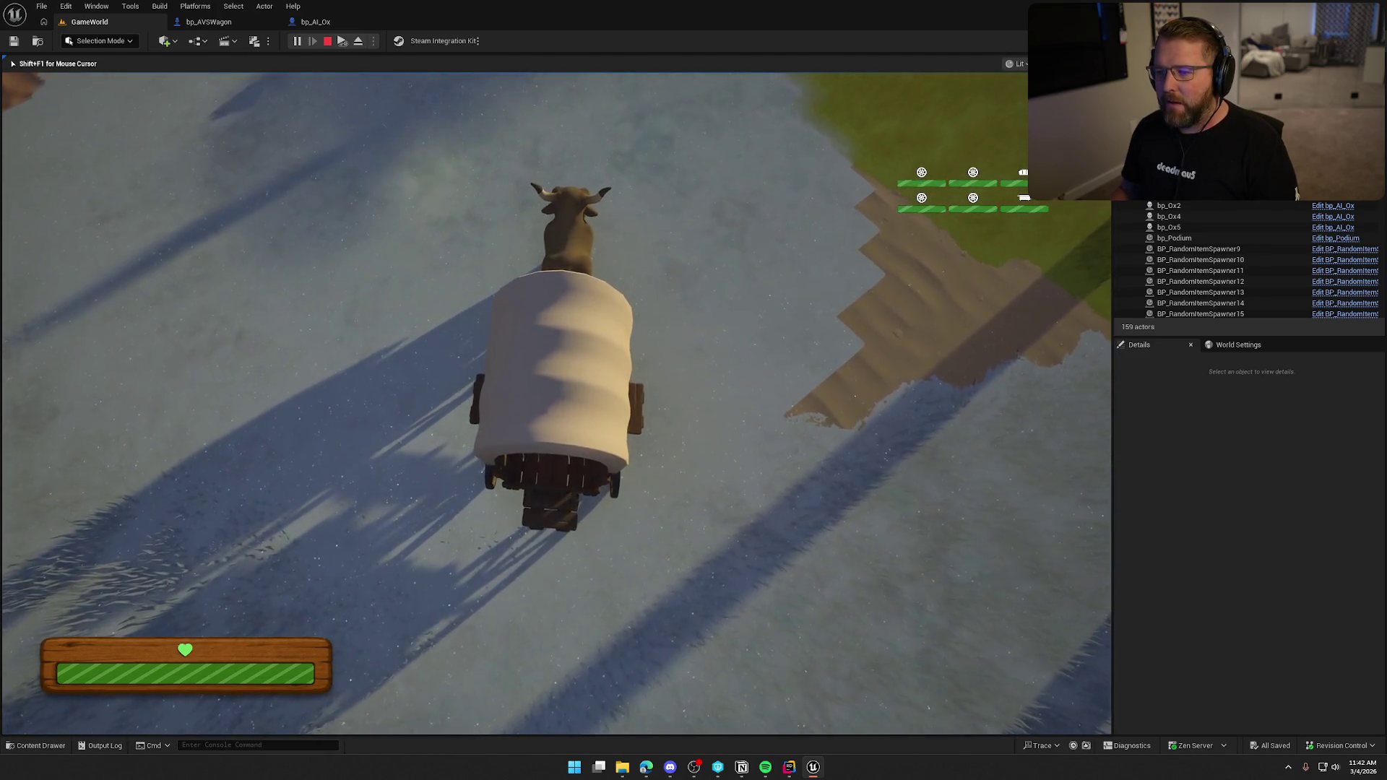
{"action": "key", "text": "d"}
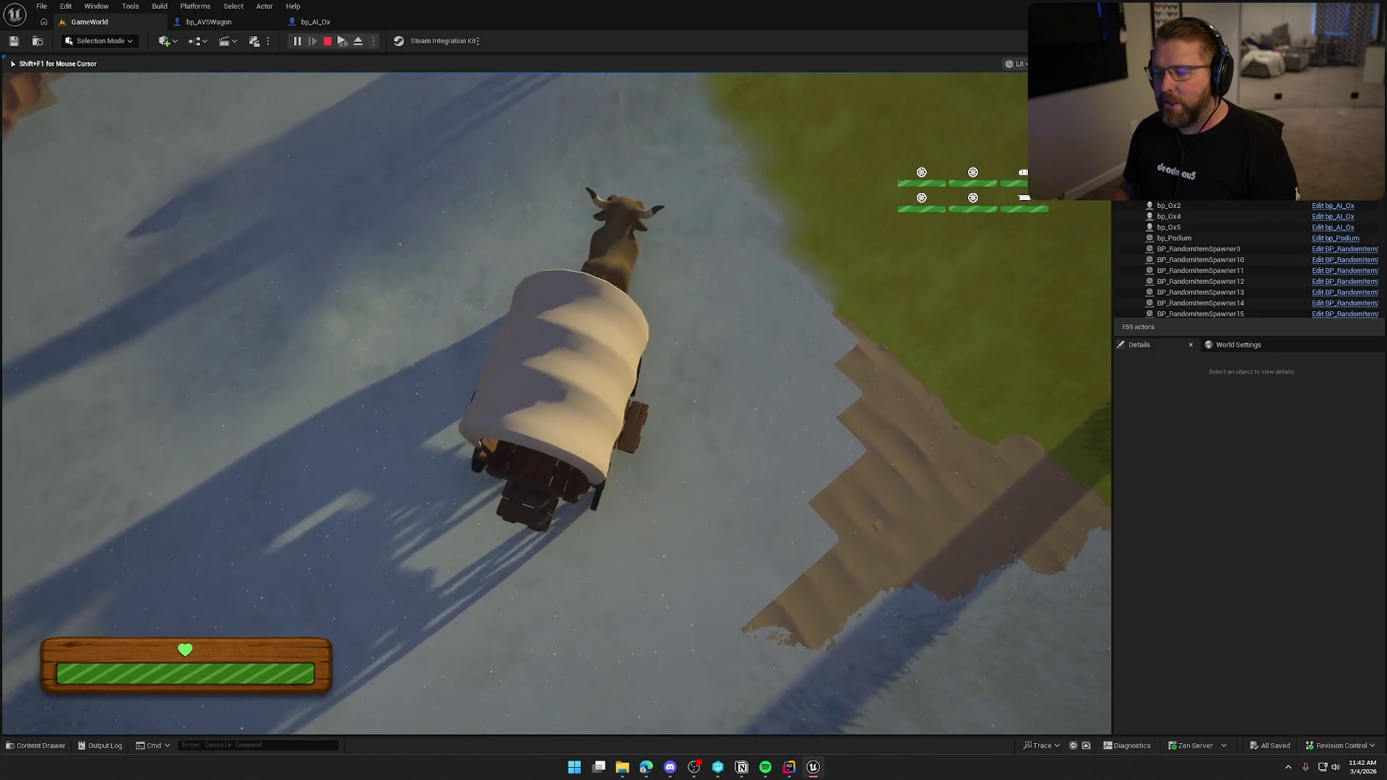
{"action": "key", "text": "d"}
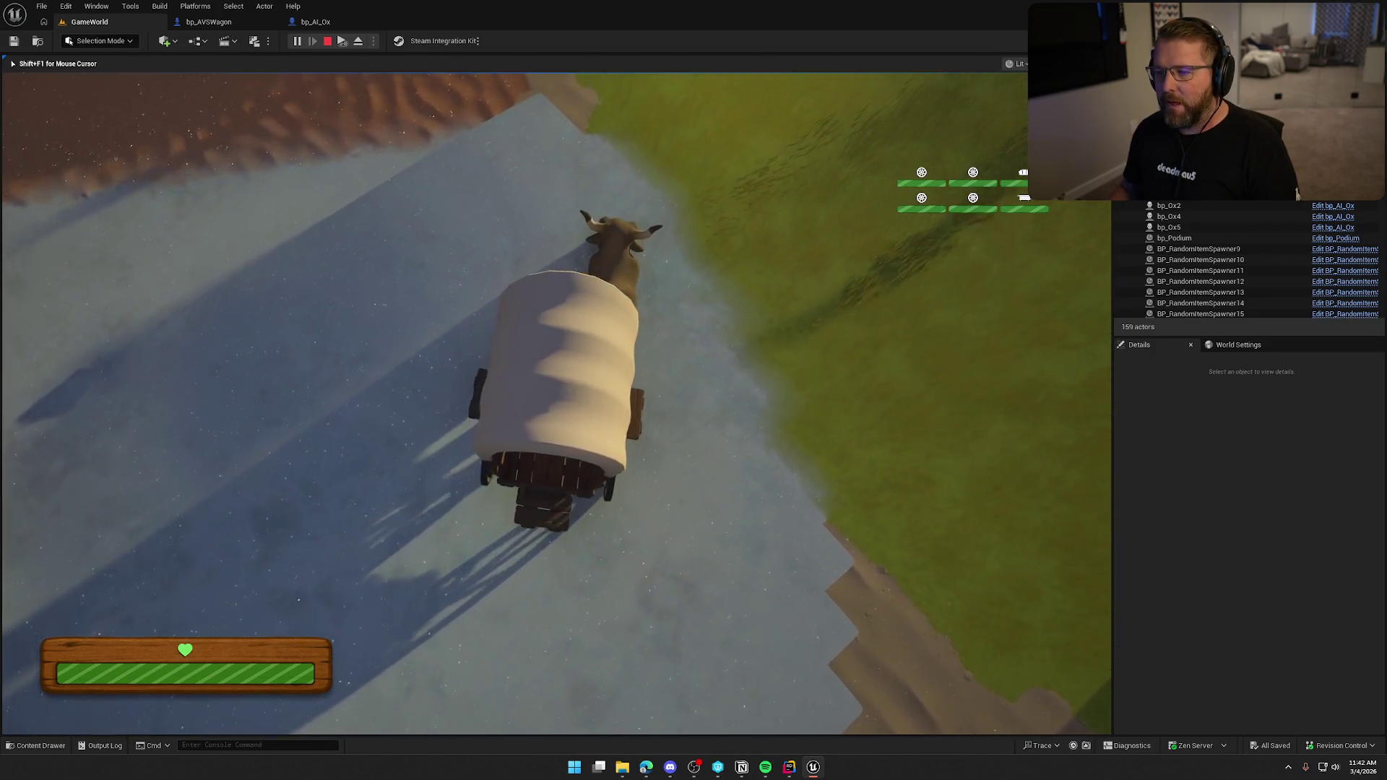
{"action": "key", "text": "d"}
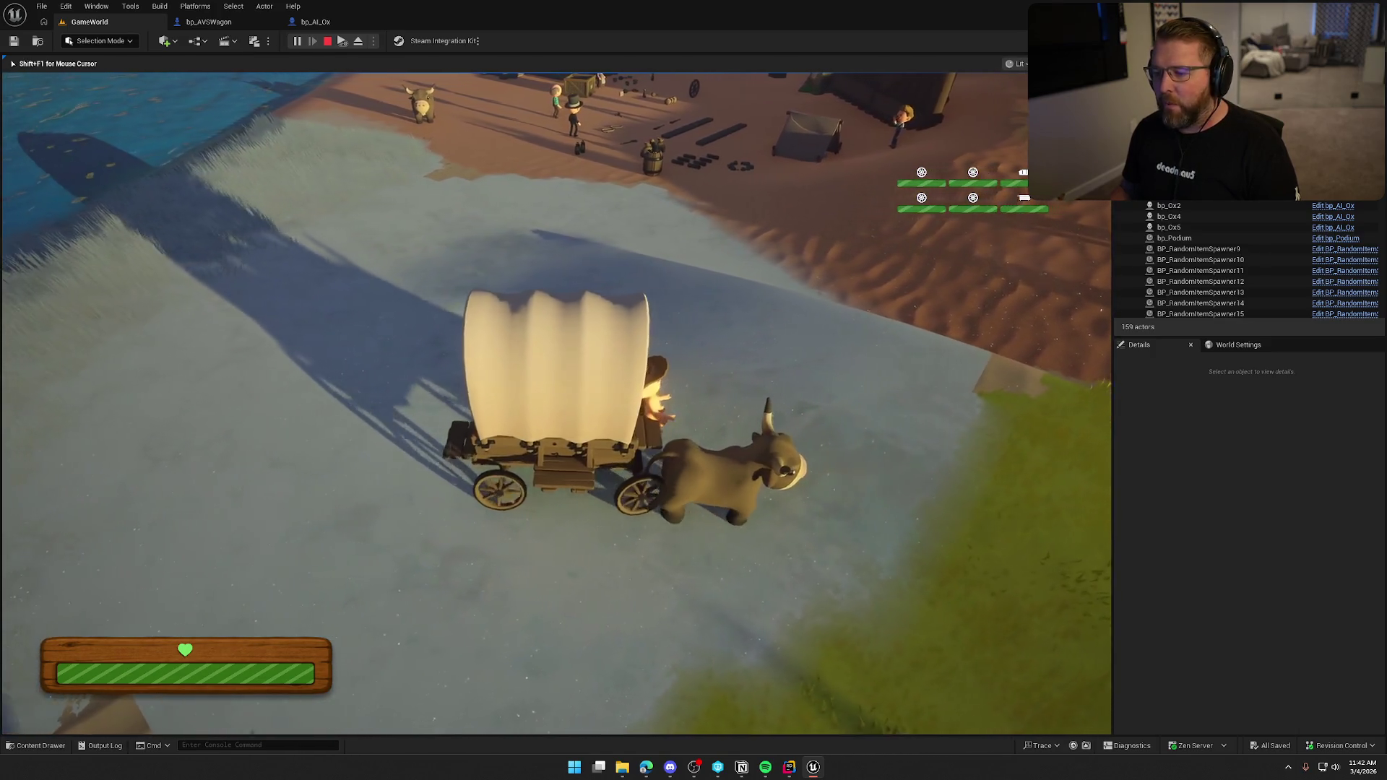
{"action": "key", "text": "d"}
{"action": "key", "text": "d"}
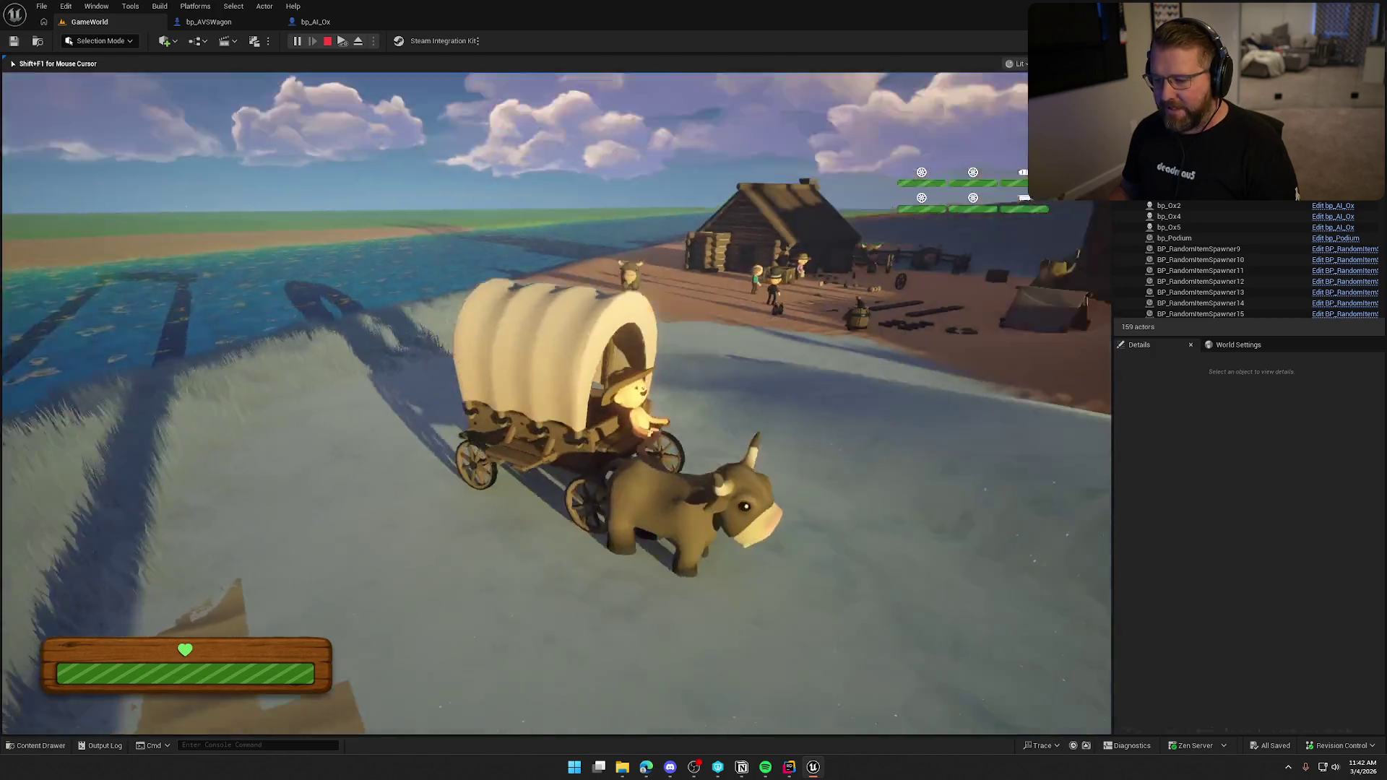
{"action": "key", "text": "d"}
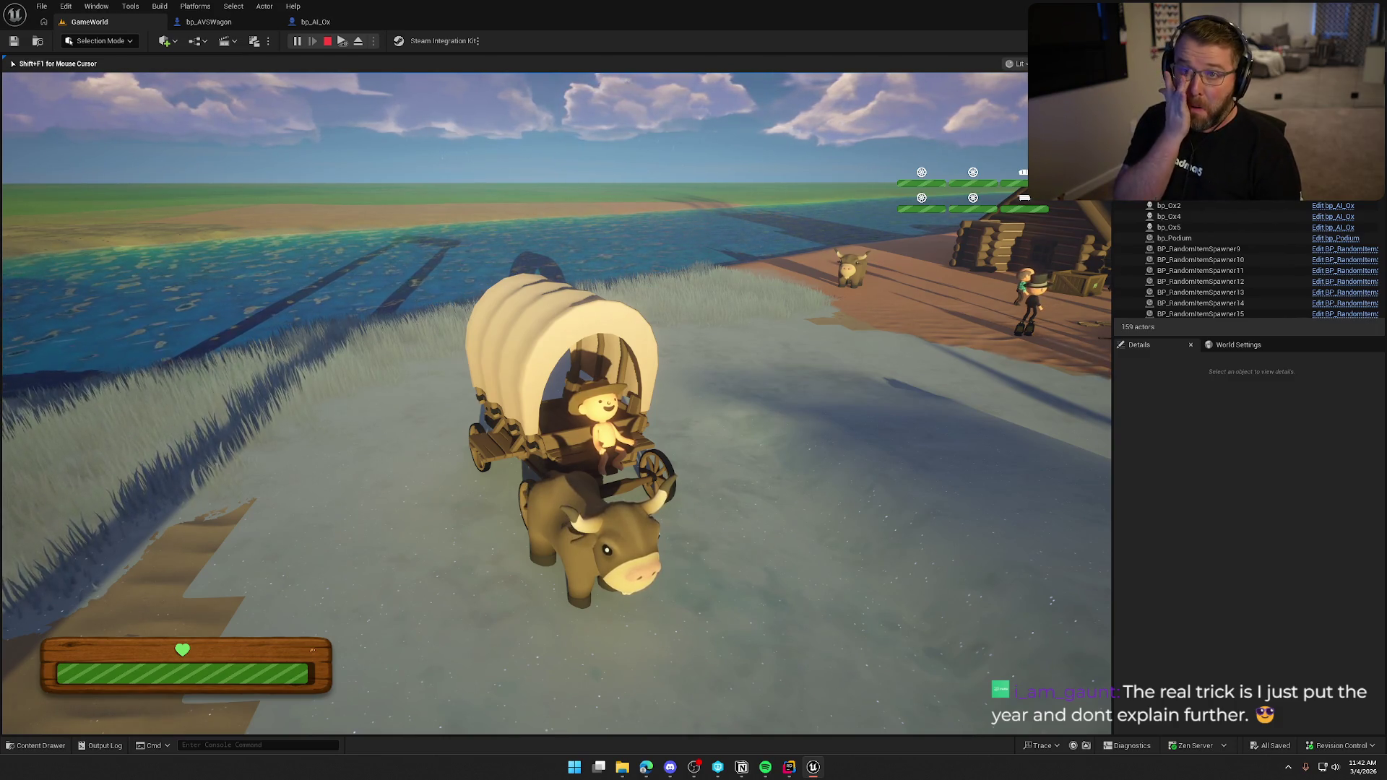
{"action": "key", "text": "Escape"}
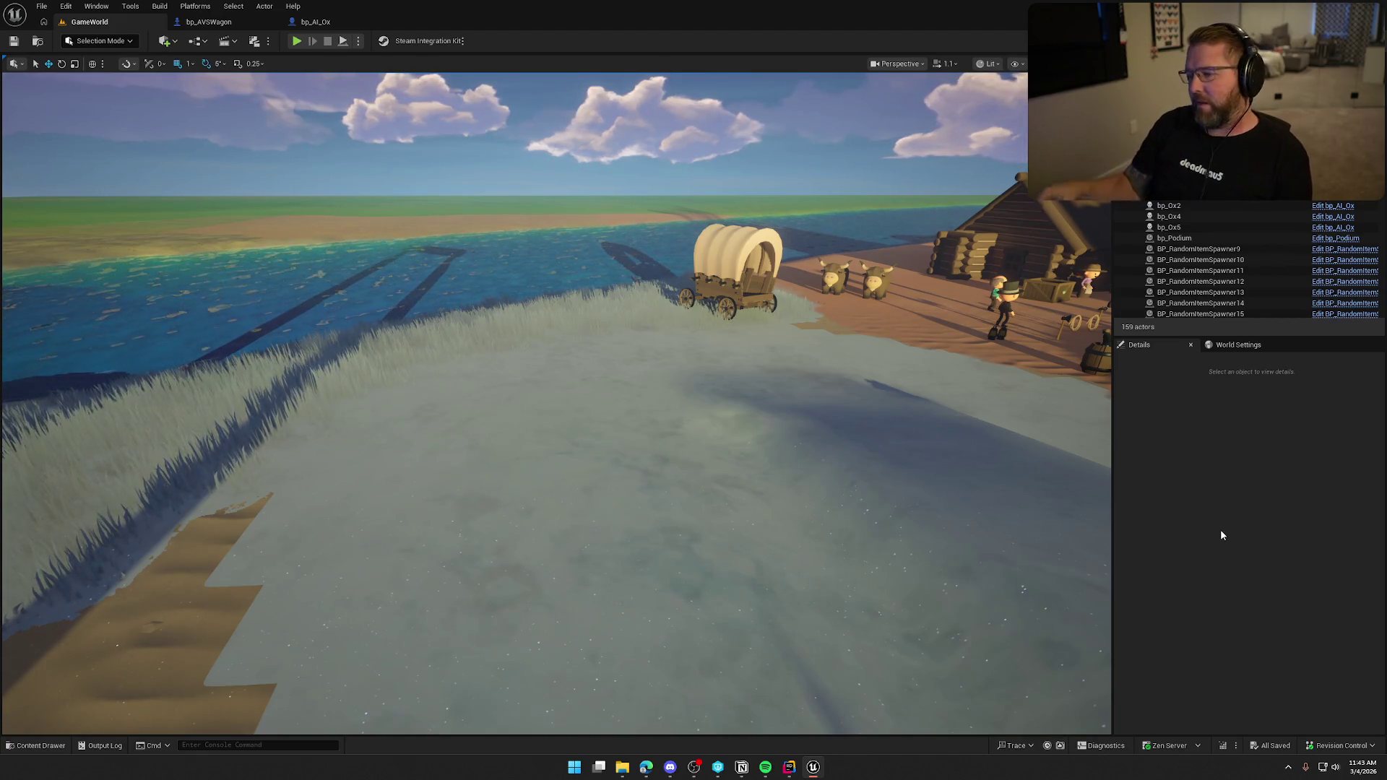
- Switch back to the bp_AI_Ox blueprint's event graph, where Event Tick sits unconnected
{"action": "left_click", "coordinate": [1220, 533]}
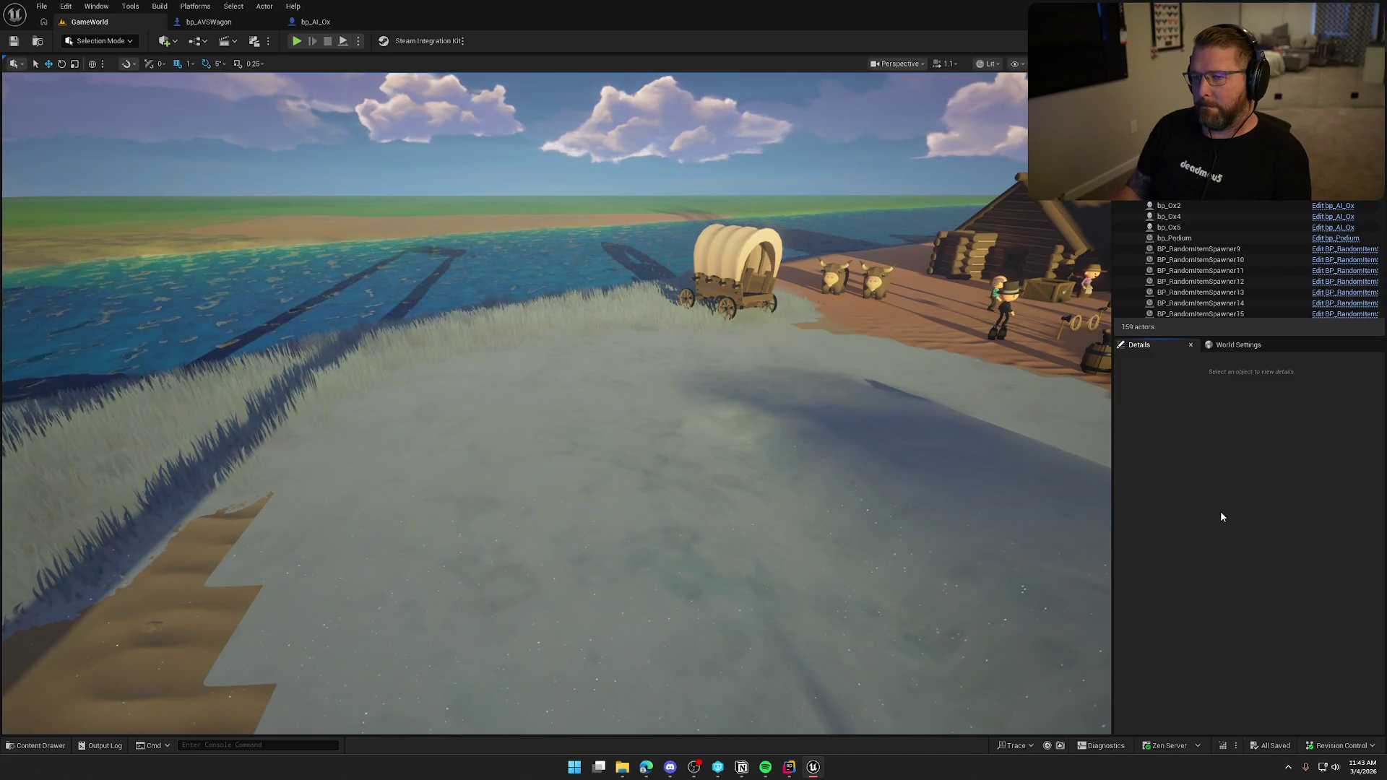
{"action": "left_click", "coordinate": [302, 24]}
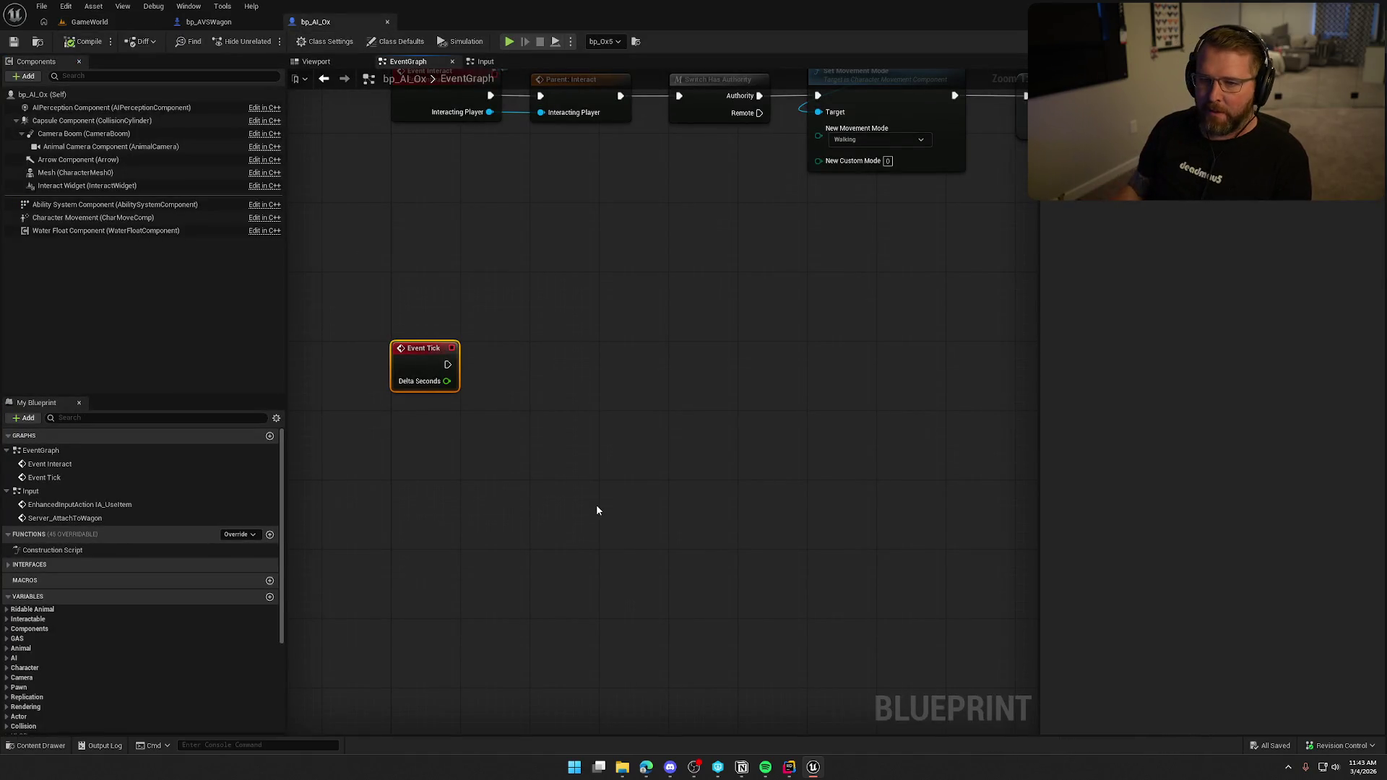
- Add a Print String node wired off Event Tick
{"action": "mouse_move", "coordinate": [448, 364]}
{"action": "left_mouse_down"}
{"action": "mouse_move", "coordinate": [532, 394]}
{"action": "mouse_move", "coordinate": [648, 356]}
{"action": "mouse_move", "coordinate": [731, 360]}
{"action": "left_mouse_up"}
{"action": "type", "text": "print string"}
{"action": "key", "text": "Return"}
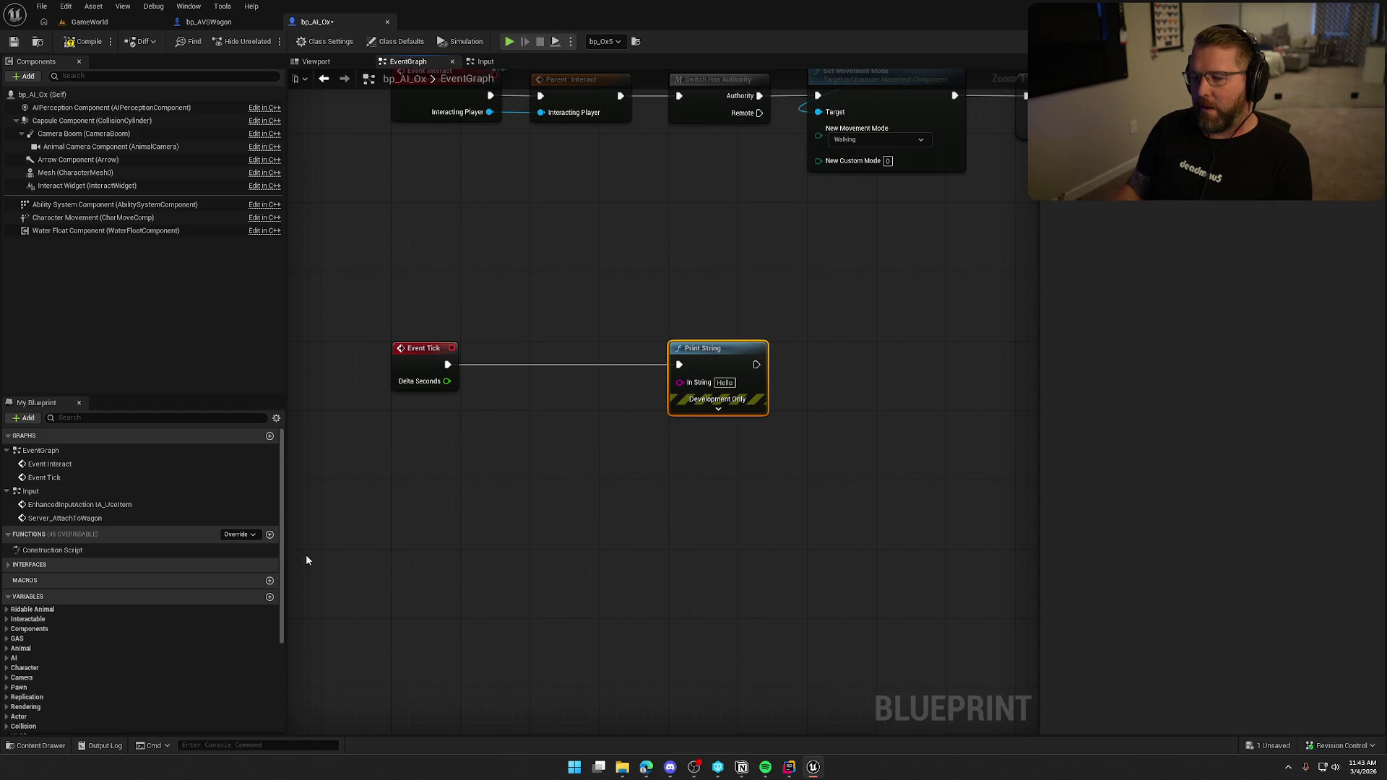
- Add Wagon as a validated Get so Print String runs only when Wagon is valid
{"action": "scroll", "coordinate": [130, 622], "scroll_direction": "down", "scroll_amount": 4}
{"action": "mouse_move", "coordinate": [22, 662]}
{"action": "left_mouse_down"}
{"action": "mouse_move", "coordinate": [447, 429]}
{"action": "mouse_move", "coordinate": [466, 416]}
{"action": "mouse_move", "coordinate": [447, 364]}
{"action": "left_mouse_up"}
{"action": "right_click", "coordinate": [466, 417]}
{"action": "left_click", "coordinate": [520, 687]}
{"action": "left_click_drag", "start_coordinate": [527, 425], "coordinate": [598, 356]}
{"action": "mouse_move", "coordinate": [503, 357]}
{"action": "left_mouse_down"}
{"action": "mouse_move", "coordinate": [671, 358]}
{"action": "mouse_move", "coordinate": [667, 373]}
{"action": "left_mouse_up"}
- Search the graph's actions for a 'get relative' node for the capsule
{"action": "right_click", "coordinate": [437, 455]}
{"action": "type", "text": "get actor"}
{"action": "key", "text": "BackSpace"}
{"action": "key", "text": "BackSpace"}
{"action": "key", "text": "BackSpace"}
{"action": "key", "text": "BackSpace"}
{"action": "key", "text": "BackSpace"}
{"action": "key", "text": "BackSpace"}
{"action": "type", "text": "relative"}
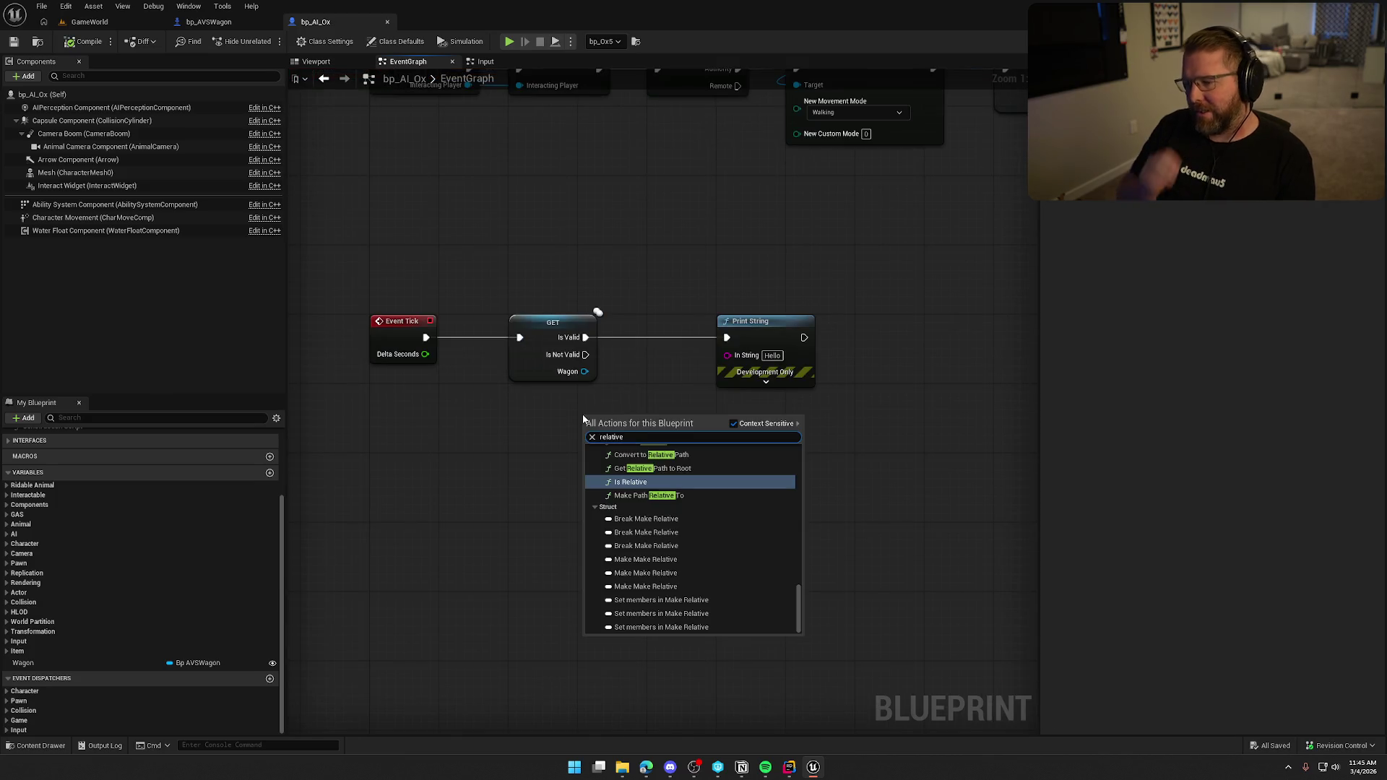
{"action": "scroll", "coordinate": [700, 549], "scroll_direction": "up", "scroll_amount": 5}
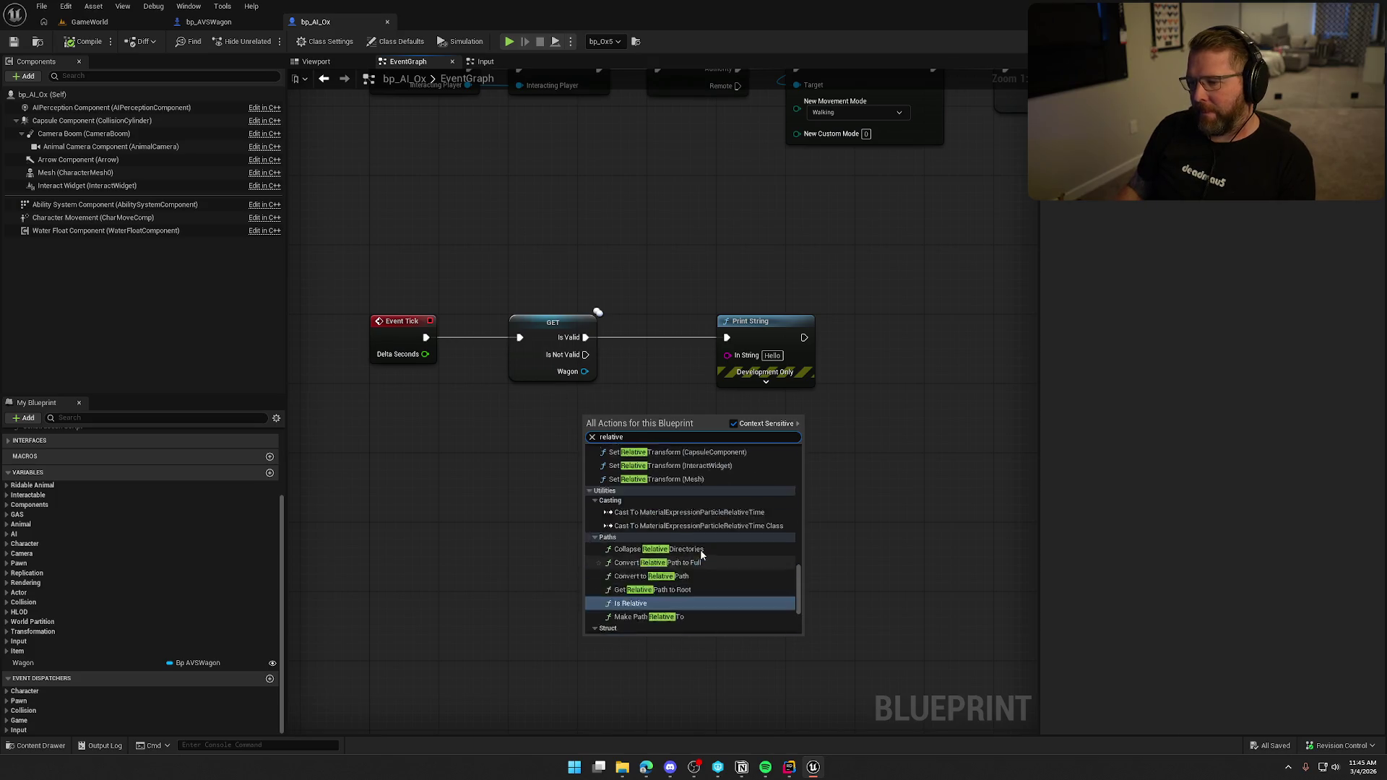
{"action": "scroll", "coordinate": [700, 554], "scroll_direction": "up", "scroll_amount": 10}
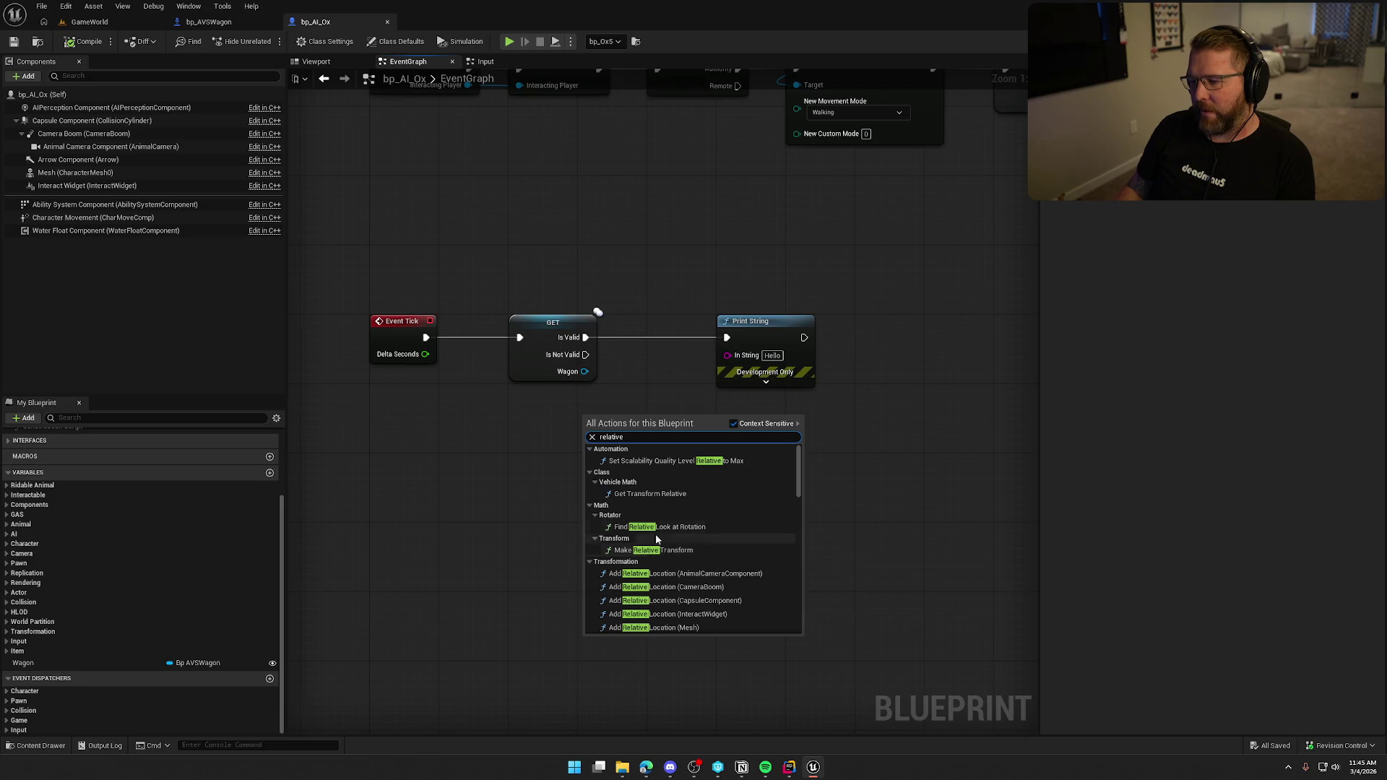
{"action": "key", "text": "Escape"}
{"action": "right_click", "coordinate": [562, 435]}
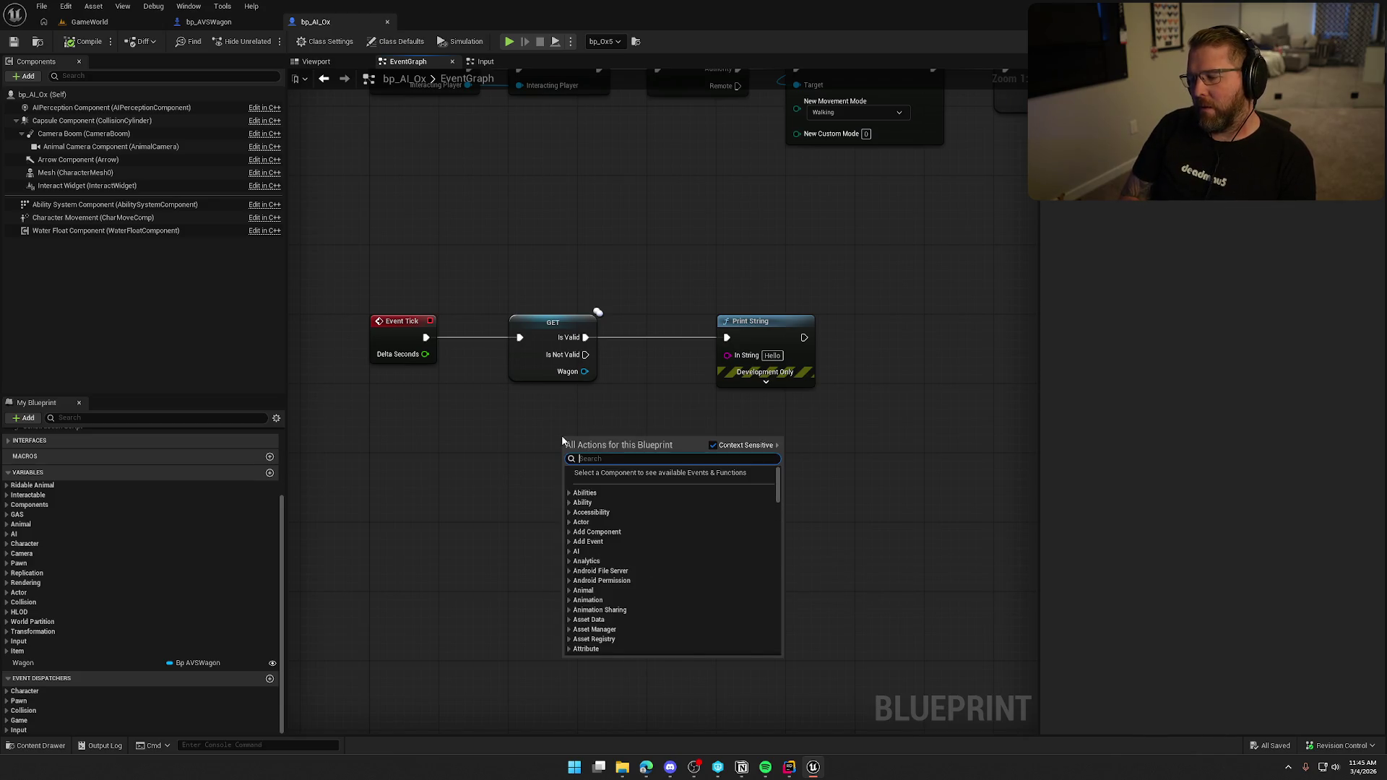
{"action": "type", "text": "get relative"}
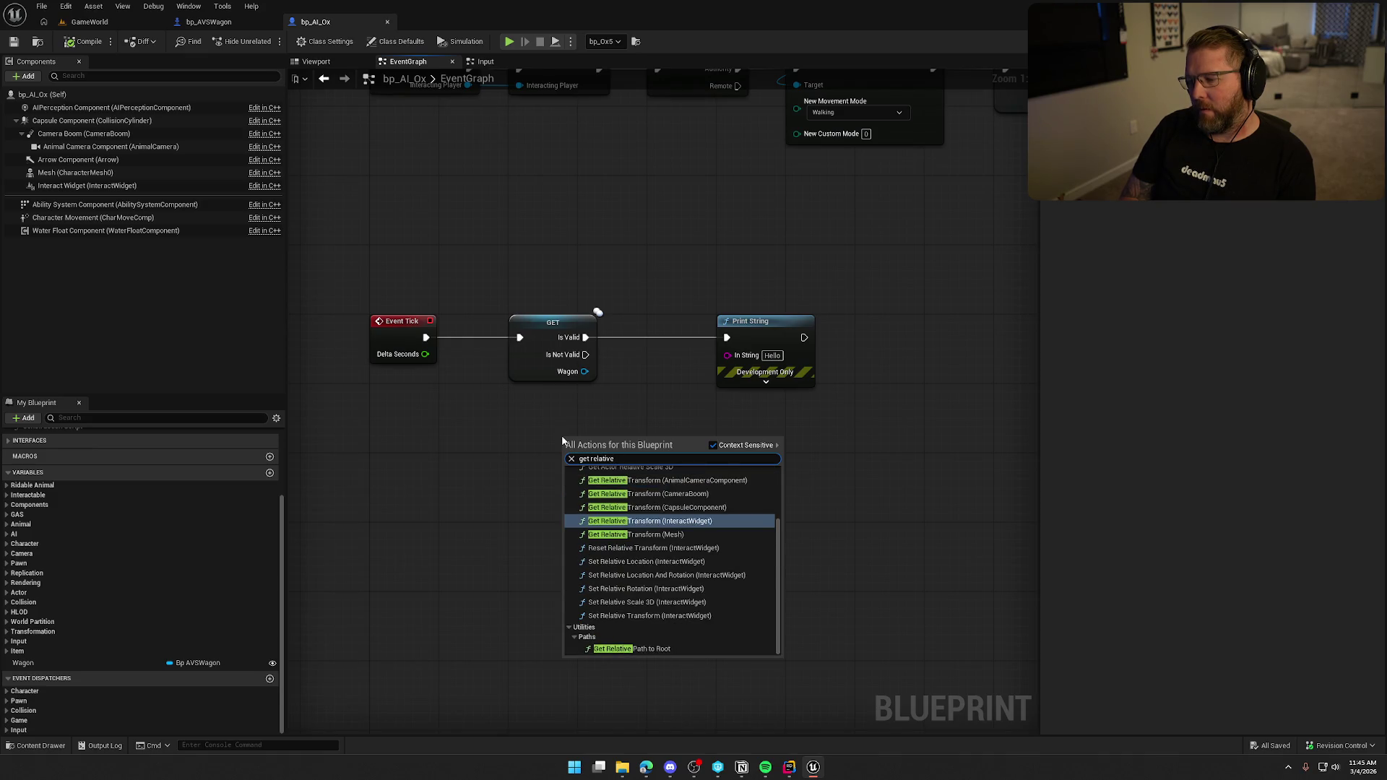
{"action": "scroll", "coordinate": [672, 571], "scroll_direction": "up", "scroll_amount": 2}
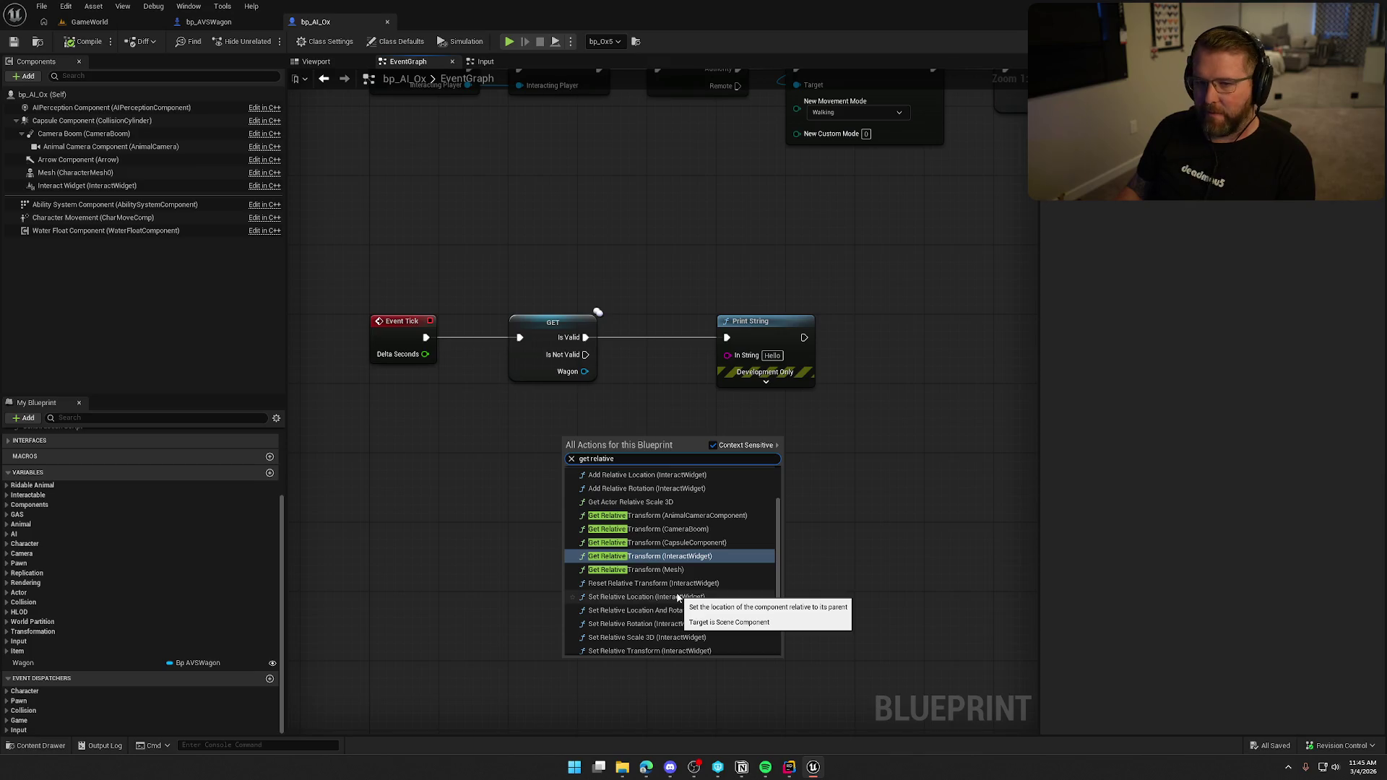
- Add Get Relative Transform for the capsule, split it, and print its Location
{"action": "left_click", "coordinate": [701, 544]}
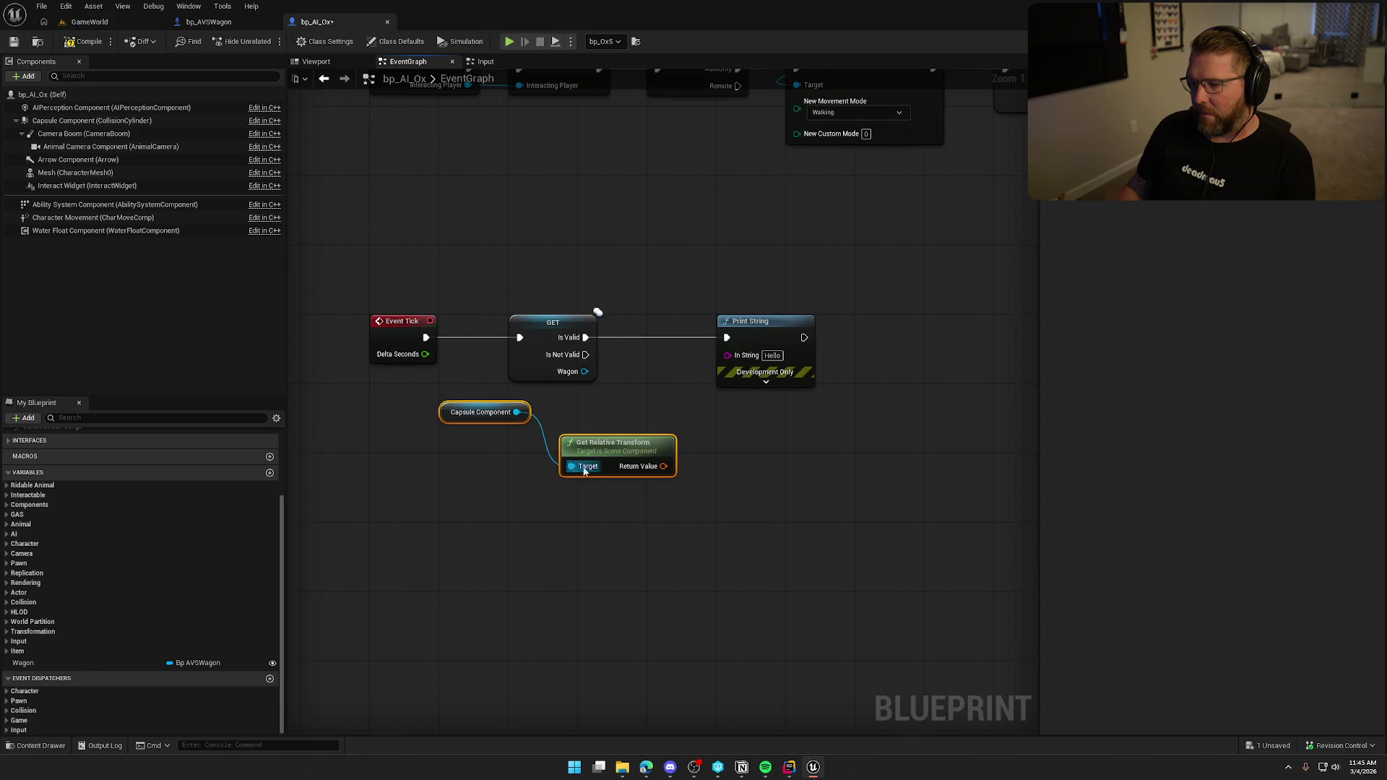
{"action": "mouse_move", "coordinate": [621, 445]}
{"action": "left_mouse_down"}
{"action": "mouse_move", "coordinate": [605, 412]}
{"action": "mouse_move", "coordinate": [528, 411]}
{"action": "mouse_move", "coordinate": [603, 453]}
{"action": "left_mouse_up"}
{"action": "left_click", "coordinate": [480, 412], "text": "shift"}
{"action": "left_click", "coordinate": [576, 466]}
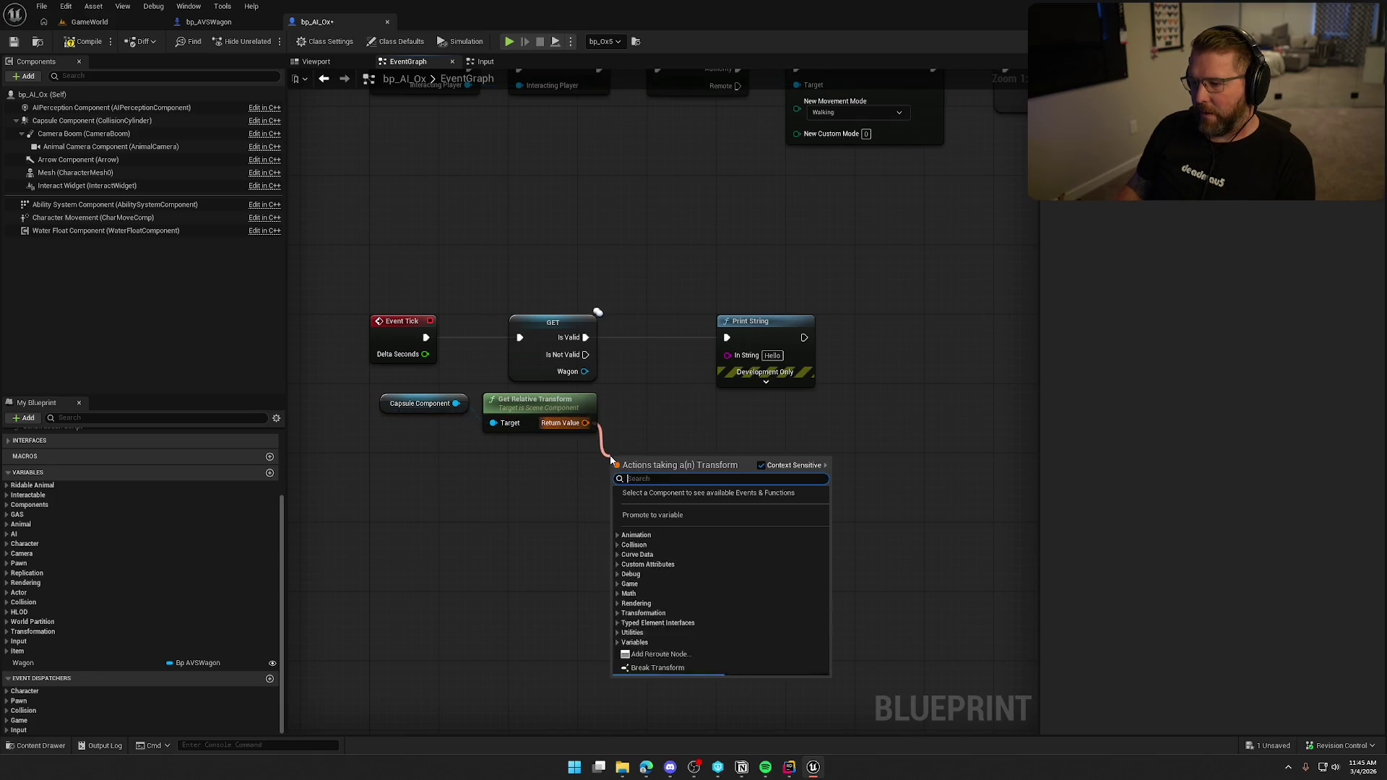
{"action": "right_click", "coordinate": [586, 423]}
{"action": "left_click", "coordinate": [619, 471]}
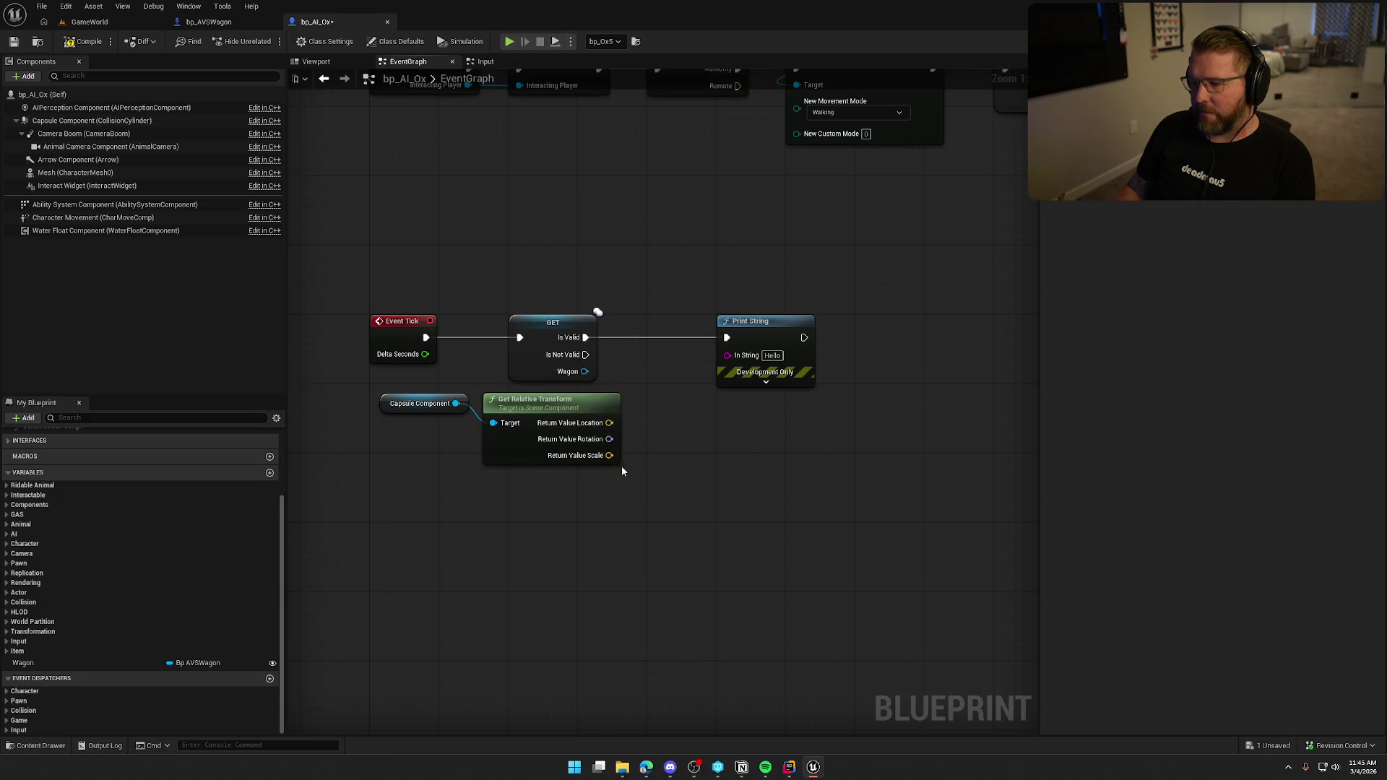
{"action": "left_click_drag", "start_coordinate": [609, 422], "coordinate": [727, 354]}
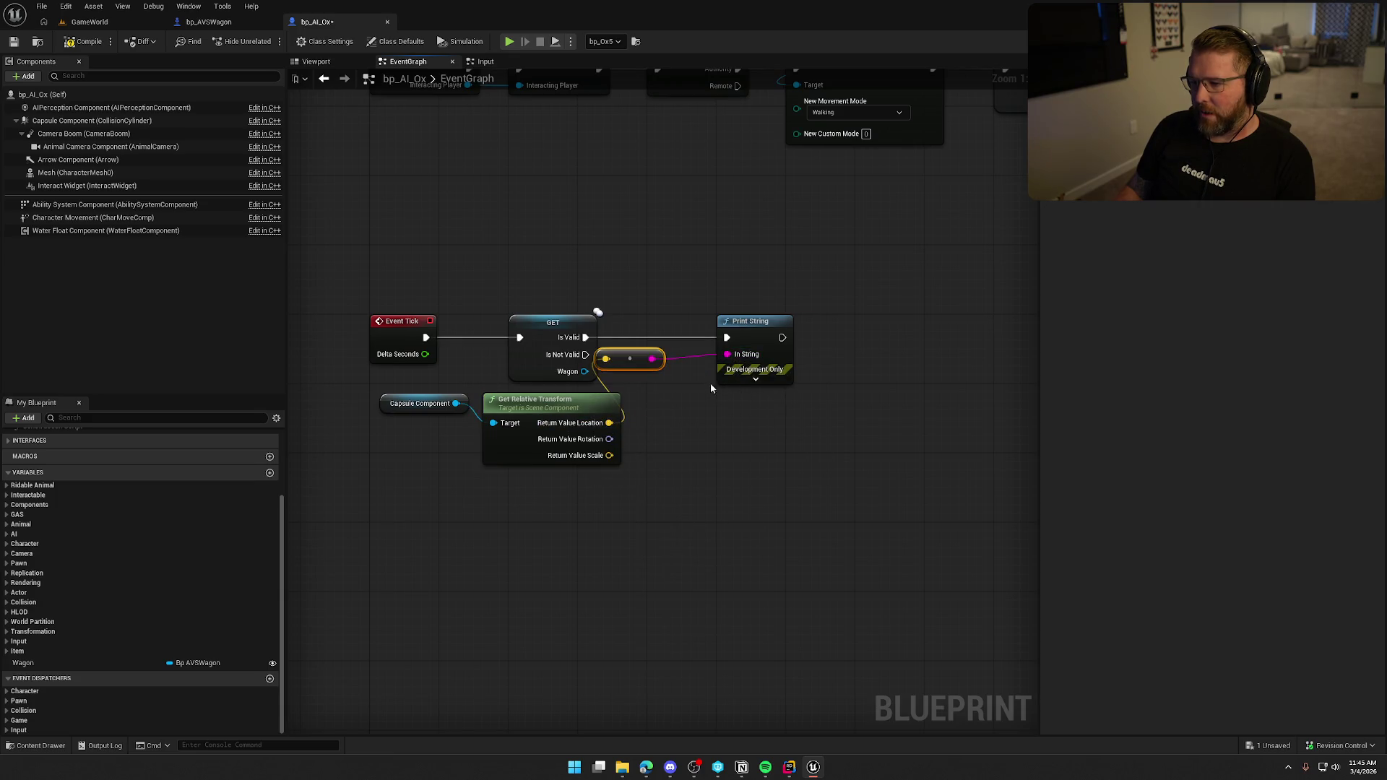
- Feed Get Display Name of Self into Print String's Key through a reroute point
{"action": "left_click", "coordinate": [734, 381]}
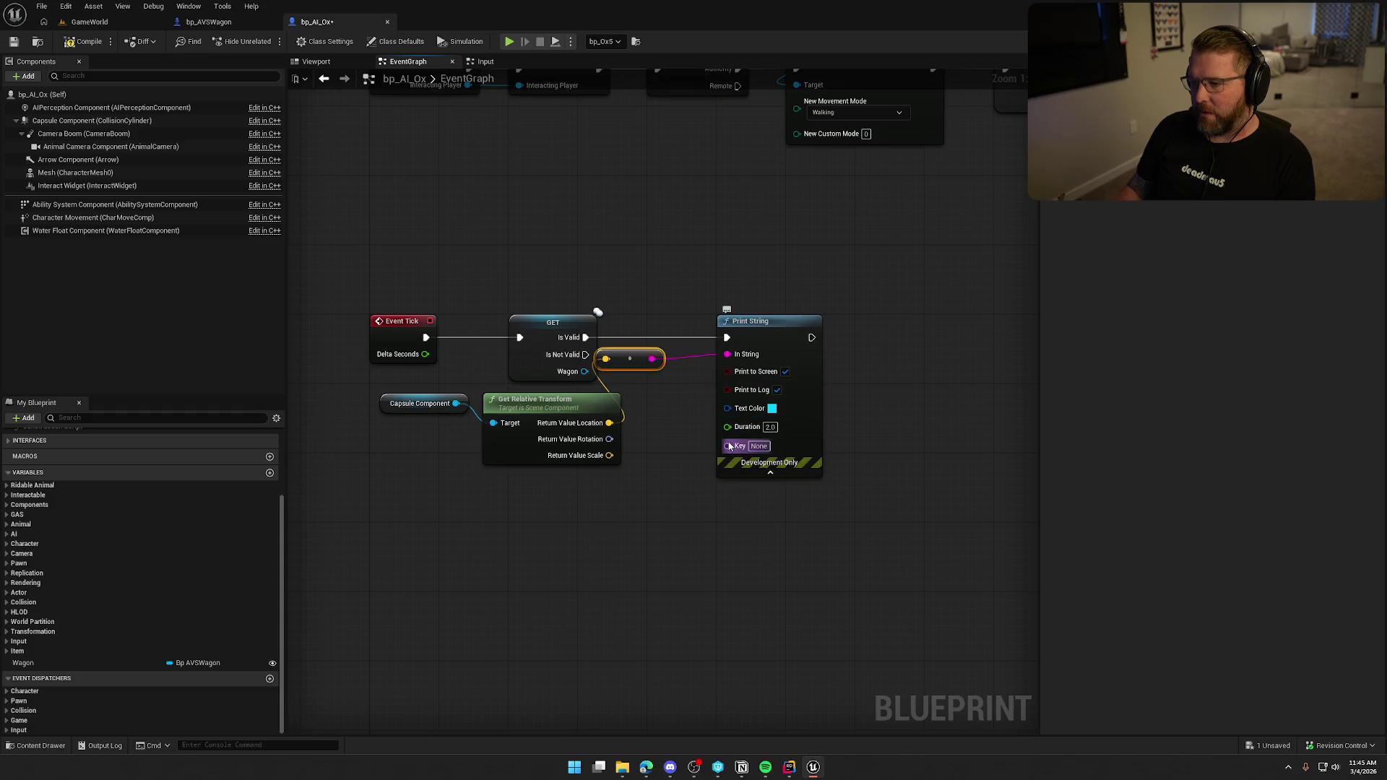
{"action": "right_click", "coordinate": [514, 503]}
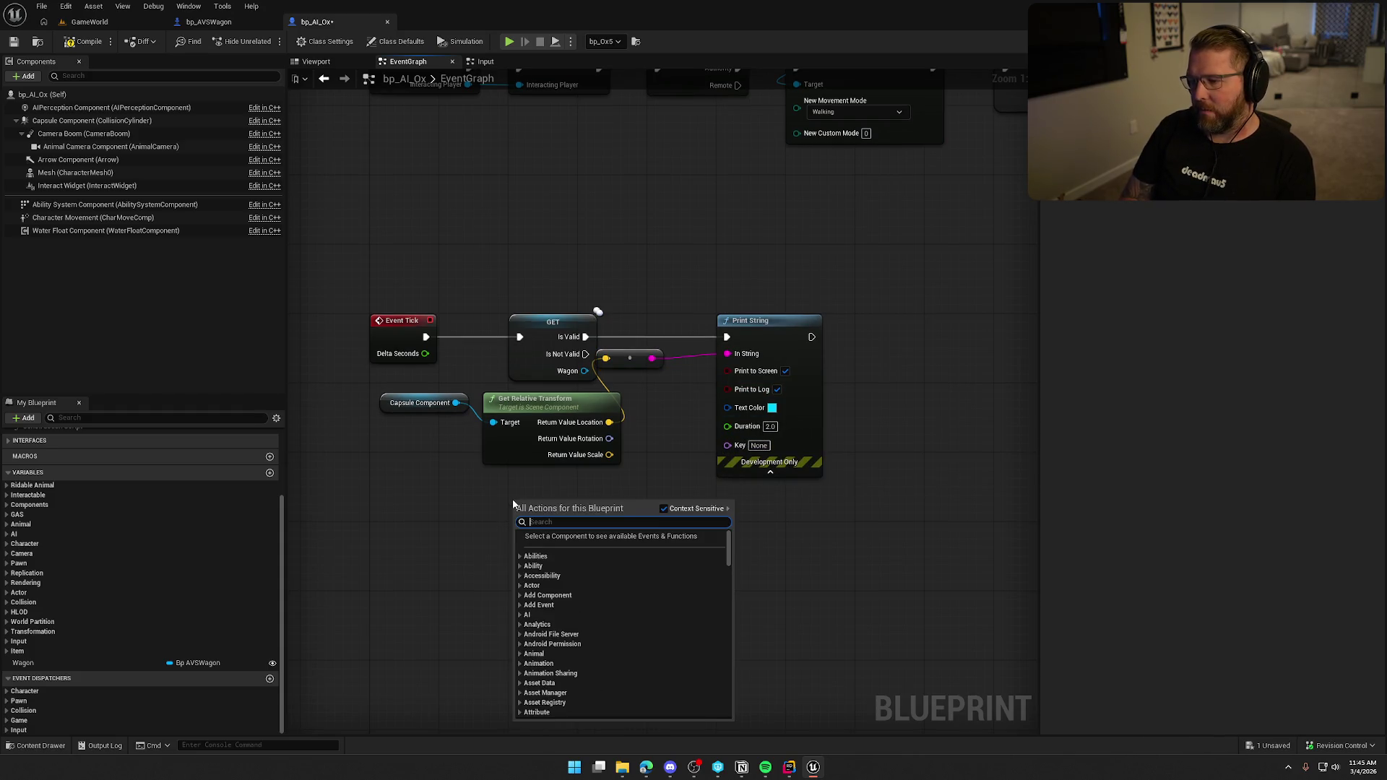
{"action": "type", "text": "parent"}
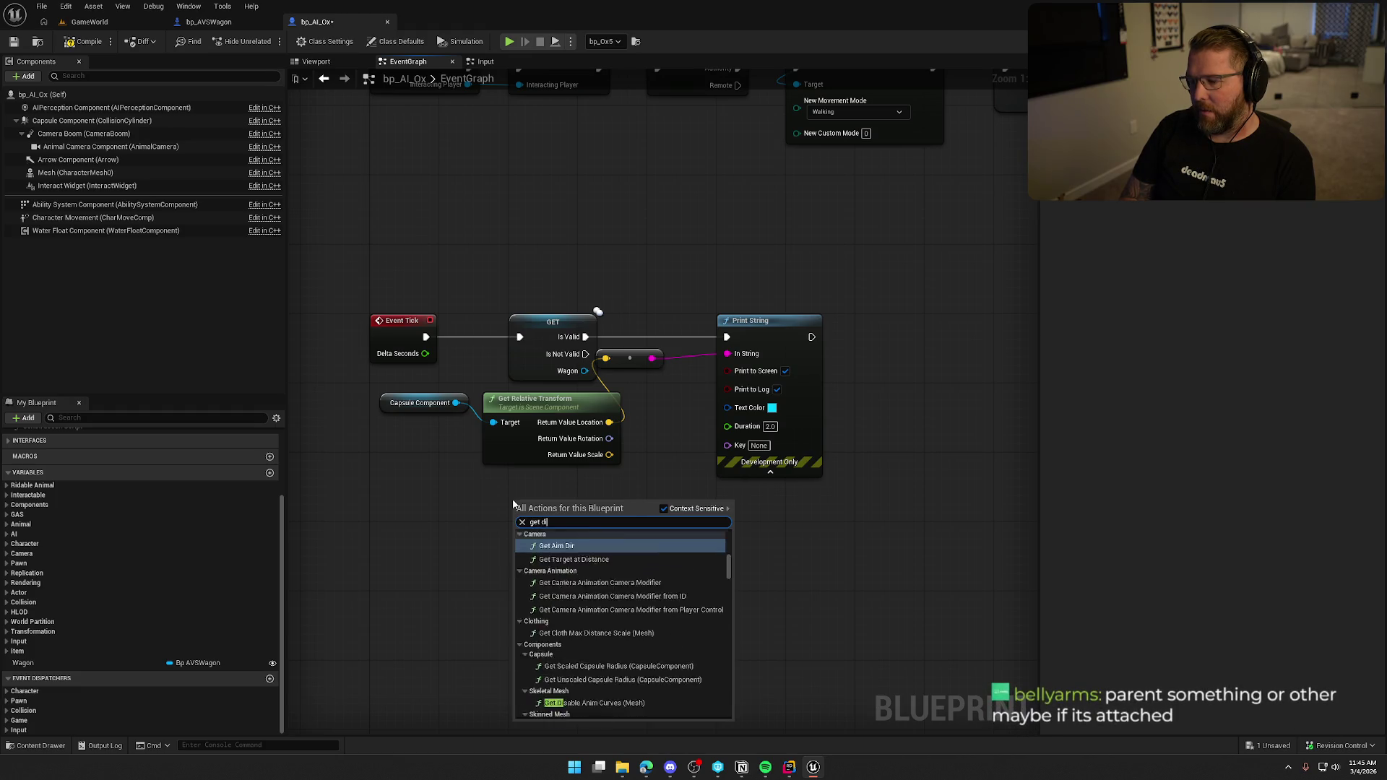
{"action": "key", "text": "Escape"}
{"action": "left_click_drag", "start_coordinate": [519, 518], "coordinate": [427, 523]}
{"action": "type", "text": "self"}
{"action": "key", "text": "Return"}
{"action": "mouse_move", "coordinate": [607, 518]}
{"action": "left_mouse_down"}
{"action": "mouse_move", "coordinate": [687, 483]}
{"action": "mouse_move", "coordinate": [727, 444]}
{"action": "left_mouse_up"}
{"action": "double_click", "coordinate": [635, 409]}
{"action": "left_click_drag", "start_coordinate": [635, 409], "coordinate": [668, 501]}
{"action": "left_click", "coordinate": [386, 302]}
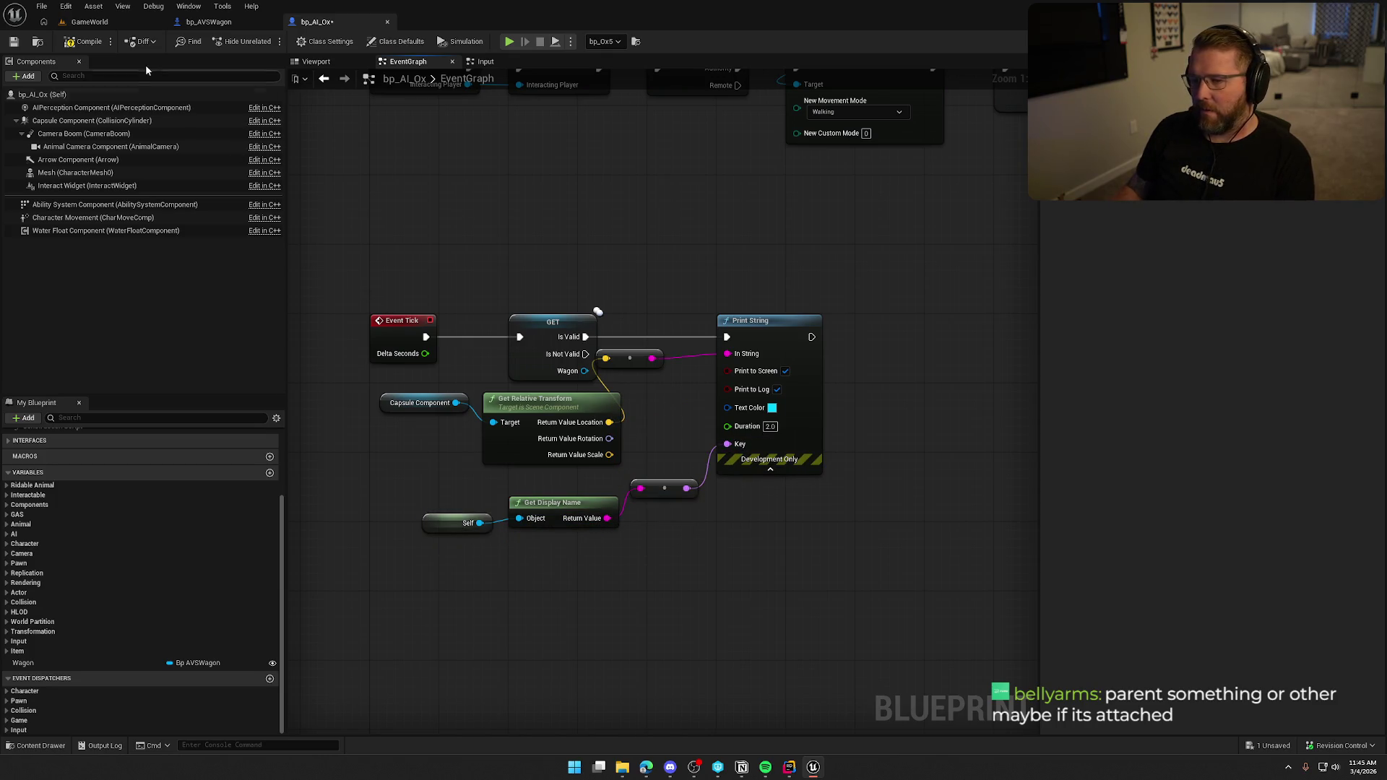
- Compile the ox blueprint and start playing the GameWorld level
{"action": "left_click", "coordinate": [88, 42]}
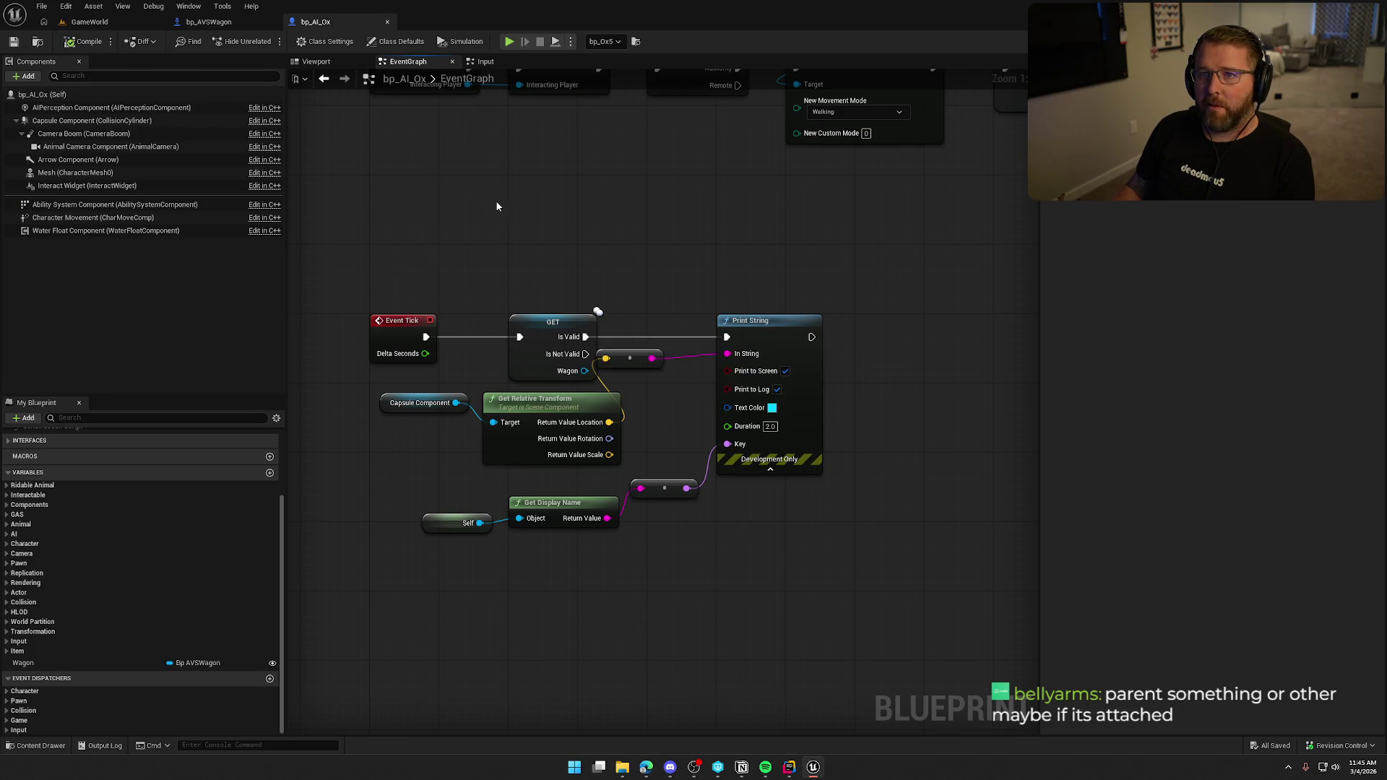
{"action": "left_click_drag", "start_coordinate": [645, 310], "coordinate": [669, 343]}
{"action": "left_click", "coordinate": [94, 23]}
{"action": "left_click", "coordinate": [297, 40]}
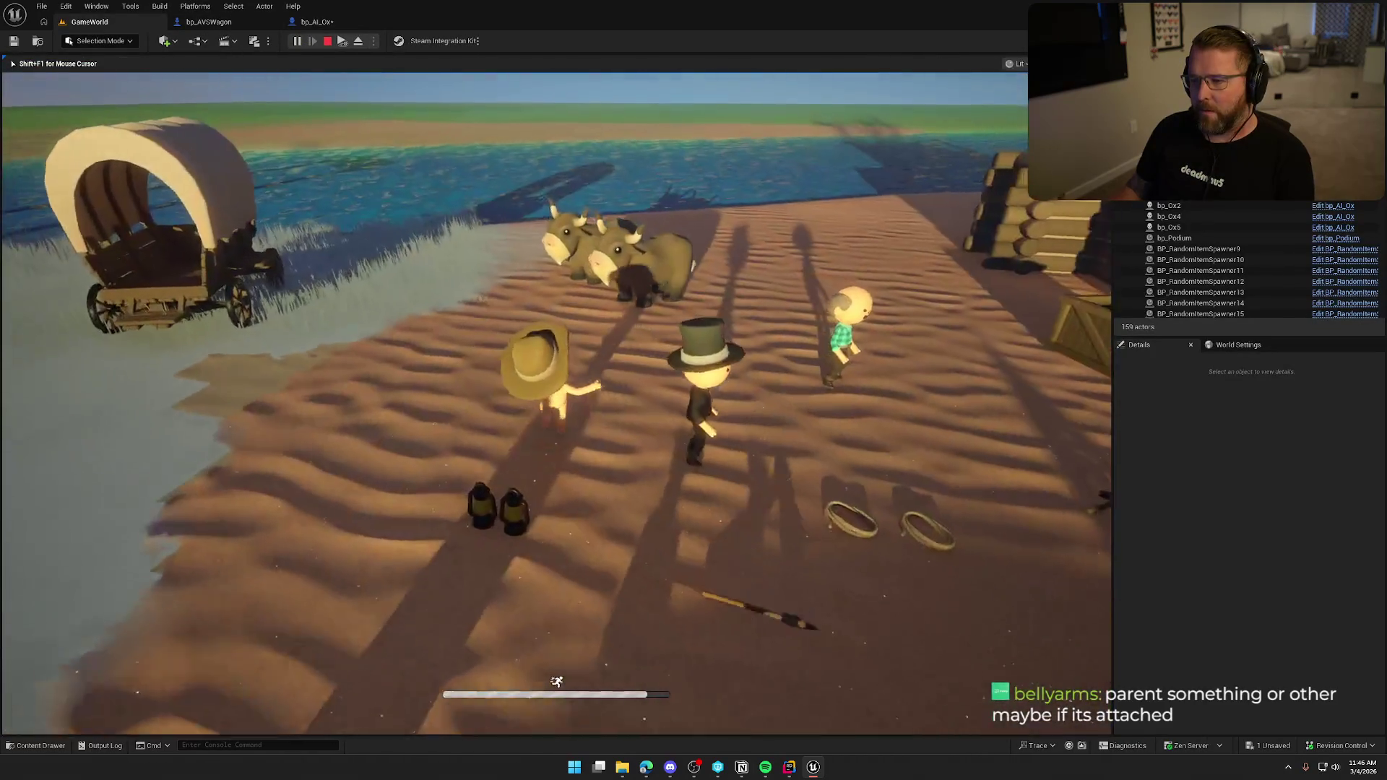
- Walk past the oxen to the wagon and take its driver seat with E
{"action": "key", "text": "w"}
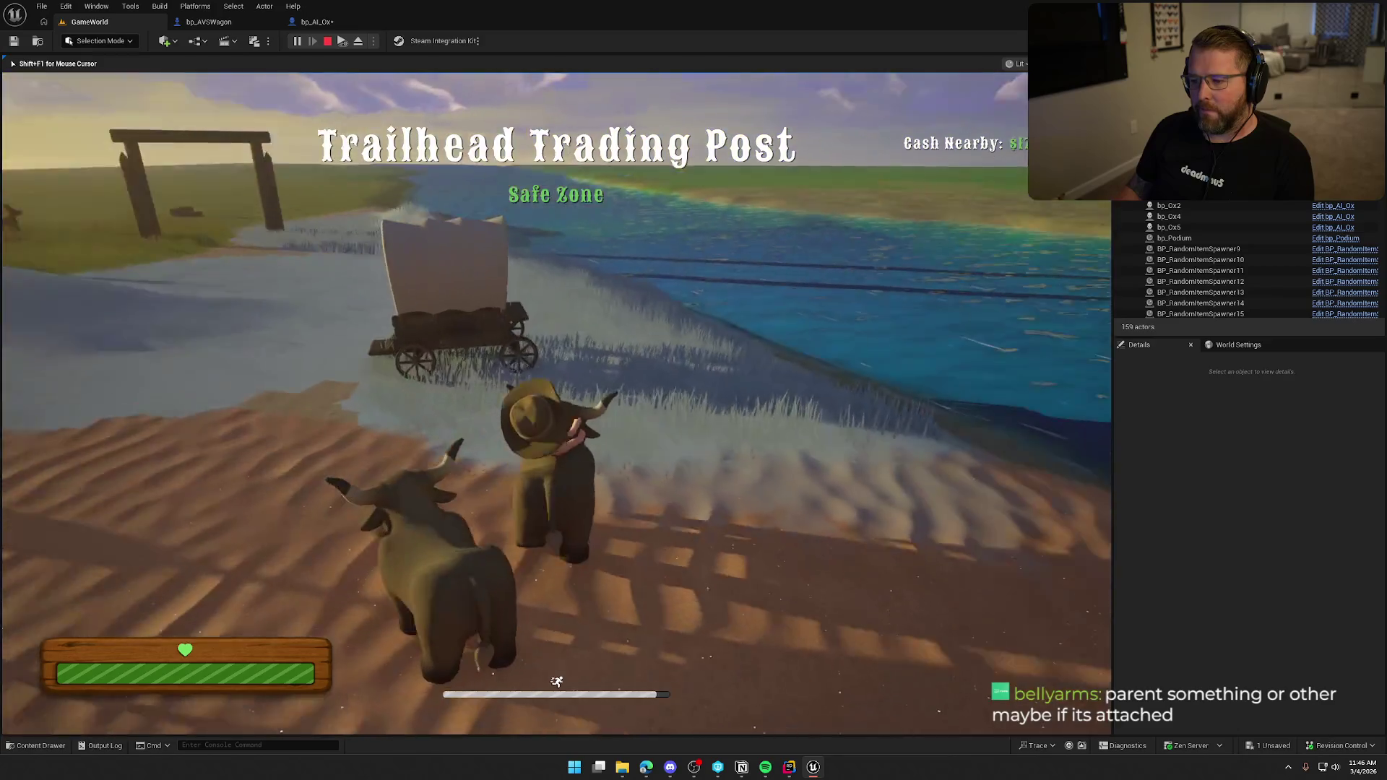
{"action": "key", "text": "w"}
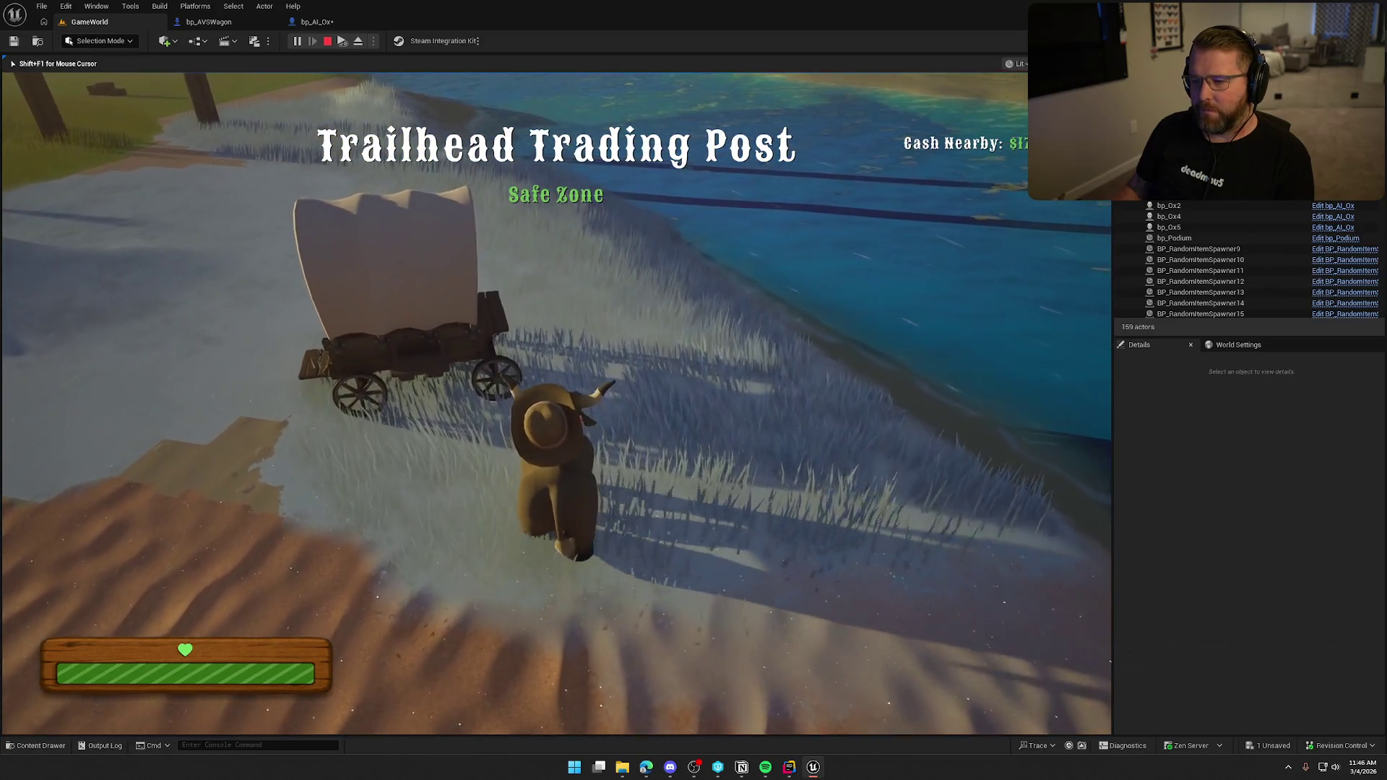
{"action": "key", "text": "w"}
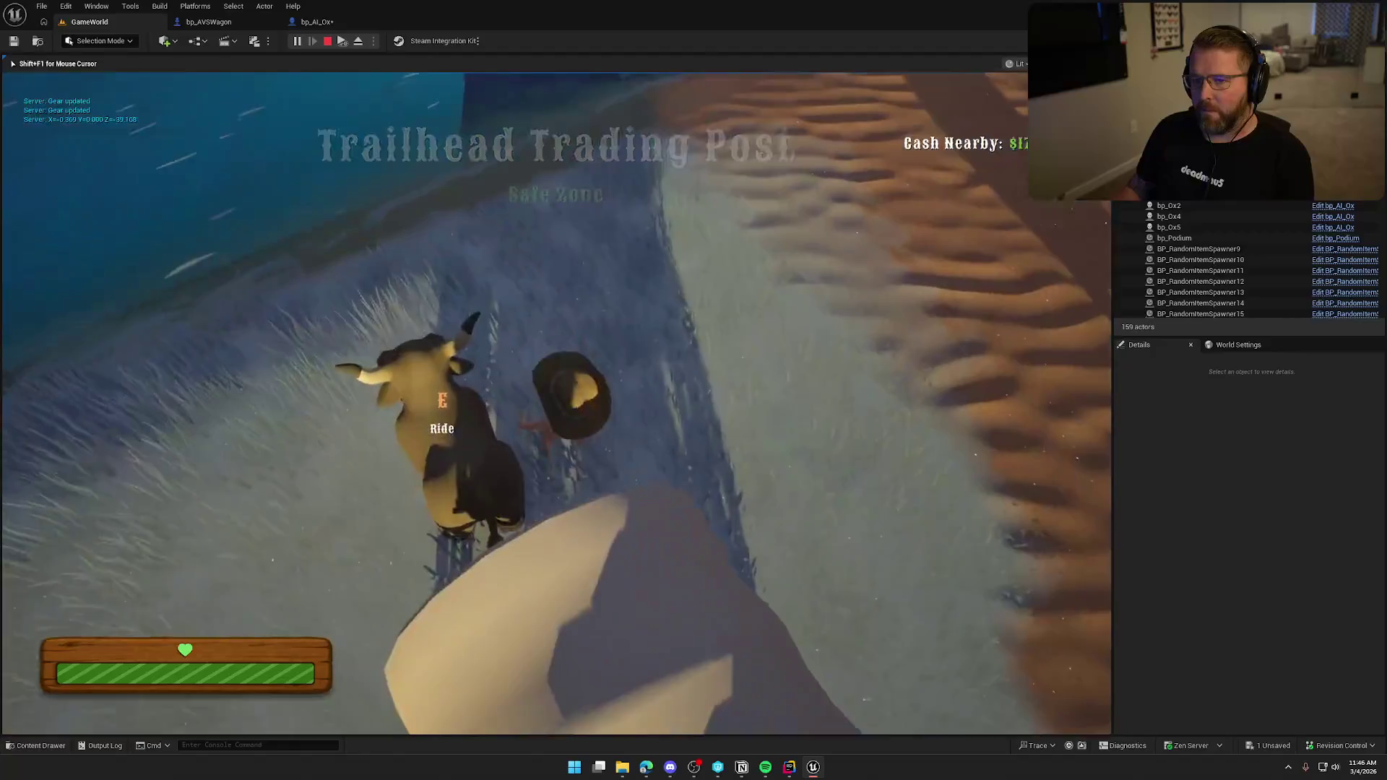
{"action": "key", "text": "s"}
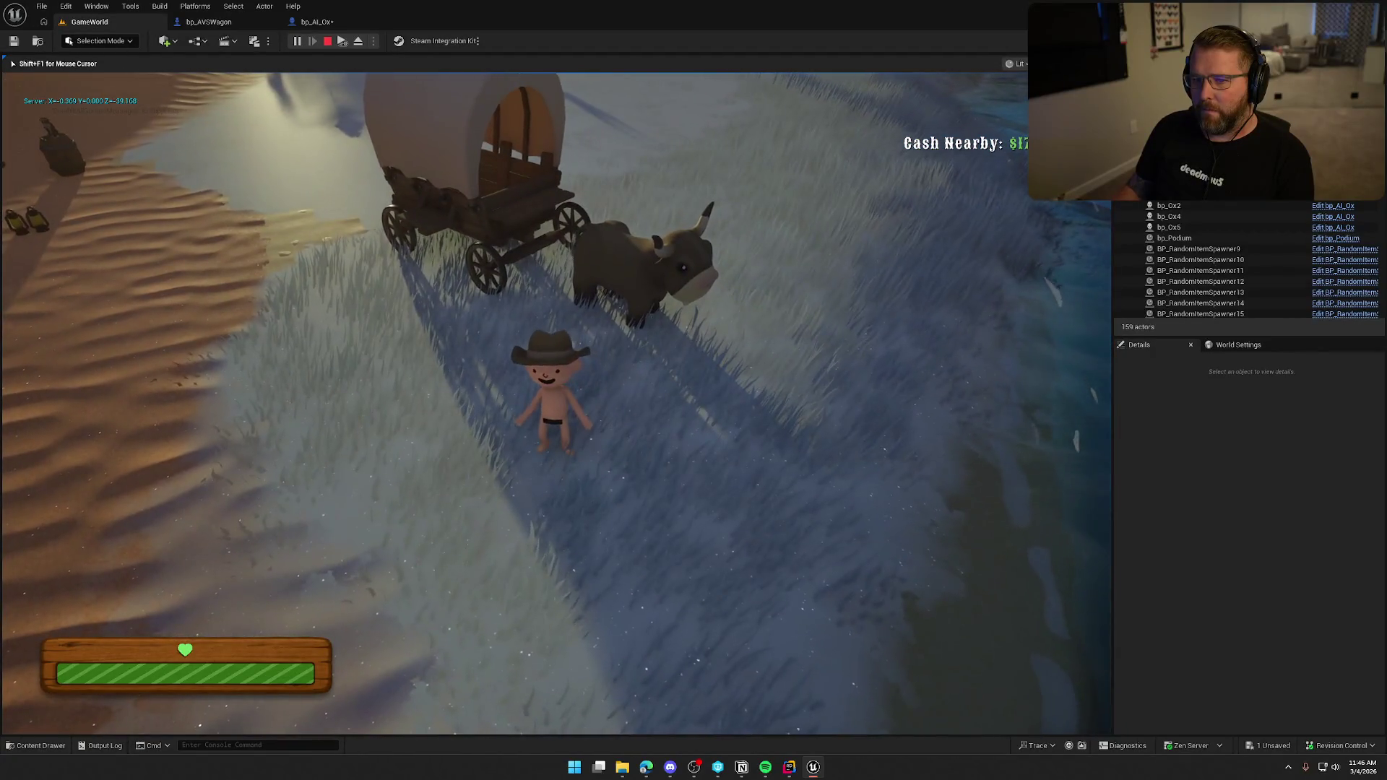
{"action": "key", "text": "w"}
{"action": "key", "text": "e"}
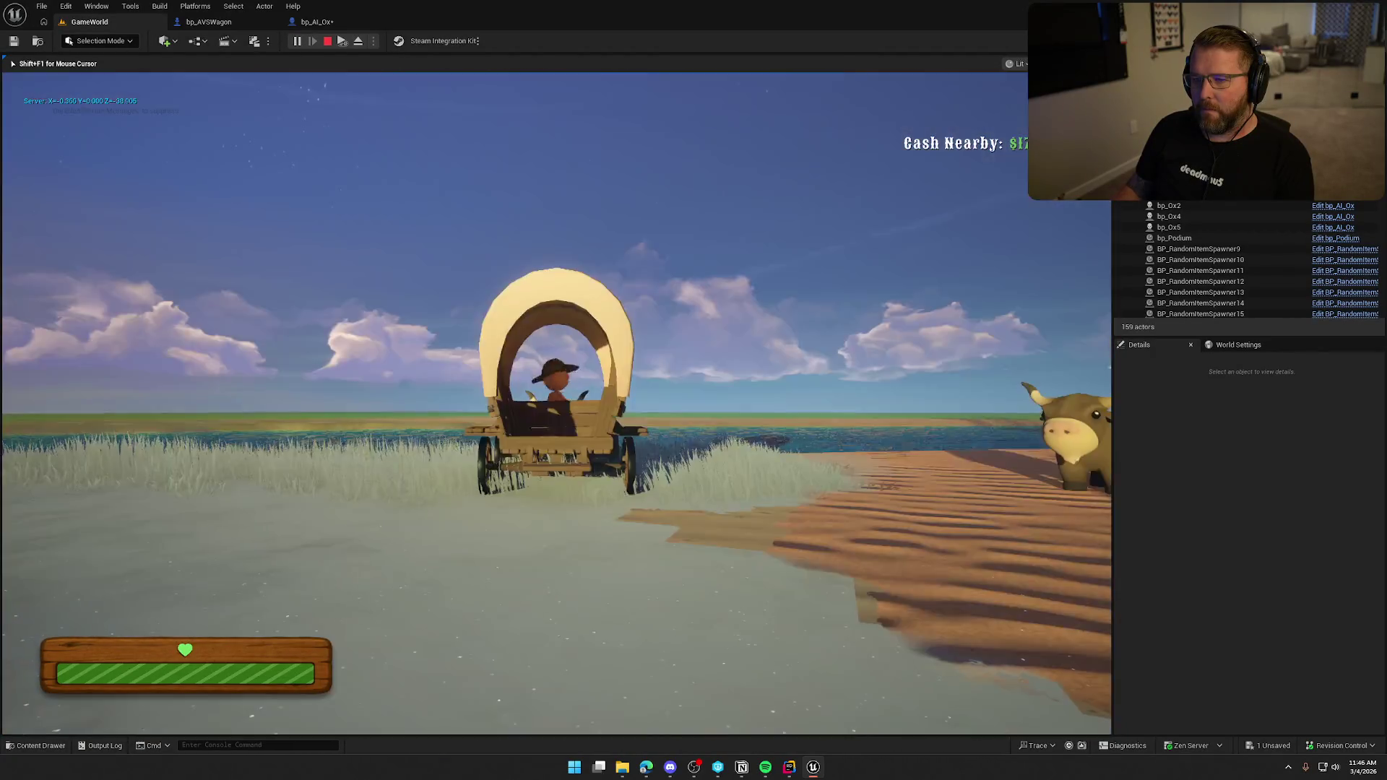
- Steer the ox-pulled wagon to the right, then stop the play session with Esc
{"action": "key", "text": "a"}
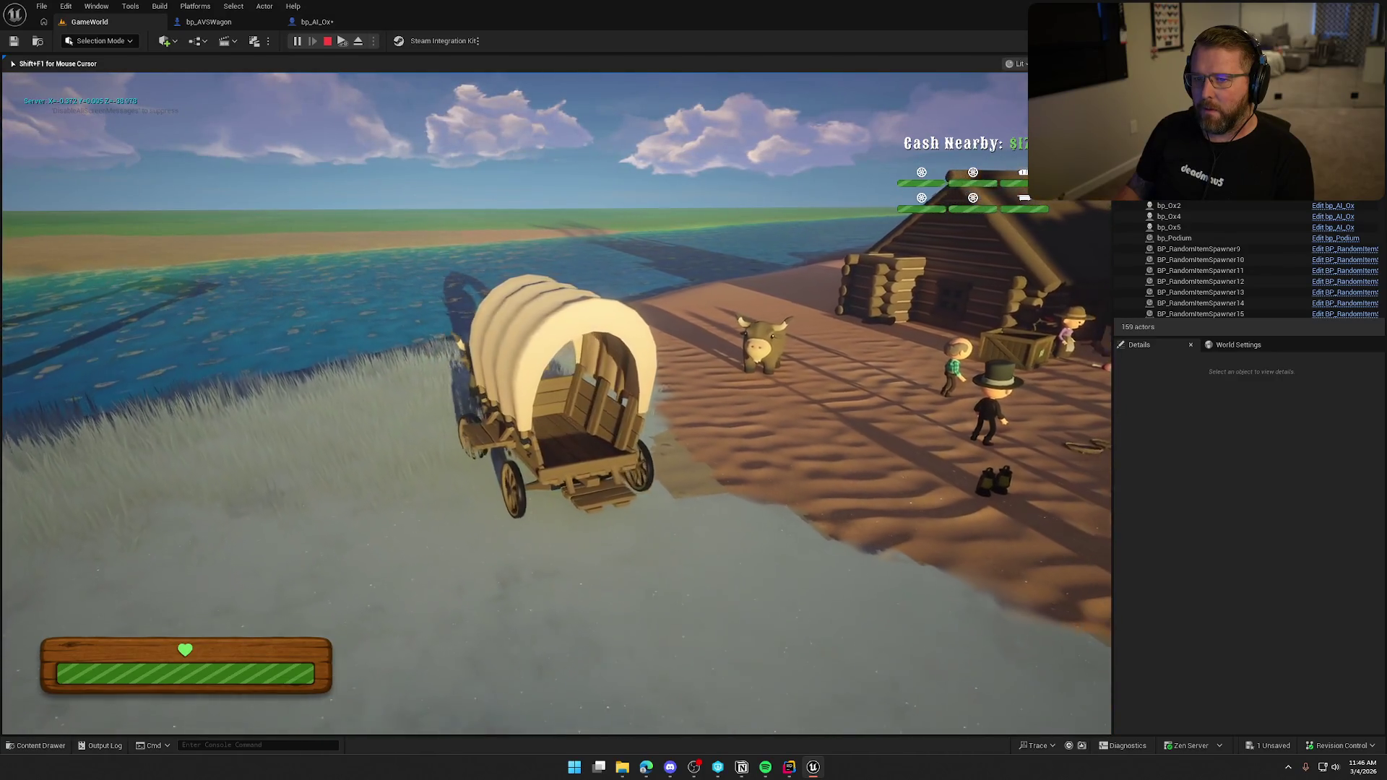
{"action": "key", "text": "d"}
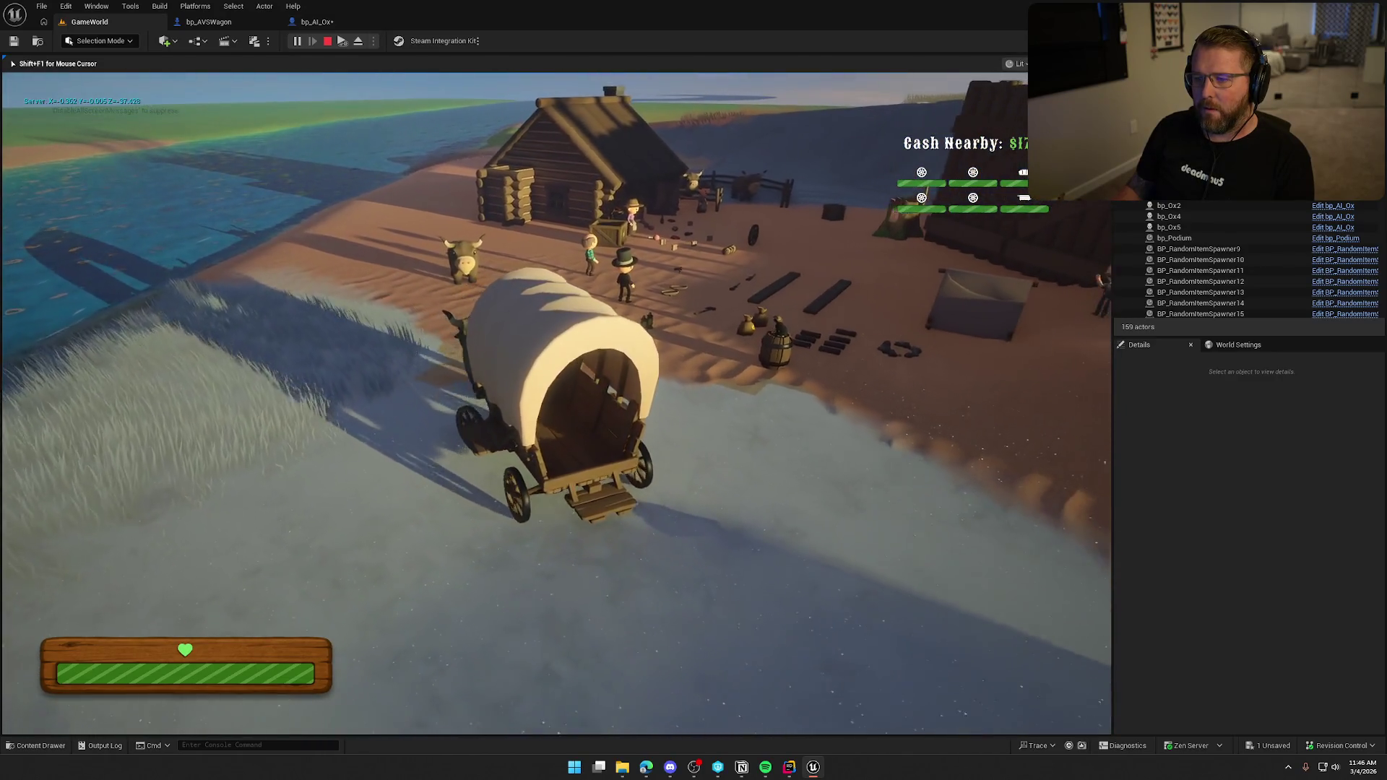
{"action": "key", "text": "d"}
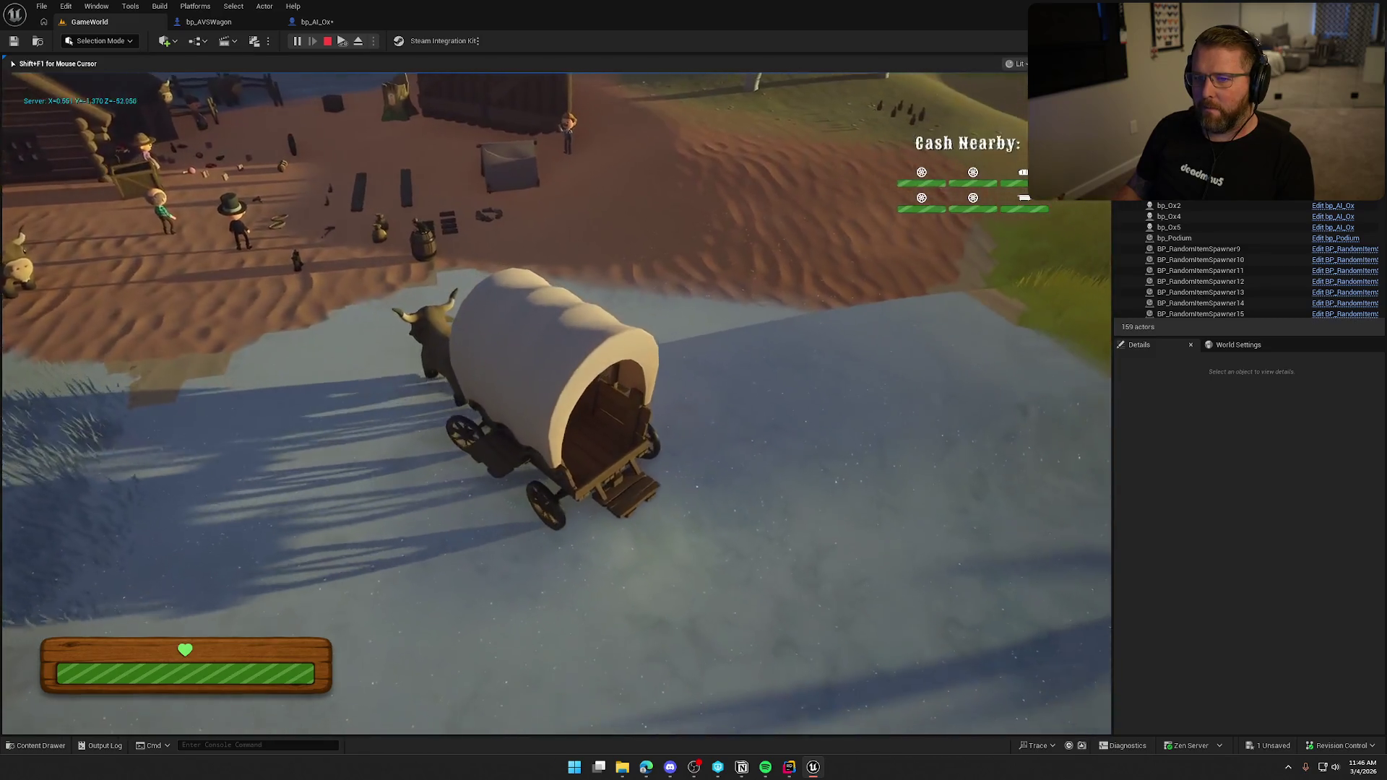
{"action": "key", "text": "d"}
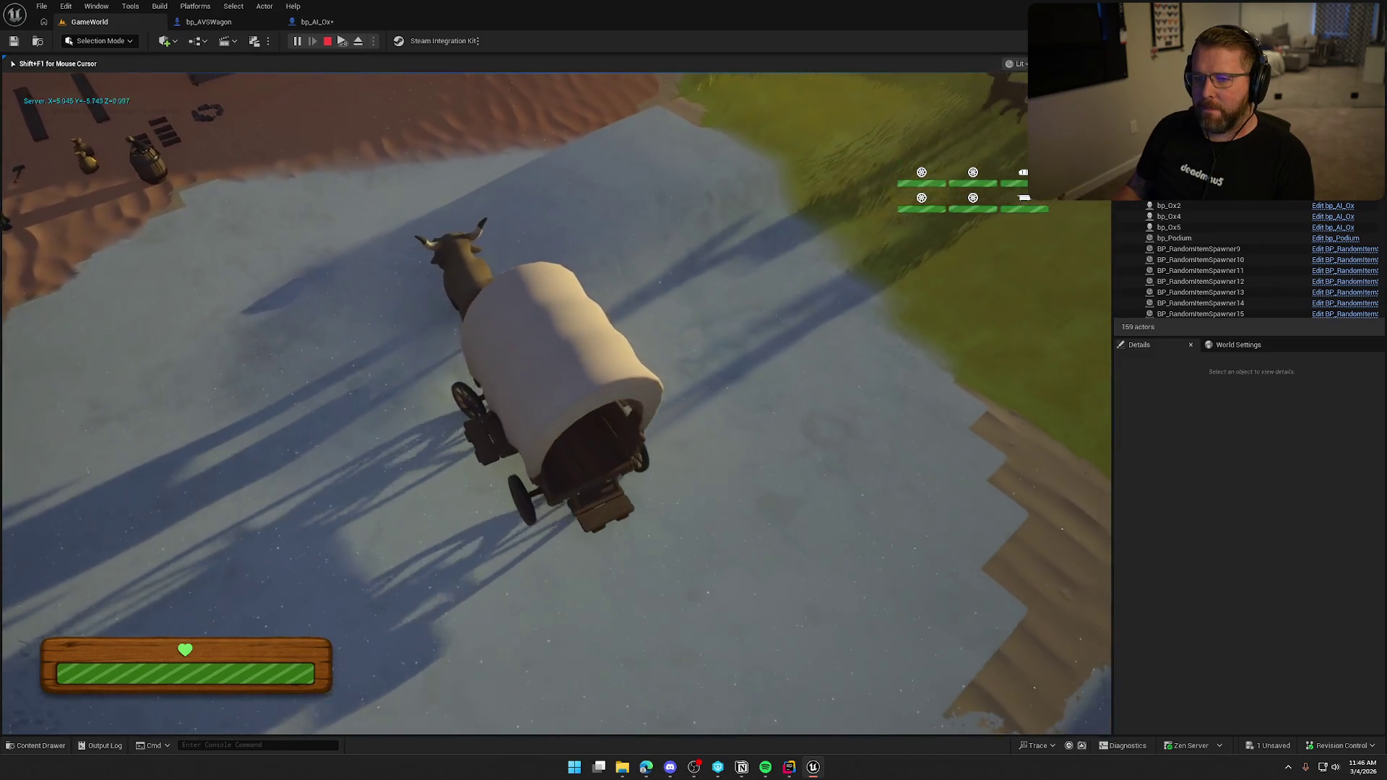
{"action": "key", "text": "d"}
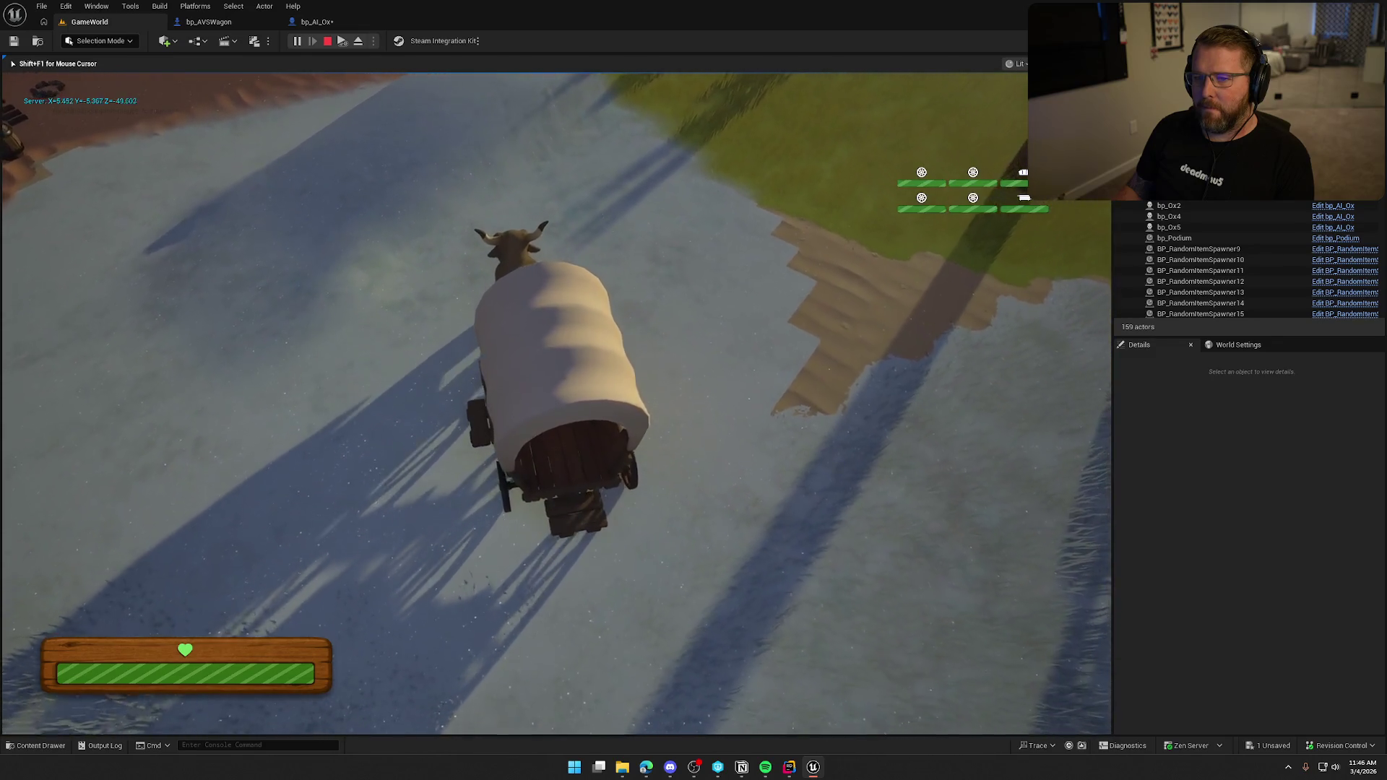
{"action": "key", "text": "d"}
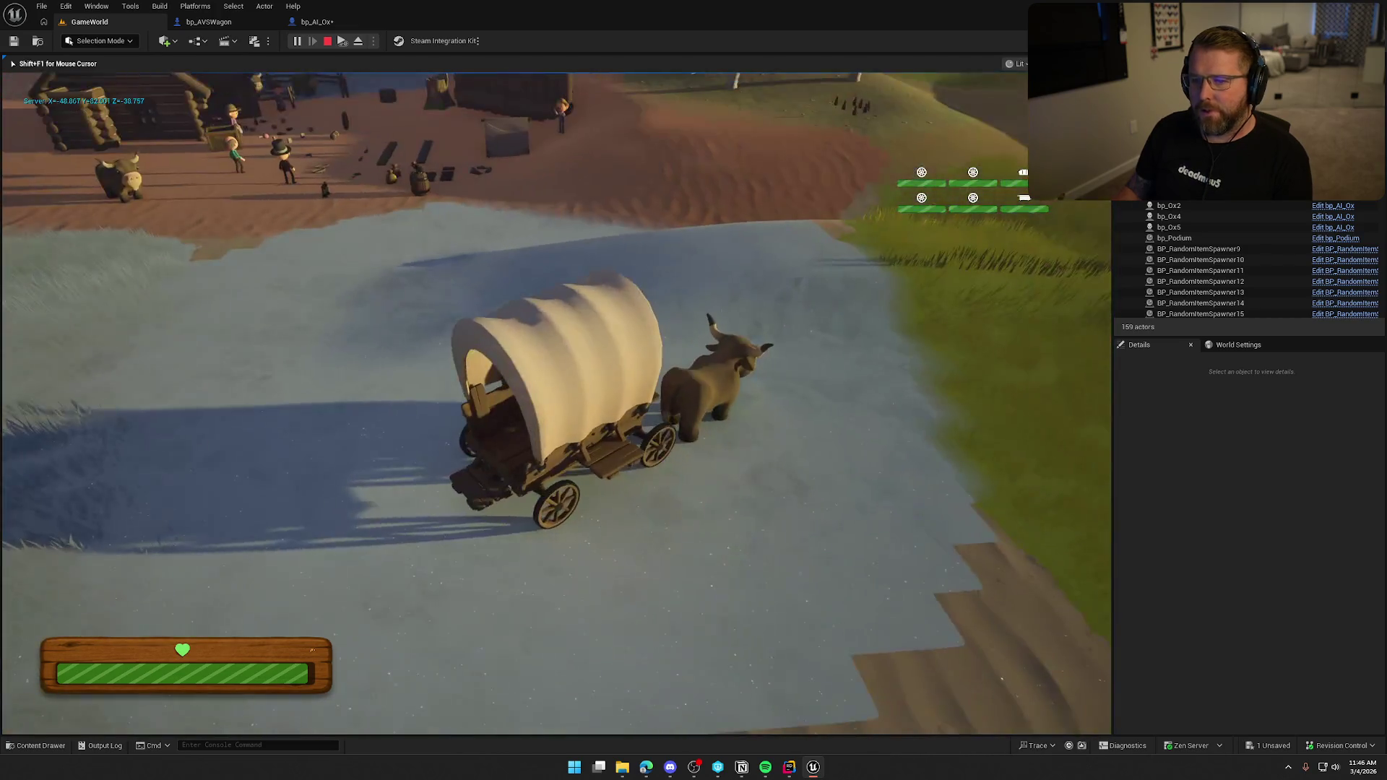
{"action": "key", "text": "Escape"}
- Line up the location-to-string conversion and Capsule Component nodes in the ox event graph
{"action": "left_click", "coordinate": [292, 6]}
{"action": "left_click", "coordinate": [316, 22]}
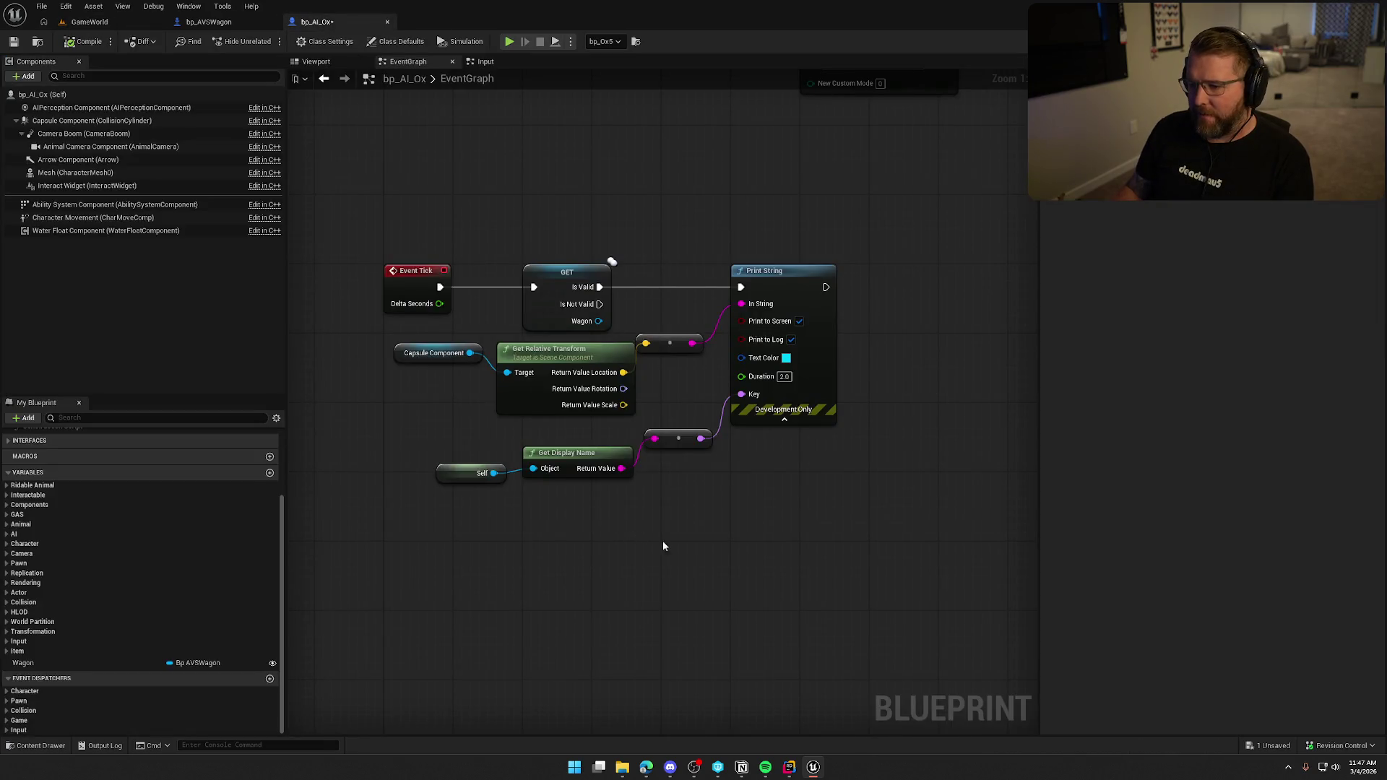
{"action": "mouse_move", "coordinate": [405, 400]}
{"action": "left_mouse_down"}
{"action": "mouse_move", "coordinate": [674, 335]}
{"action": "mouse_move", "coordinate": [405, 400]}
{"action": "left_mouse_up"}
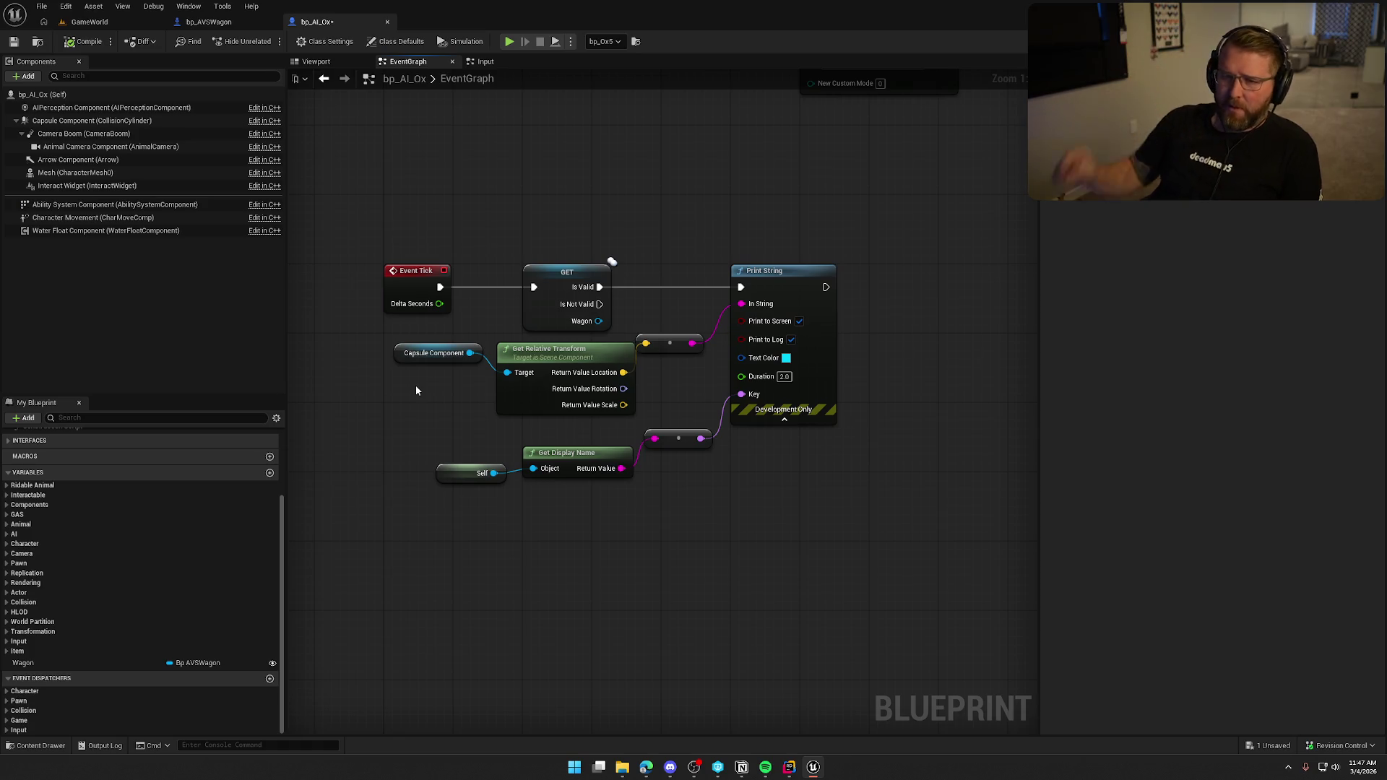
{"action": "left_click", "coordinate": [108, 120]}
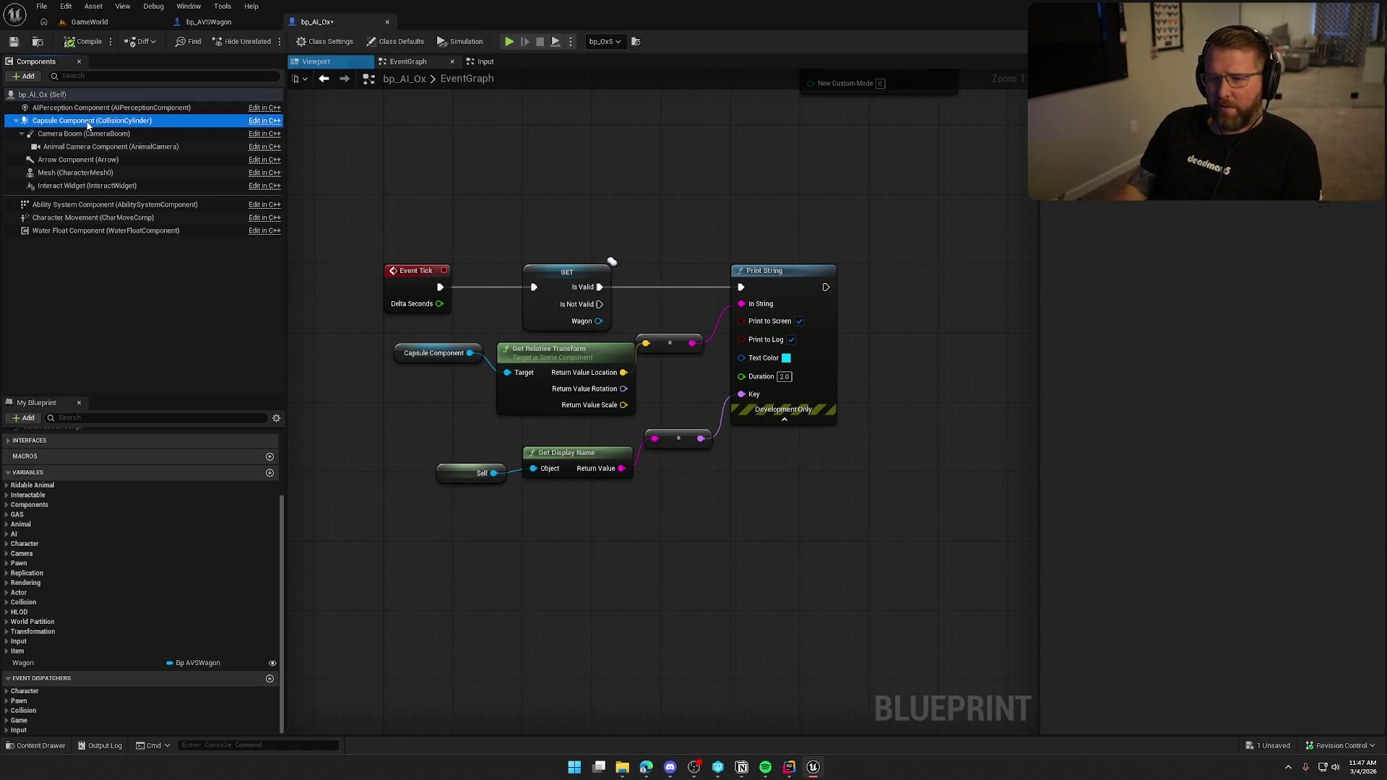
{"action": "left_click", "coordinate": [679, 227]}
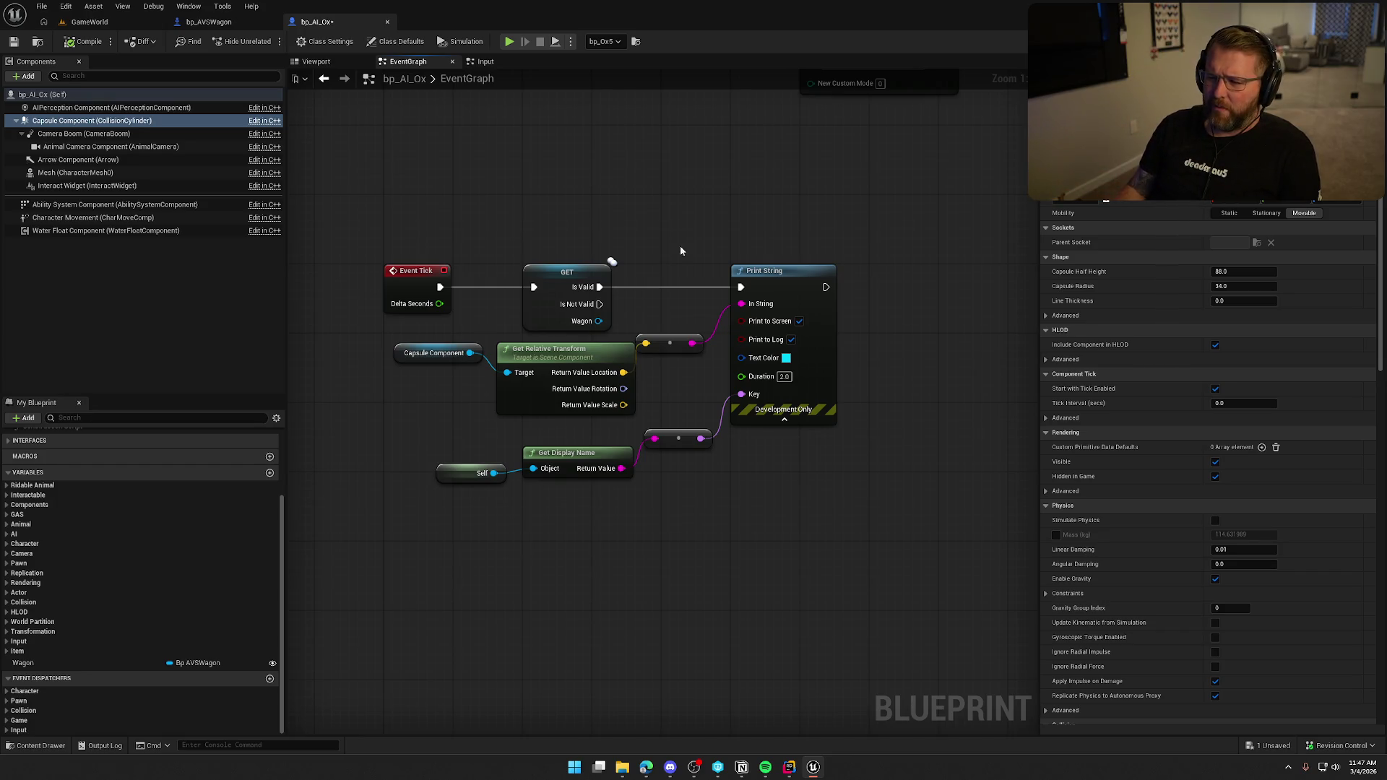
{"action": "left_click_drag", "start_coordinate": [673, 346], "coordinate": [677, 369]}
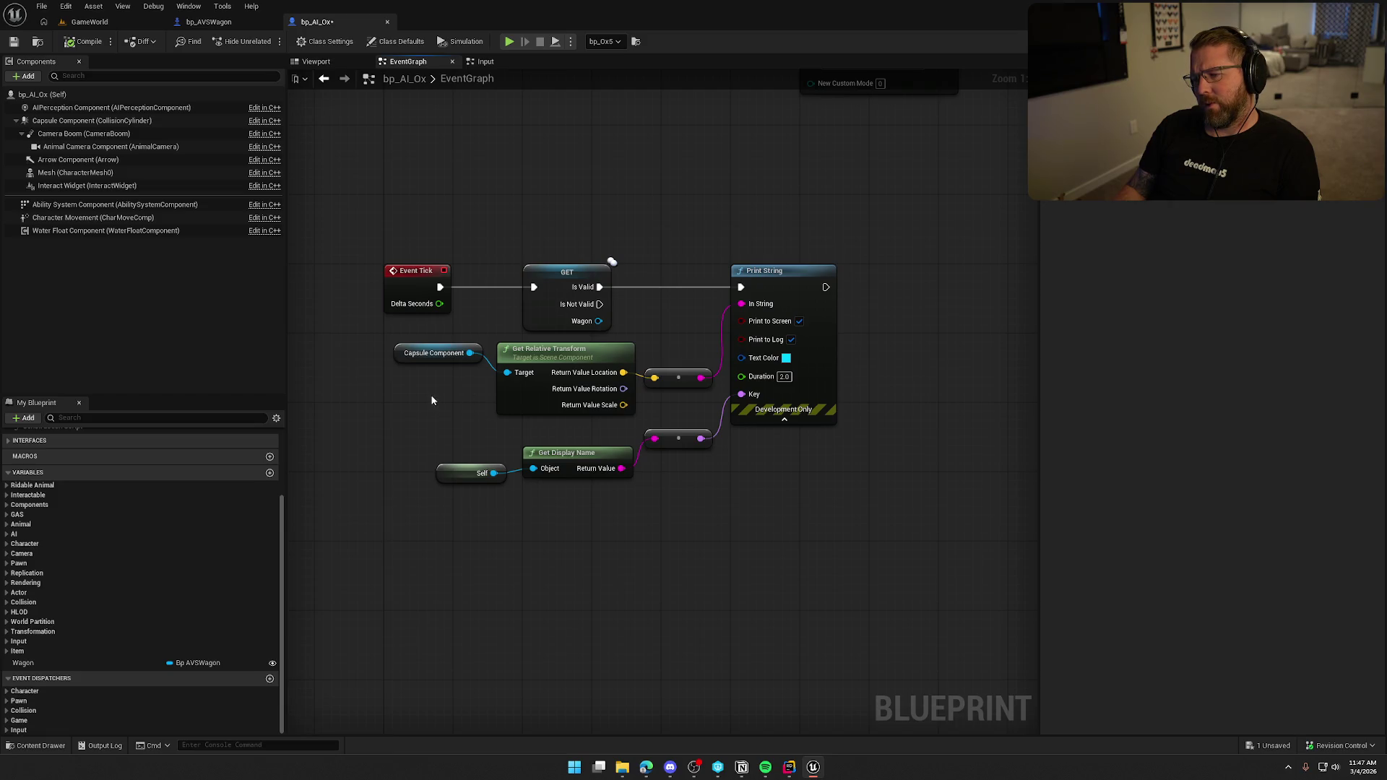
{"action": "left_click_drag", "start_coordinate": [421, 364], "coordinate": [411, 388]}
- Enable Print to Log on Print String, then delete Self, Get Display Name and the reroute
{"action": "left_click", "coordinate": [773, 279]}
{"action": "left_click", "coordinate": [791, 340]}
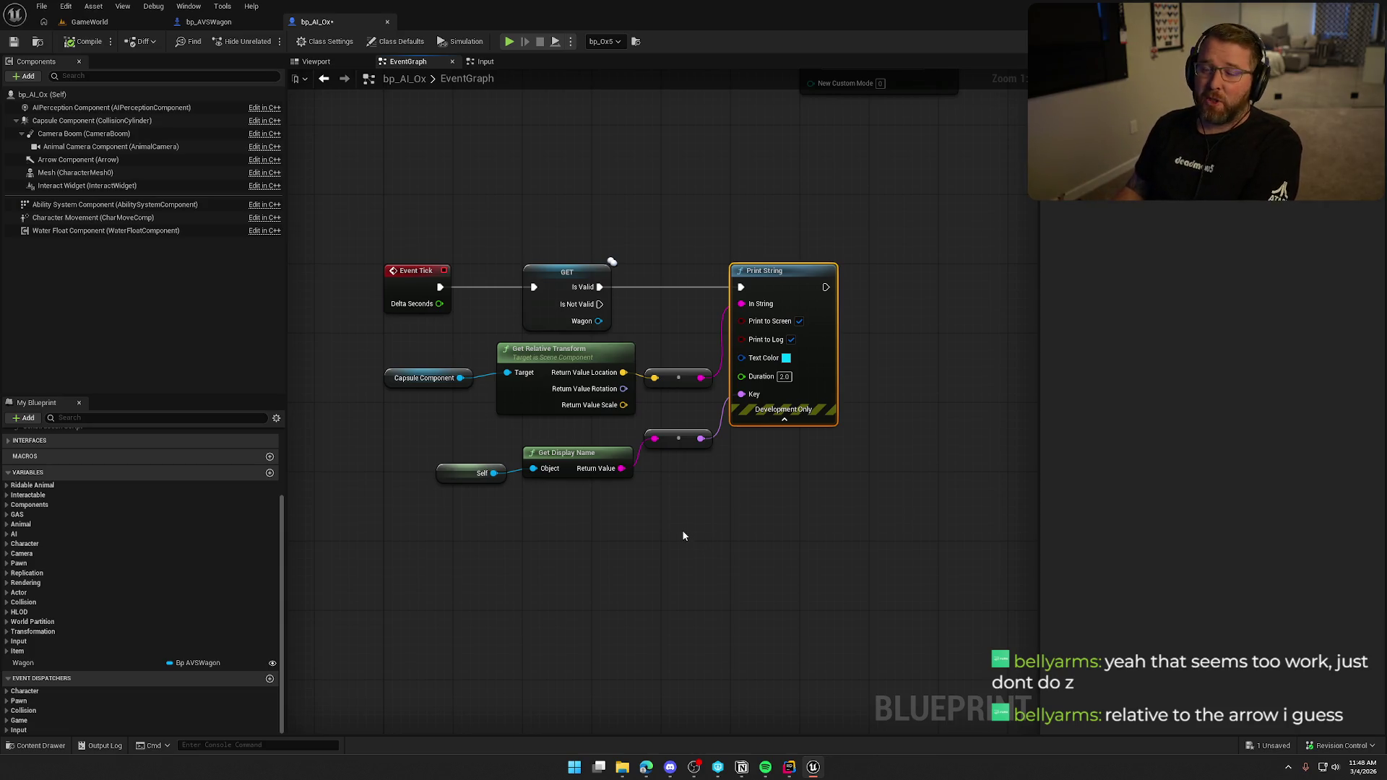
{"action": "mouse_move", "coordinate": [683, 535]}
{"action": "left_mouse_down"}
{"action": "mouse_move", "coordinate": [690, 521]}
{"action": "mouse_move", "coordinate": [432, 430]}
{"action": "left_mouse_up"}
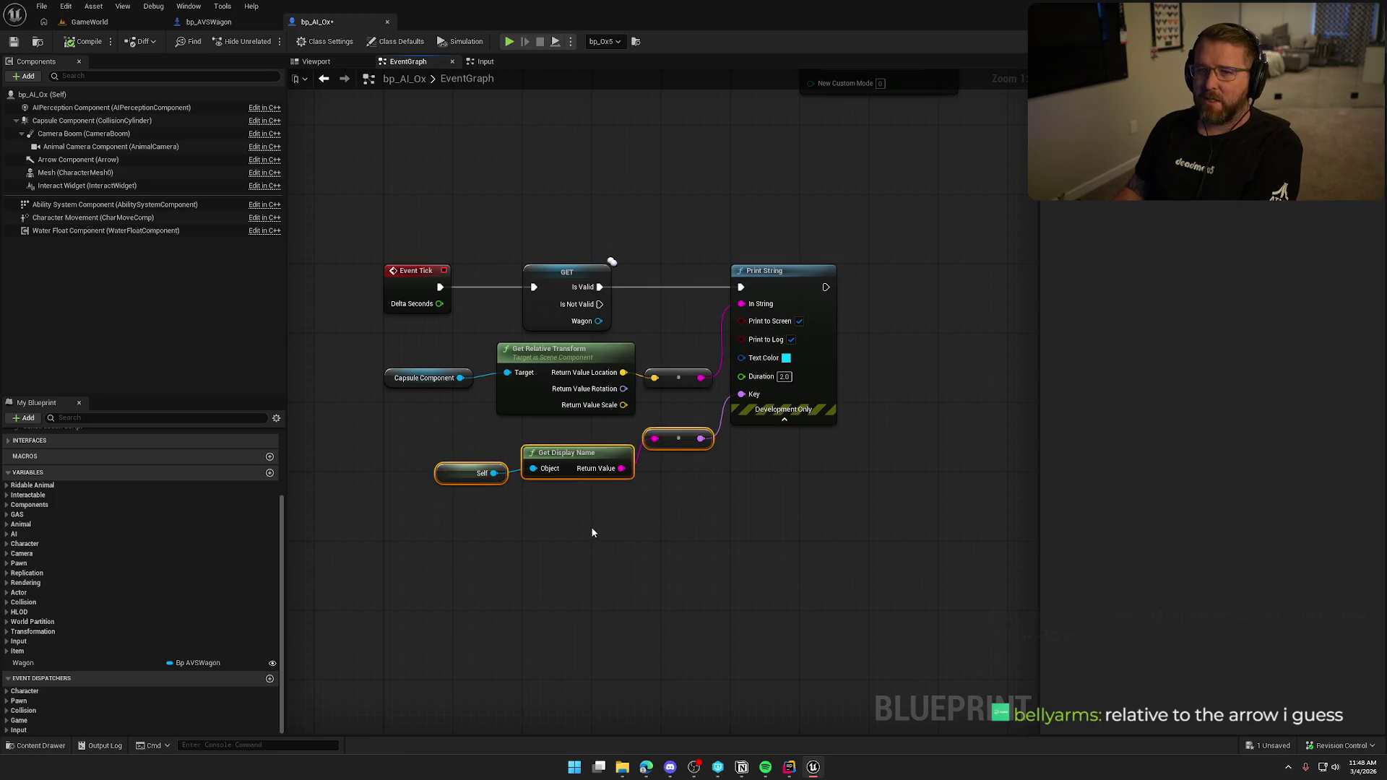
{"action": "key", "text": "Delete"}
- Delete the Print String node and the leftover reroute from the tick chain
{"action": "left_click", "coordinate": [740, 411]}
{"action": "key", "text": "Delete"}
{"action": "left_click", "coordinate": [705, 377]}
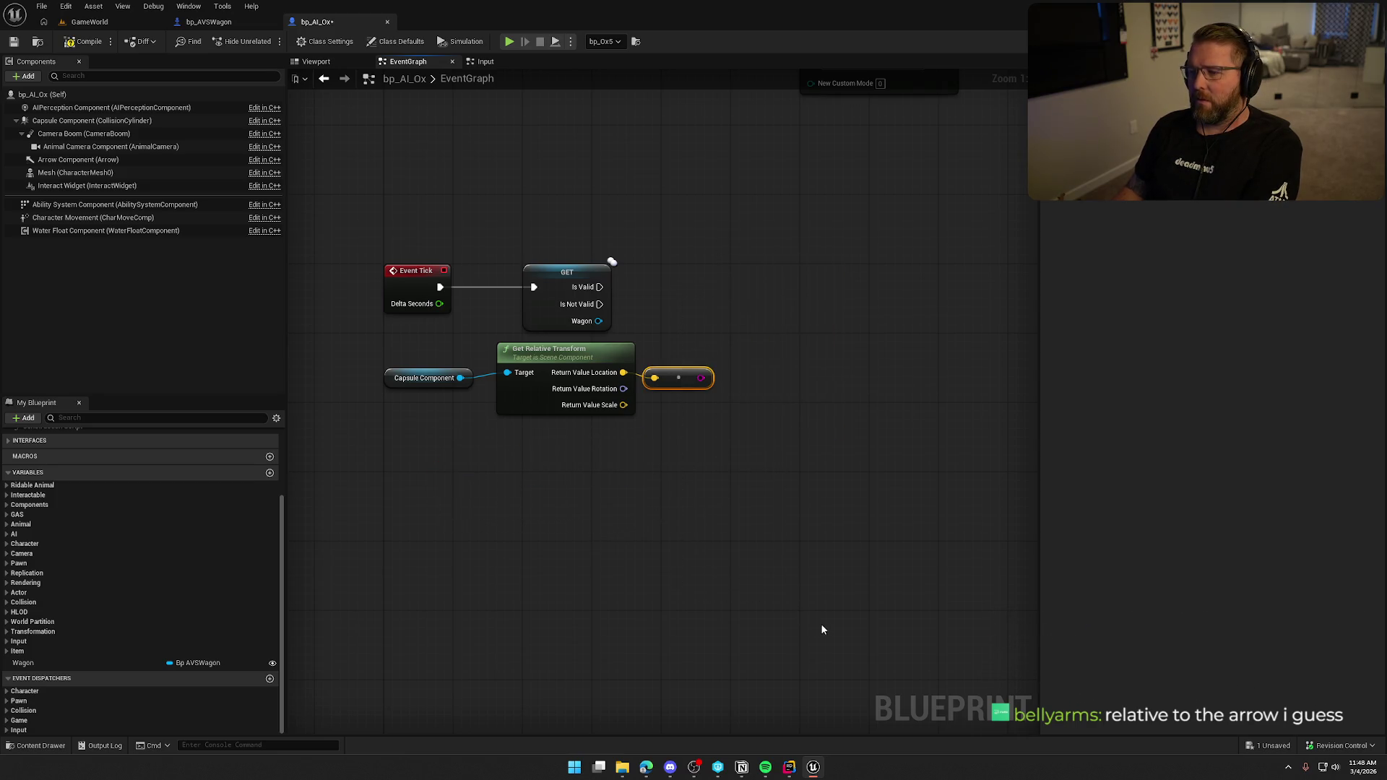
{"action": "key", "text": "Delete"}
{"action": "left_click", "coordinate": [557, 405]}
{"action": "left_click_drag", "start_coordinate": [681, 384], "coordinate": [654, 383]}
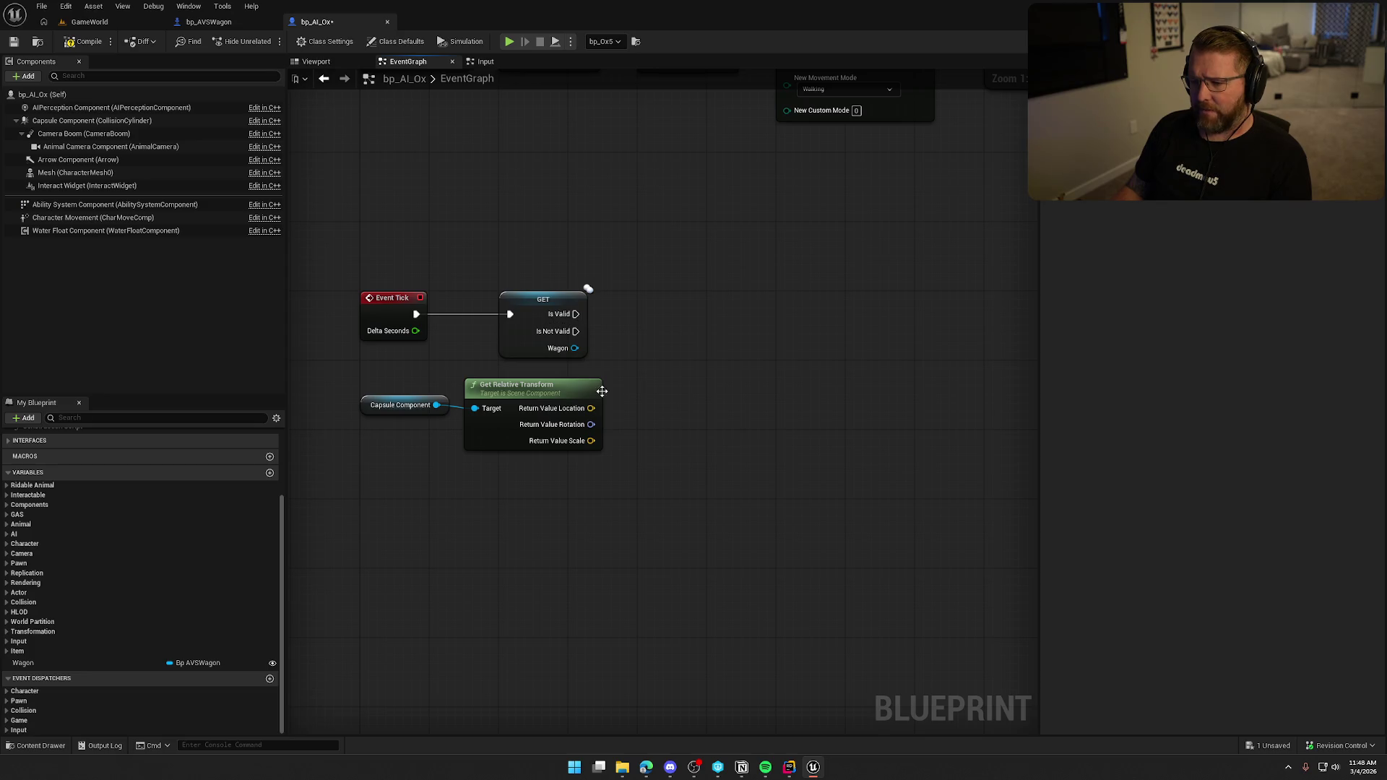
{"action": "mouse_move", "coordinate": [591, 408]}
{"action": "left_mouse_down"}
{"action": "mouse_move", "coordinate": [694, 405]}
{"action": "mouse_move", "coordinate": [673, 395]}
{"action": "left_mouse_up"}
{"action": "left_click", "coordinate": [624, 361]}
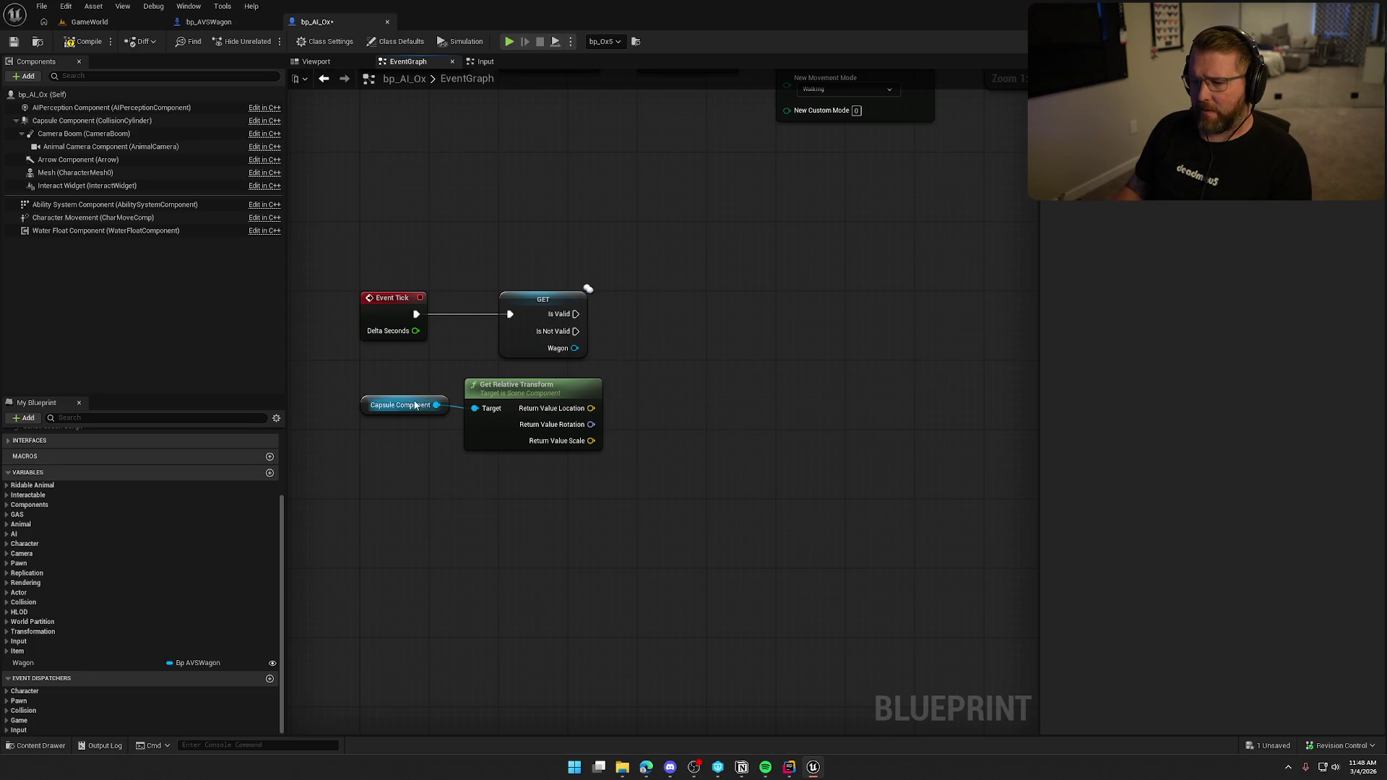
- Add a capsule Set Relative Location that runs when the Wagon is valid
{"action": "mouse_move", "coordinate": [415, 406]}
{"action": "left_mouse_down"}
{"action": "mouse_move", "coordinate": [561, 268]}
{"action": "mouse_move", "coordinate": [629, 286]}
{"action": "left_mouse_up"}
{"action": "type", "text": "set relative"}
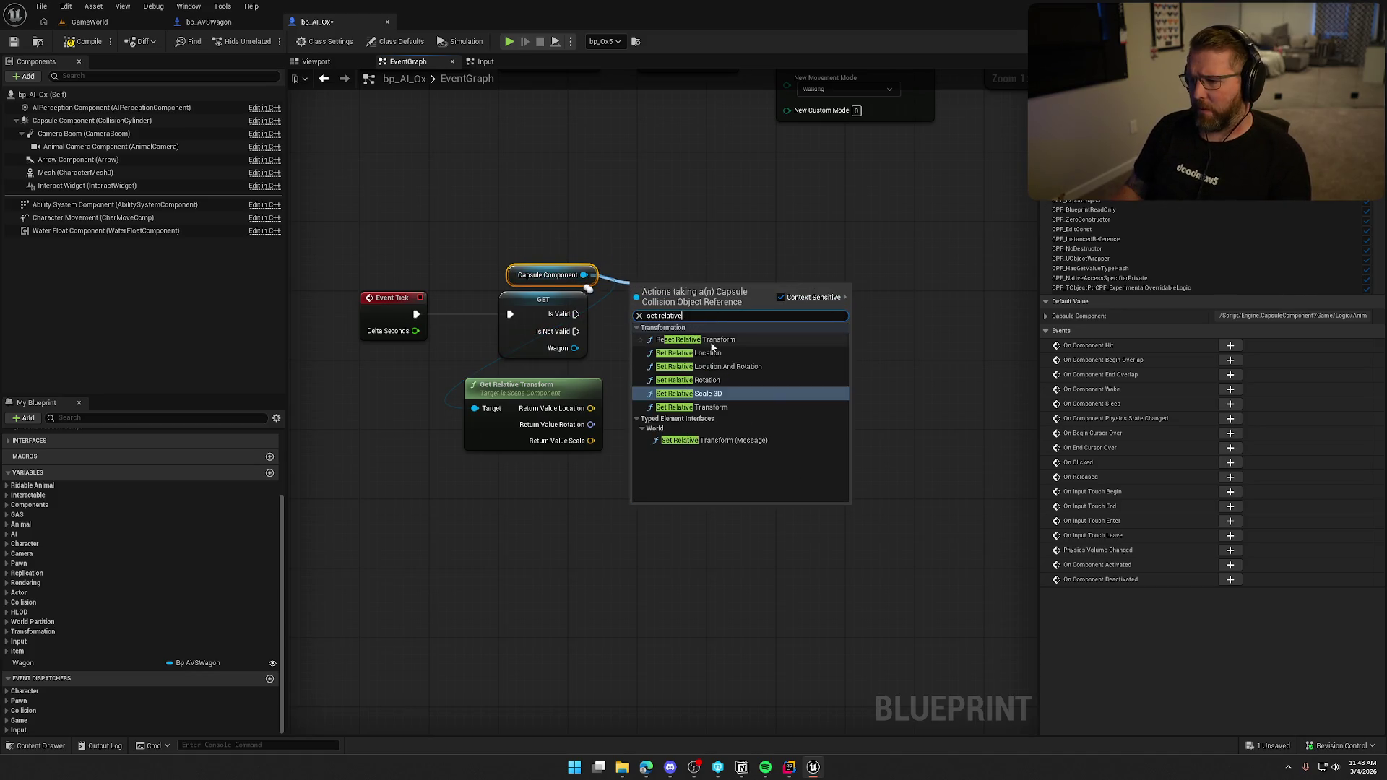
{"action": "left_click", "coordinate": [708, 353]}
{"action": "left_click_drag", "start_coordinate": [707, 309], "coordinate": [809, 309]}
{"action": "mouse_move", "coordinate": [576, 313]}
{"action": "left_mouse_down"}
{"action": "mouse_move", "coordinate": [760, 341]}
{"action": "mouse_move", "coordinate": [806, 306]}
{"action": "mouse_move", "coordinate": [842, 302]}
{"action": "left_mouse_up"}
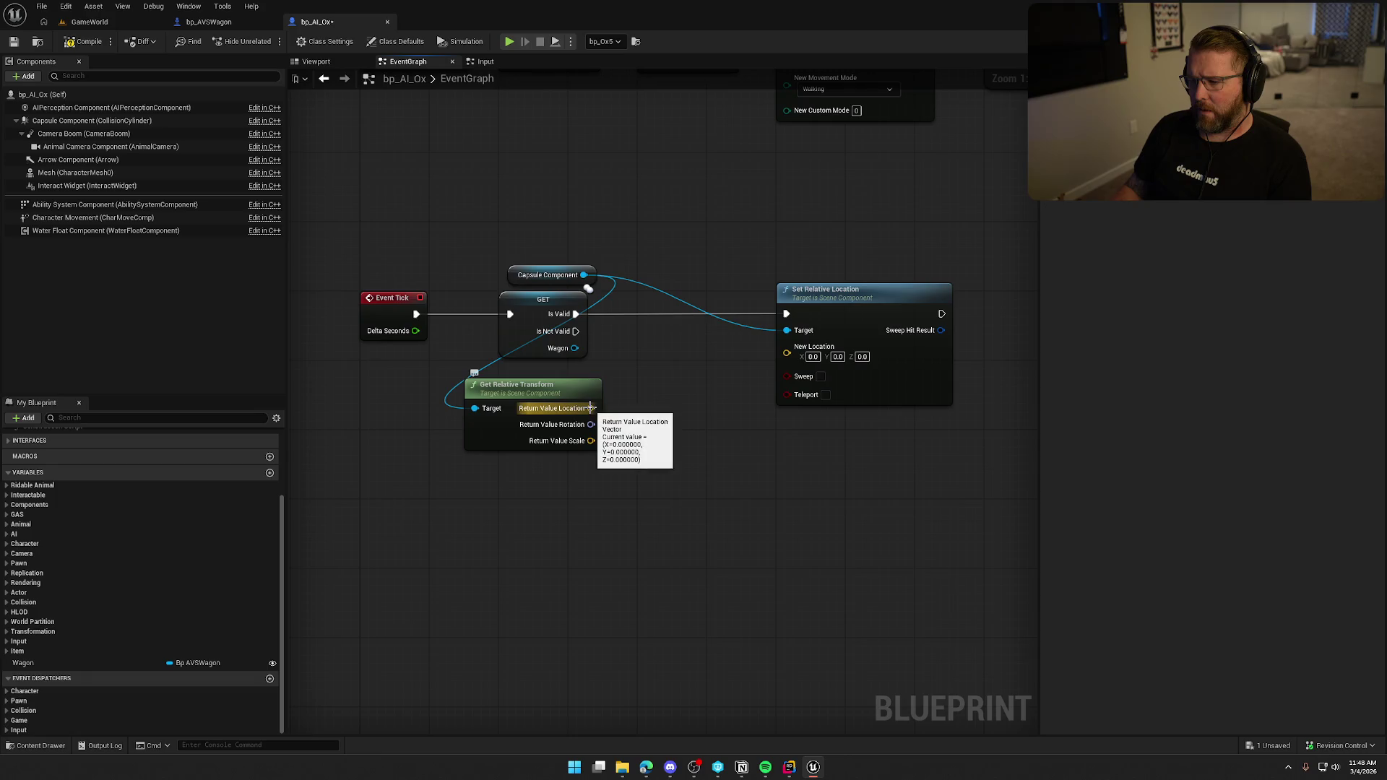
- Replace Get Relative Transform with a capsule Get Relative Location node
{"action": "left_click_drag", "start_coordinate": [583, 275], "coordinate": [685, 410]}
{"action": "type", "text": "get re"}
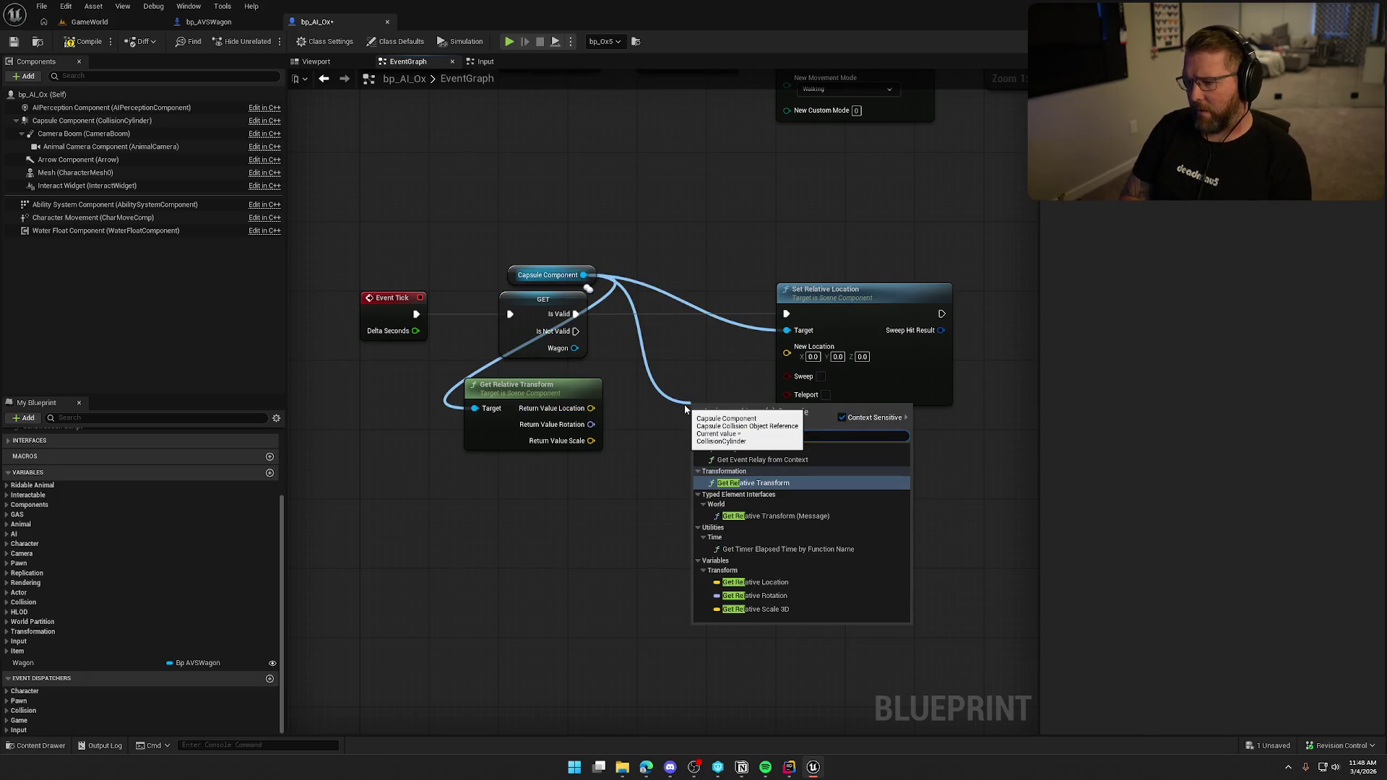
{"action": "left_click", "coordinate": [787, 581]}
{"action": "left_click", "coordinate": [578, 447]}
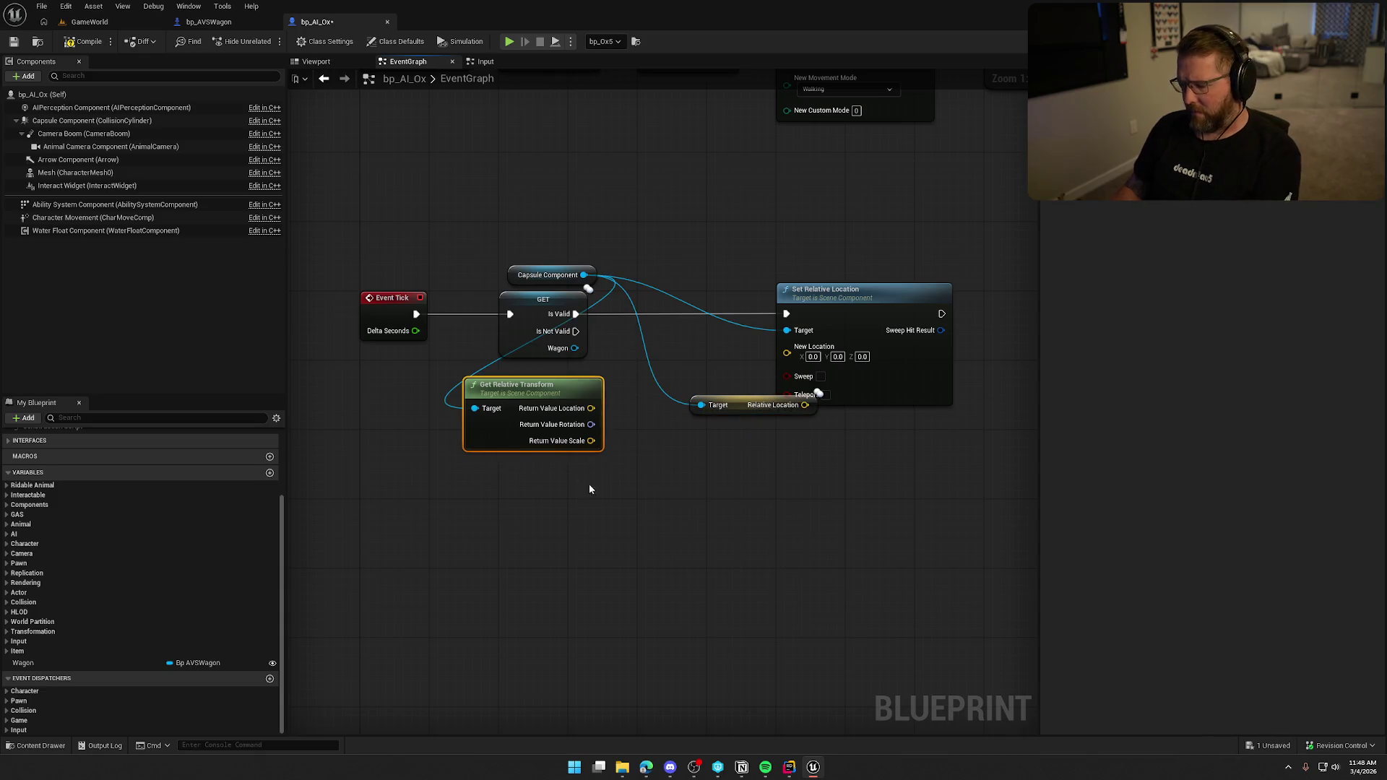
{"action": "key", "text": "Delete"}
{"action": "left_click_drag", "start_coordinate": [741, 406], "coordinate": [549, 374]}
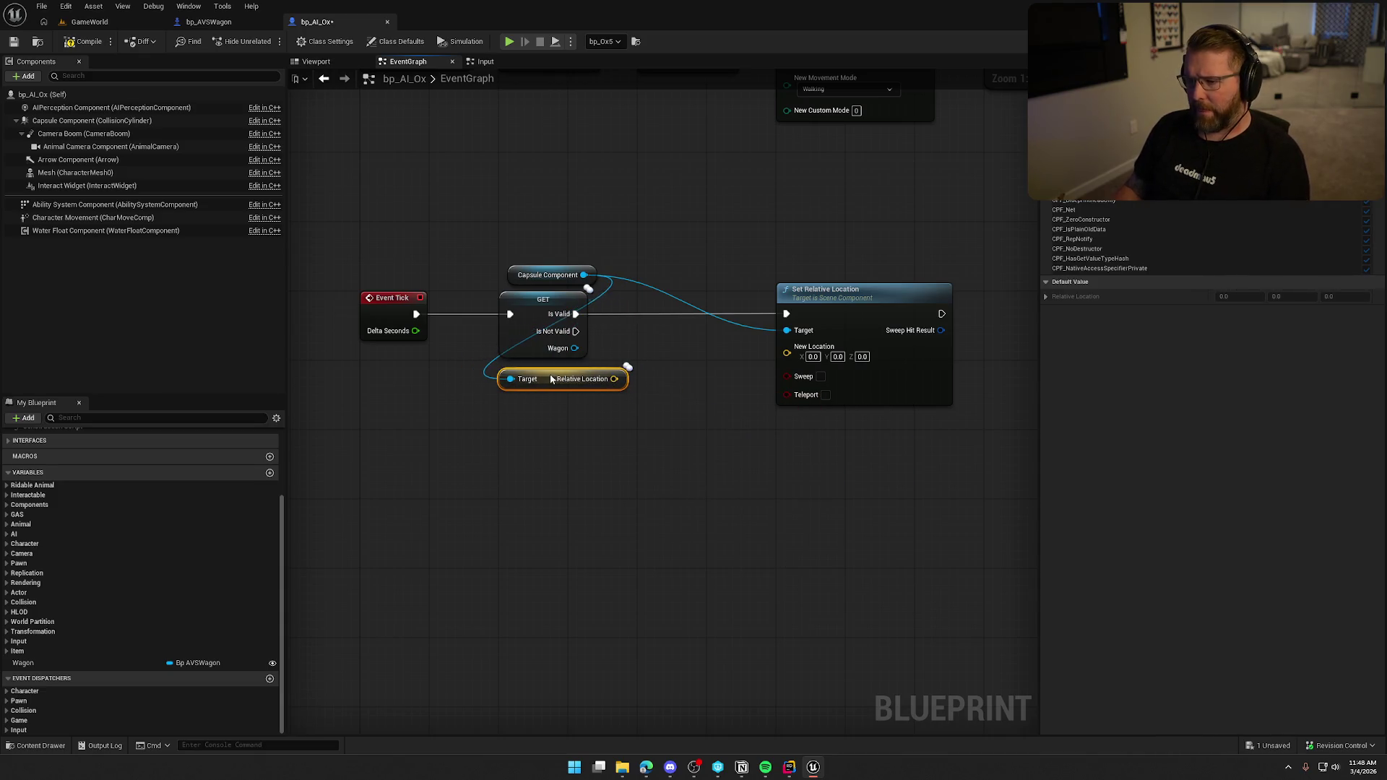
- Split both location pins and wire Relative Location Z into New Location Z
{"action": "right_click", "coordinate": [613, 371]}
{"action": "left_click", "coordinate": [651, 418]}
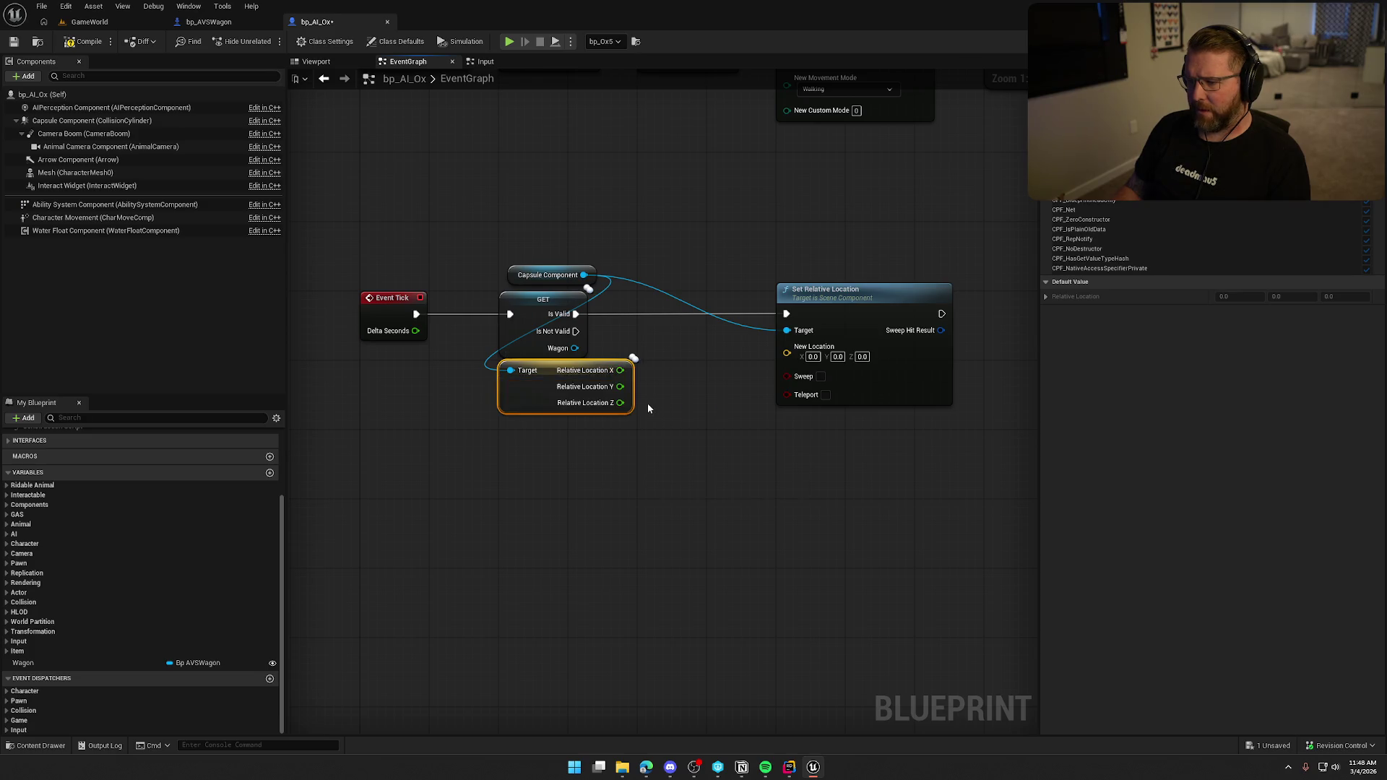
{"action": "right_click", "coordinate": [787, 353]}
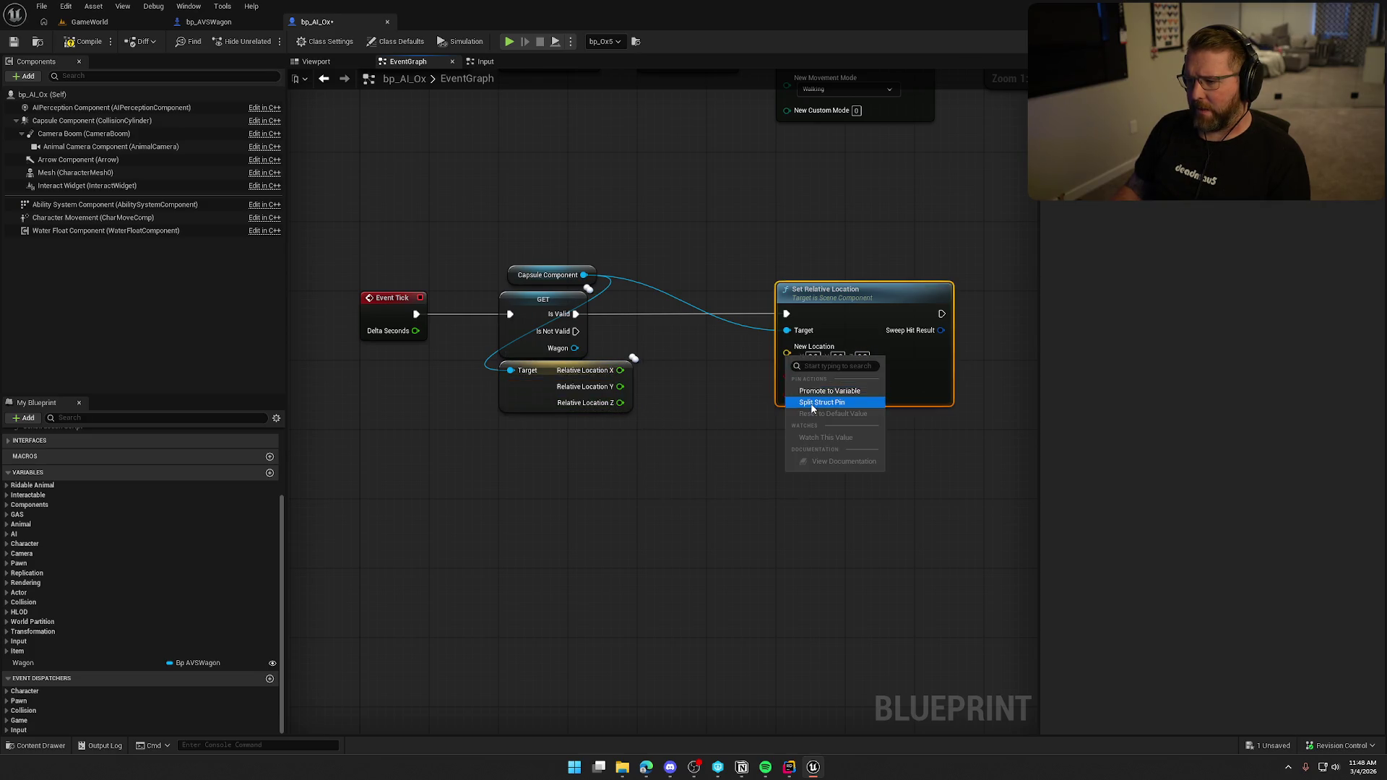
{"action": "left_click", "coordinate": [812, 402]}
{"action": "left_click_drag", "start_coordinate": [620, 402], "coordinate": [790, 385]}
{"action": "left_click", "coordinate": [652, 448]}
{"action": "left_click_drag", "start_coordinate": [522, 276], "coordinate": [513, 275]}
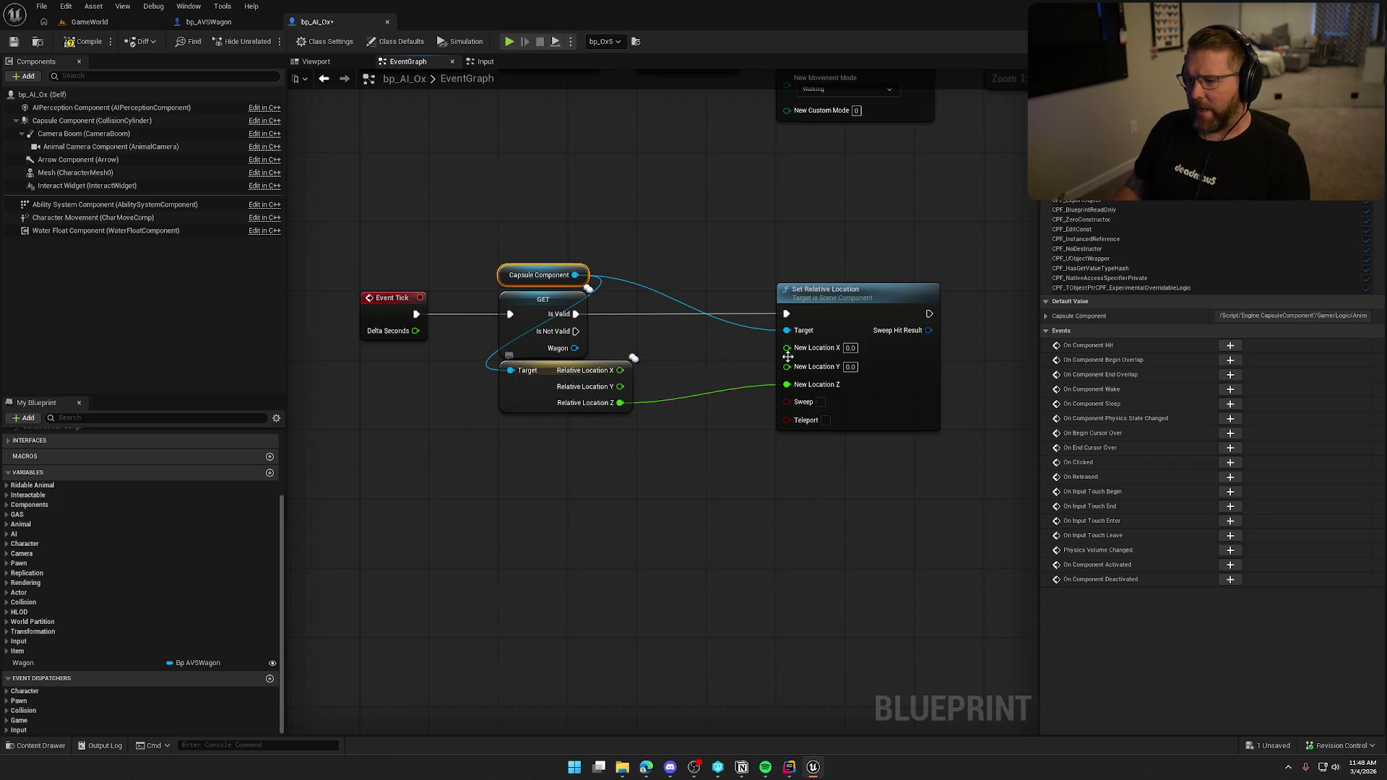
{"action": "left_click_drag", "start_coordinate": [883, 307], "coordinate": [951, 298]}
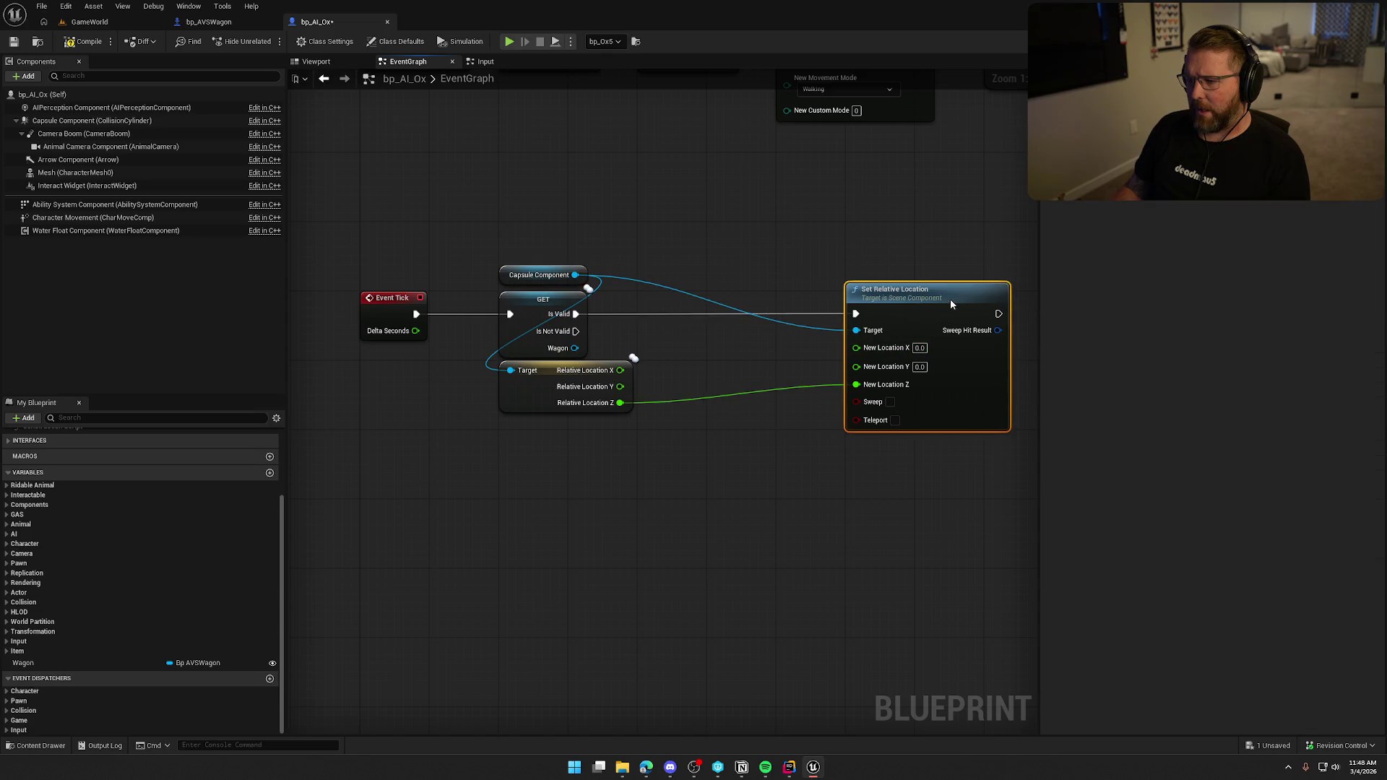
- Try a float Lerp off Relative Location X, then delete it
{"action": "left_click", "coordinate": [678, 382]}
{"action": "left_click_drag", "start_coordinate": [620, 370], "coordinate": [696, 357]}
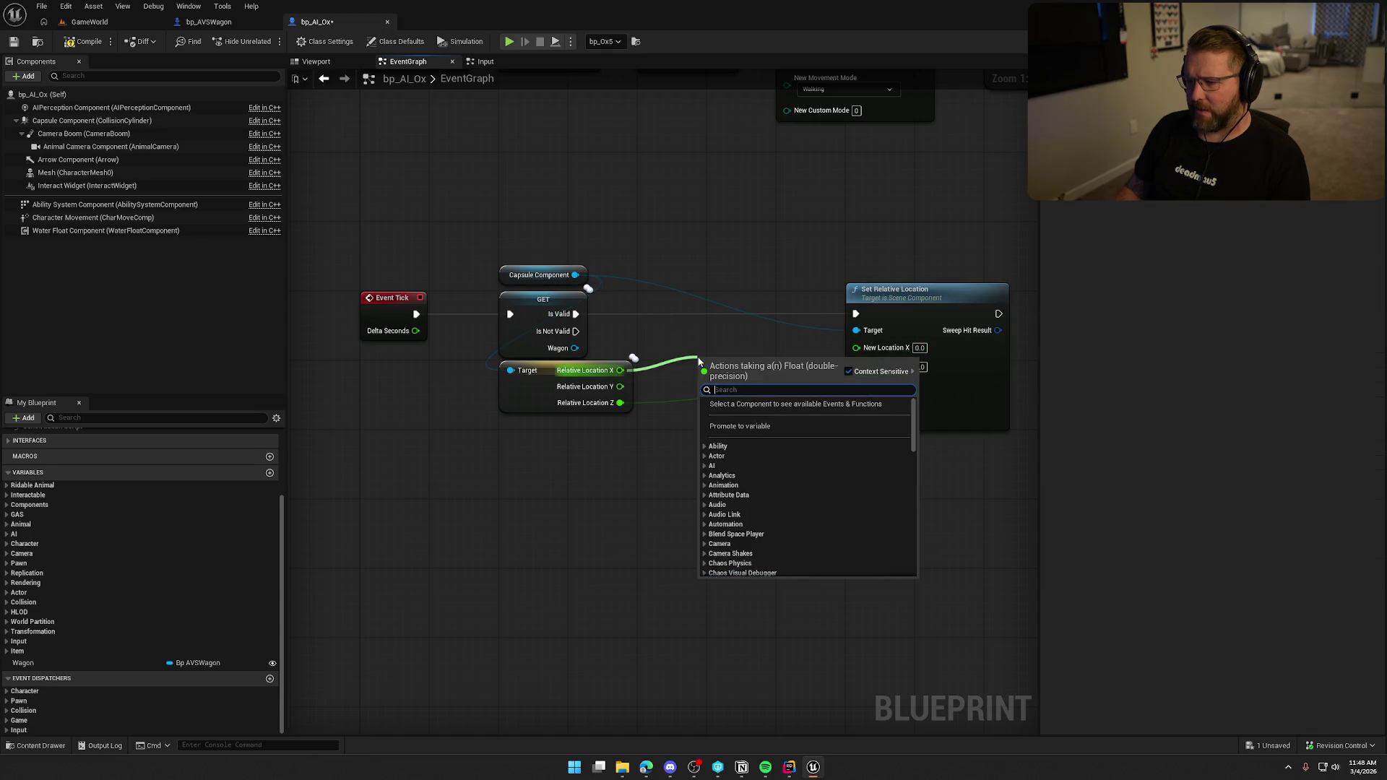
{"action": "type", "text": "lerp"}
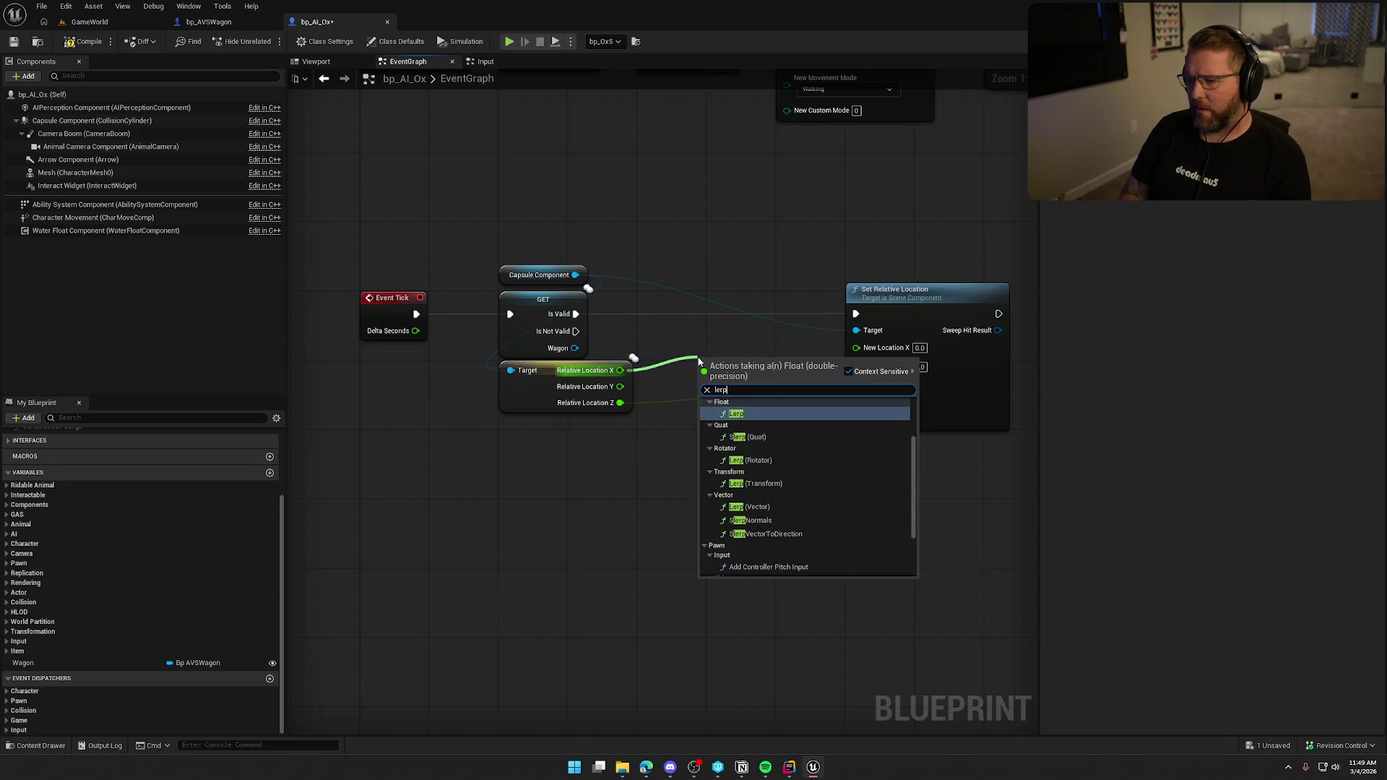
{"action": "key", "text": "Return"}
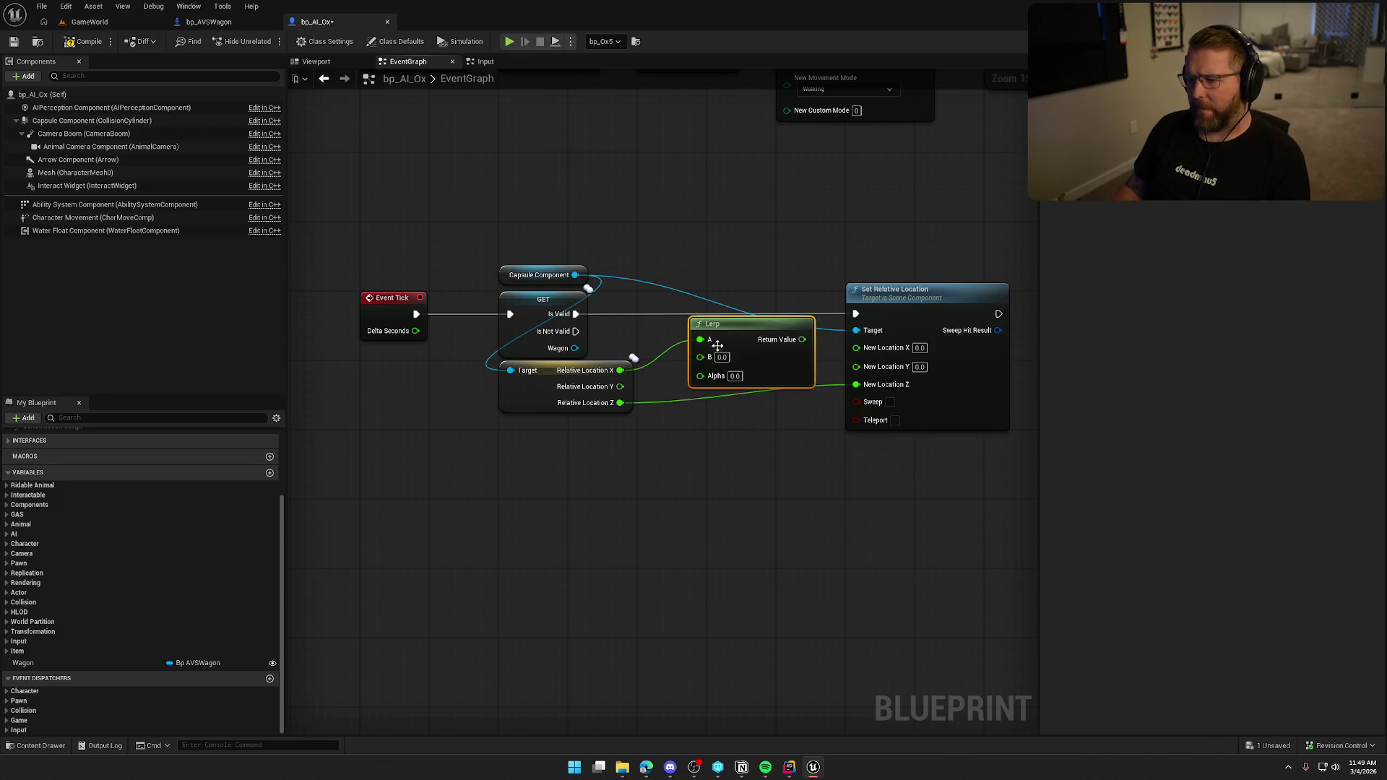
{"action": "mouse_move", "coordinate": [701, 378]}
{"action": "left_mouse_down"}
{"action": "mouse_move", "coordinate": [443, 361]}
{"action": "mouse_move", "coordinate": [413, 335]}
{"action": "mouse_move", "coordinate": [665, 526]}
{"action": "mouse_move", "coordinate": [743, 340]}
{"action": "left_mouse_up"}
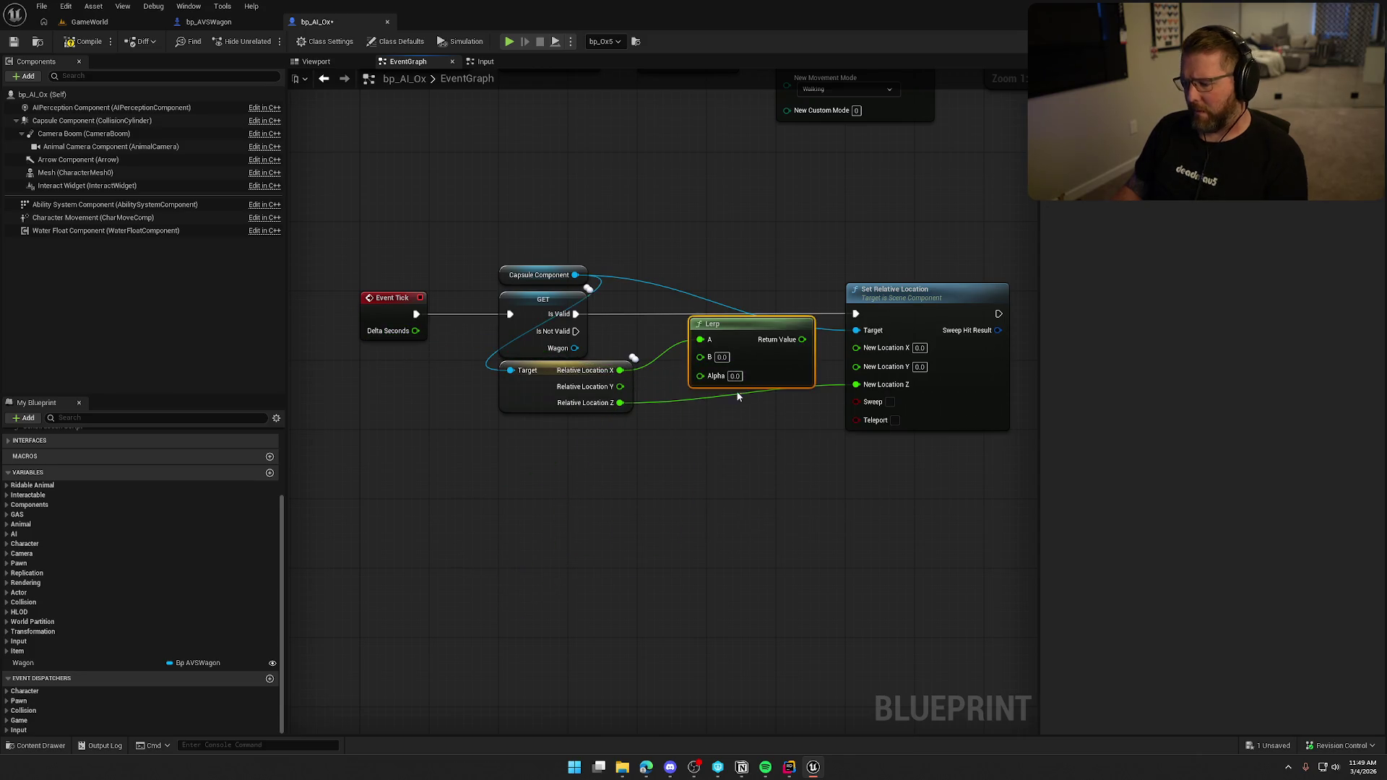
{"action": "key", "text": "Delete"}
- Add FInterp To from Relative Location X with Delta Seconds and Interp Speed 5
{"action": "left_click_drag", "start_coordinate": [620, 370], "coordinate": [704, 344]}
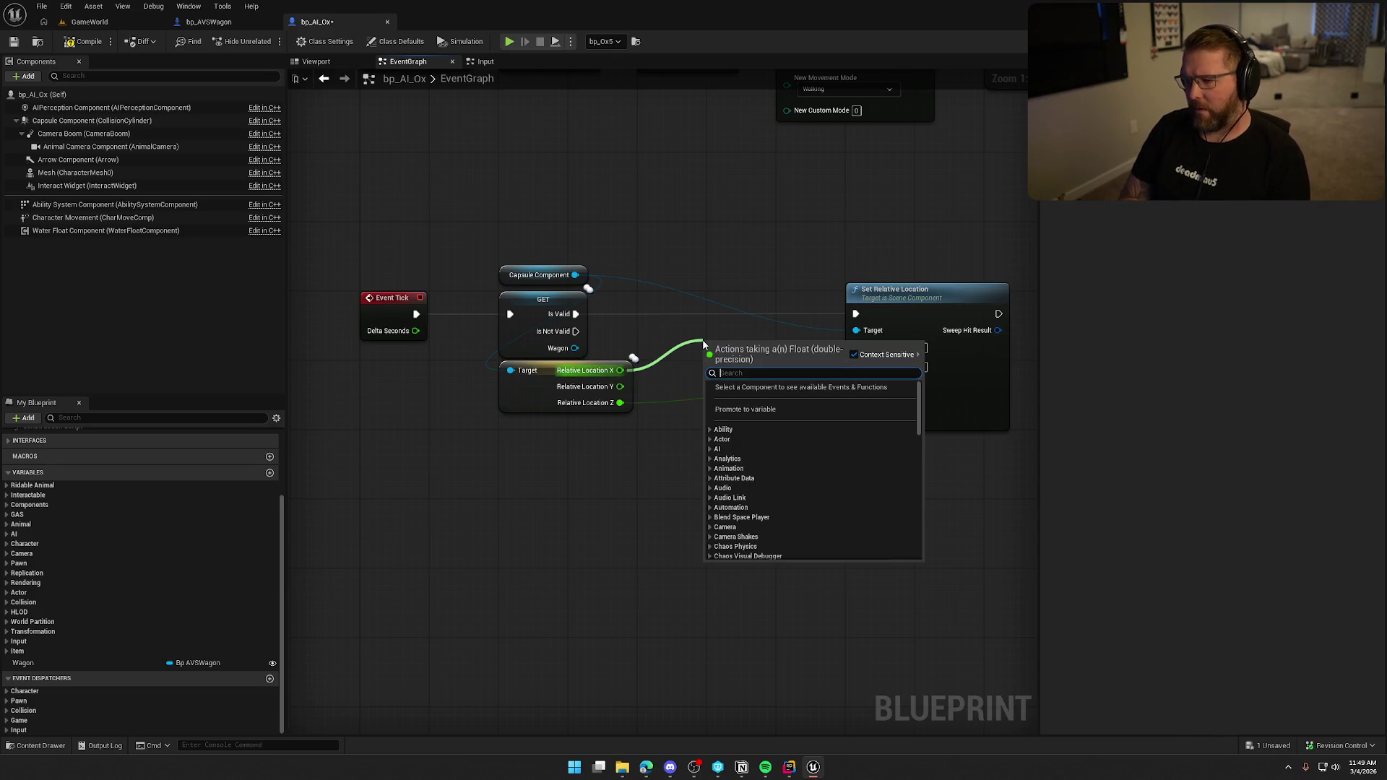
{"action": "type", "text": "finter"}
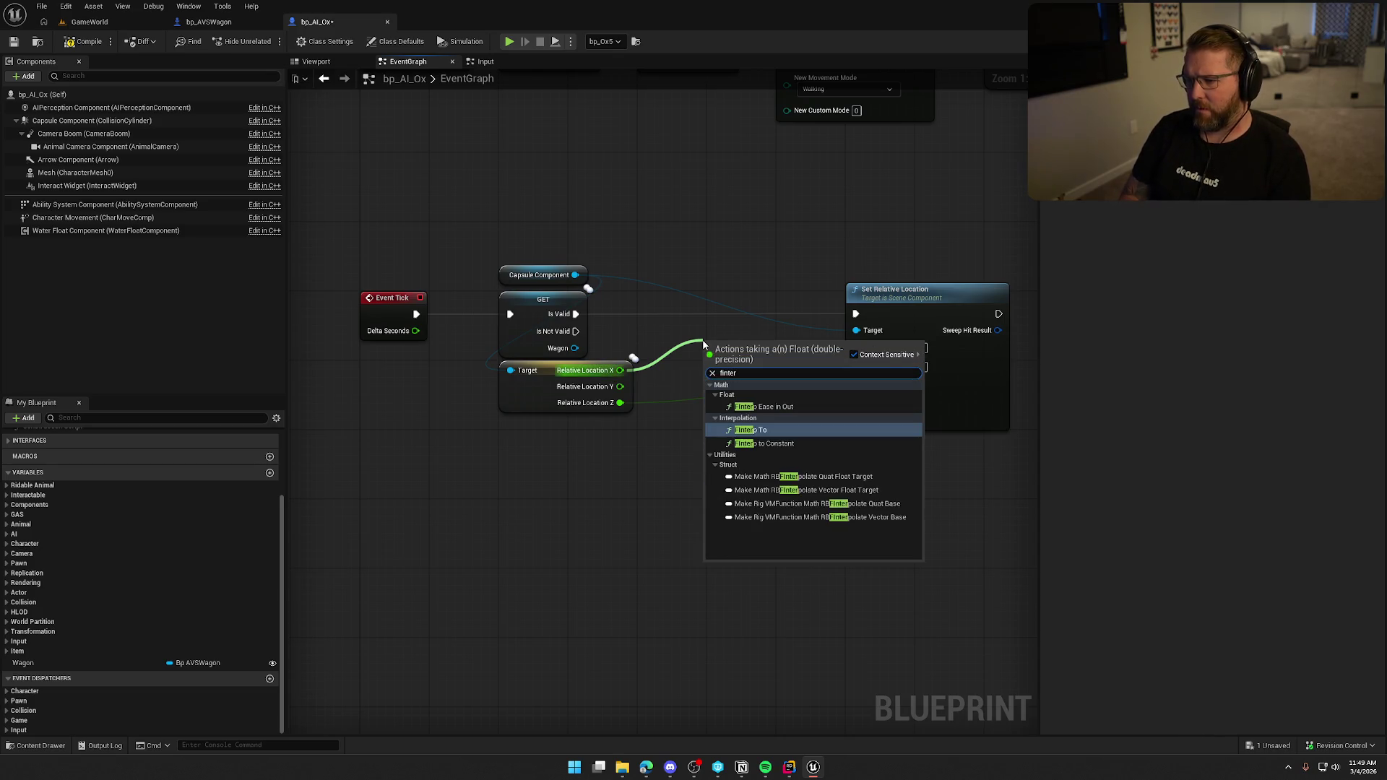
{"action": "left_click", "coordinate": [783, 437]}
{"action": "mouse_move", "coordinate": [748, 344]}
{"action": "left_mouse_down"}
{"action": "mouse_move", "coordinate": [721, 337]}
{"action": "mouse_move", "coordinate": [857, 347]}
{"action": "mouse_move", "coordinate": [740, 332]}
{"action": "left_mouse_up"}
{"action": "mouse_move", "coordinate": [683, 383]}
{"action": "left_mouse_down"}
{"action": "mouse_move", "coordinate": [432, 354]}
{"action": "mouse_move", "coordinate": [415, 331]}
{"action": "left_mouse_up"}
{"action": "type", "text": "5"}
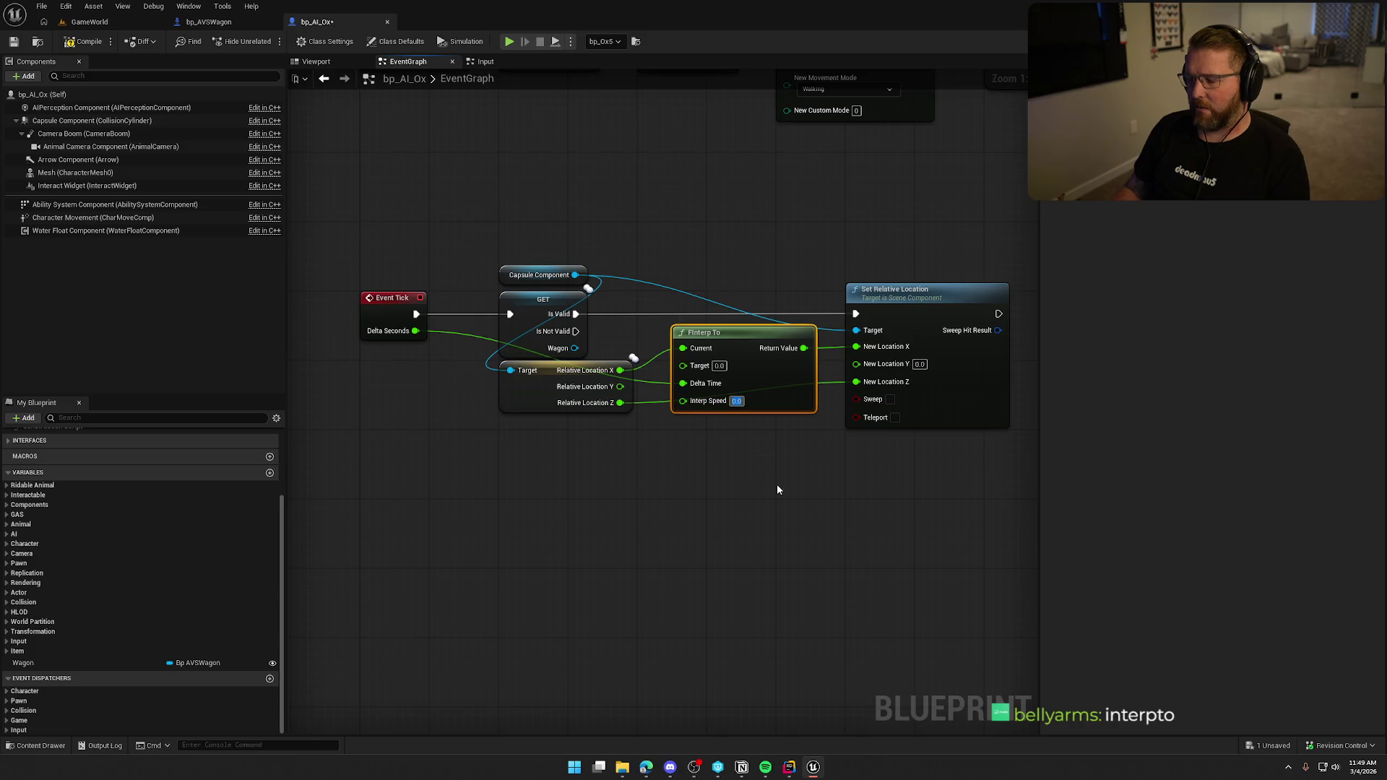
{"action": "left_click", "coordinate": [777, 484]}
- Duplicate the FInterp To to smooth Relative Location Y into New Location Y
{"action": "left_click", "coordinate": [735, 326]}
{"action": "key", "text": "ctrl+c"}
{"action": "key", "text": "ctrl+v"}
{"action": "mouse_move", "coordinate": [719, 470]}
{"action": "left_mouse_down"}
{"action": "mouse_move", "coordinate": [679, 419]}
{"action": "mouse_move", "coordinate": [620, 386]}
{"action": "left_mouse_up"}
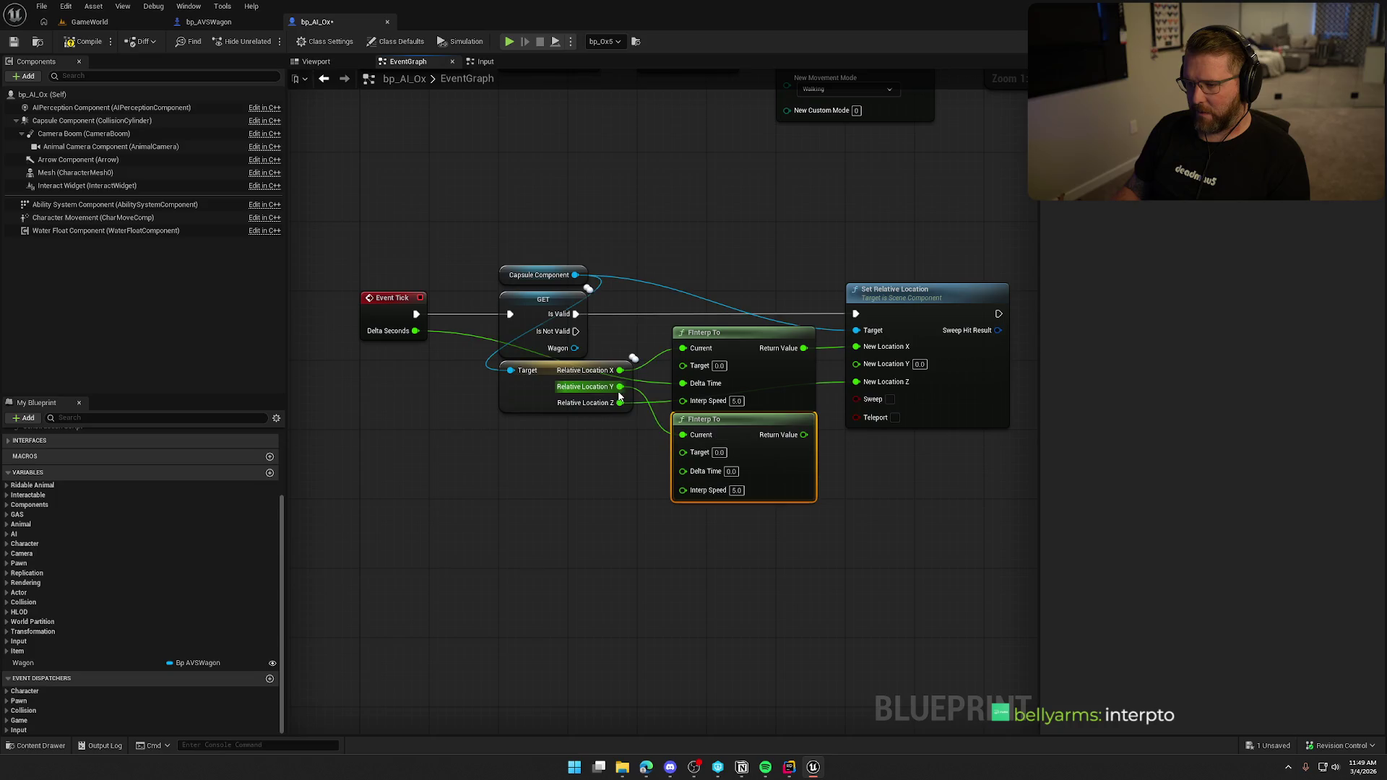
{"action": "mouse_move", "coordinate": [804, 435]}
{"action": "left_mouse_down"}
{"action": "mouse_move", "coordinate": [823, 453]}
{"action": "mouse_move", "coordinate": [866, 367]}
{"action": "left_mouse_up"}
{"action": "mouse_move", "coordinate": [682, 471]}
{"action": "left_mouse_down"}
{"action": "mouse_move", "coordinate": [449, 387]}
{"action": "mouse_move", "coordinate": [416, 330]}
{"action": "left_mouse_up"}
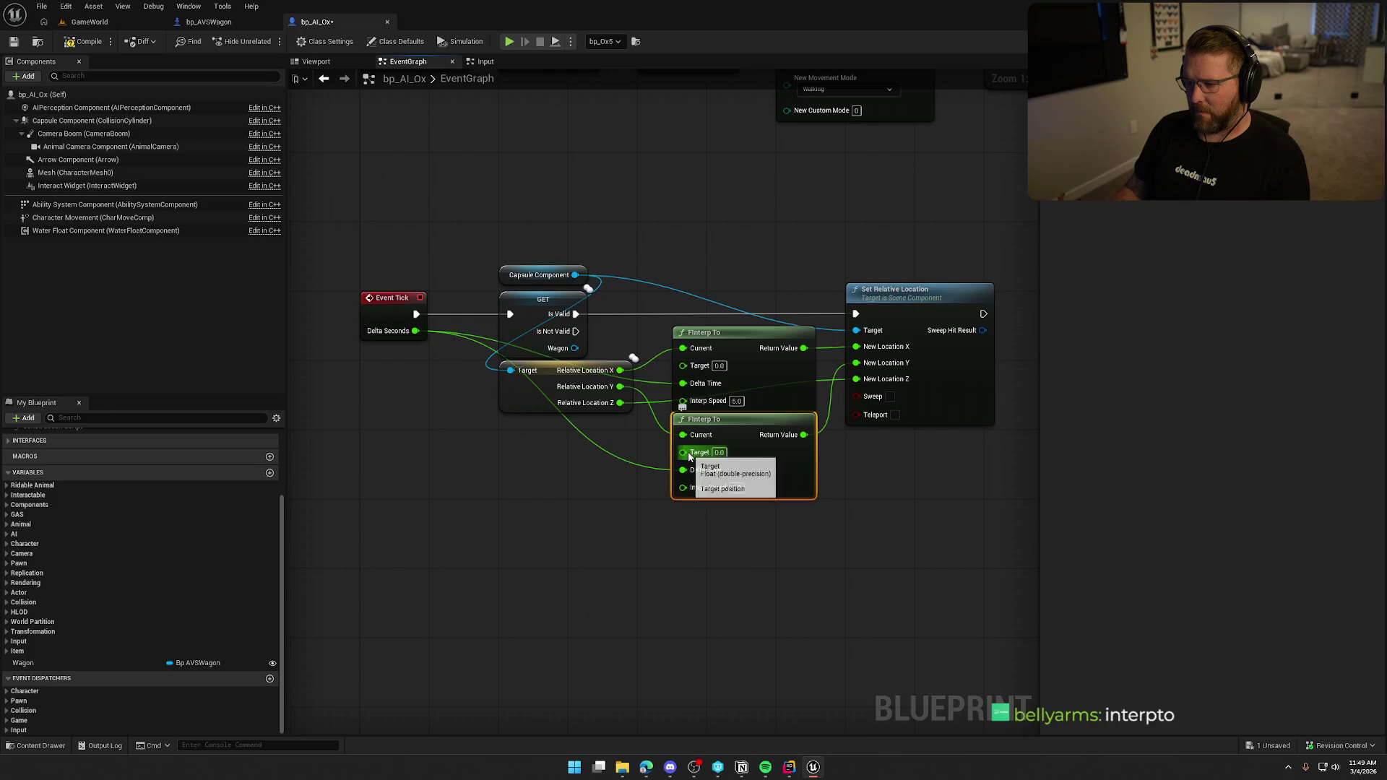
{"action": "left_click", "coordinate": [735, 574]}
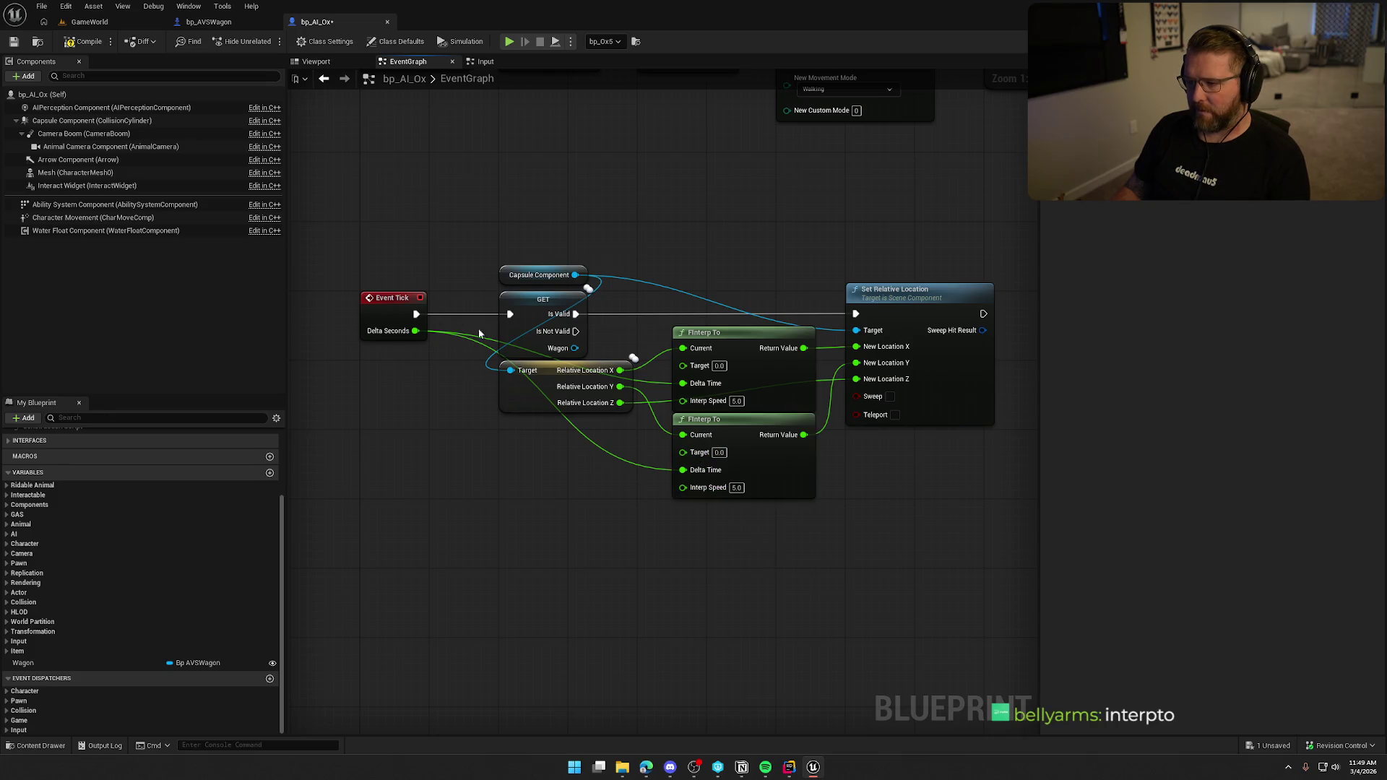
{"action": "left_click", "coordinate": [97, 27]}
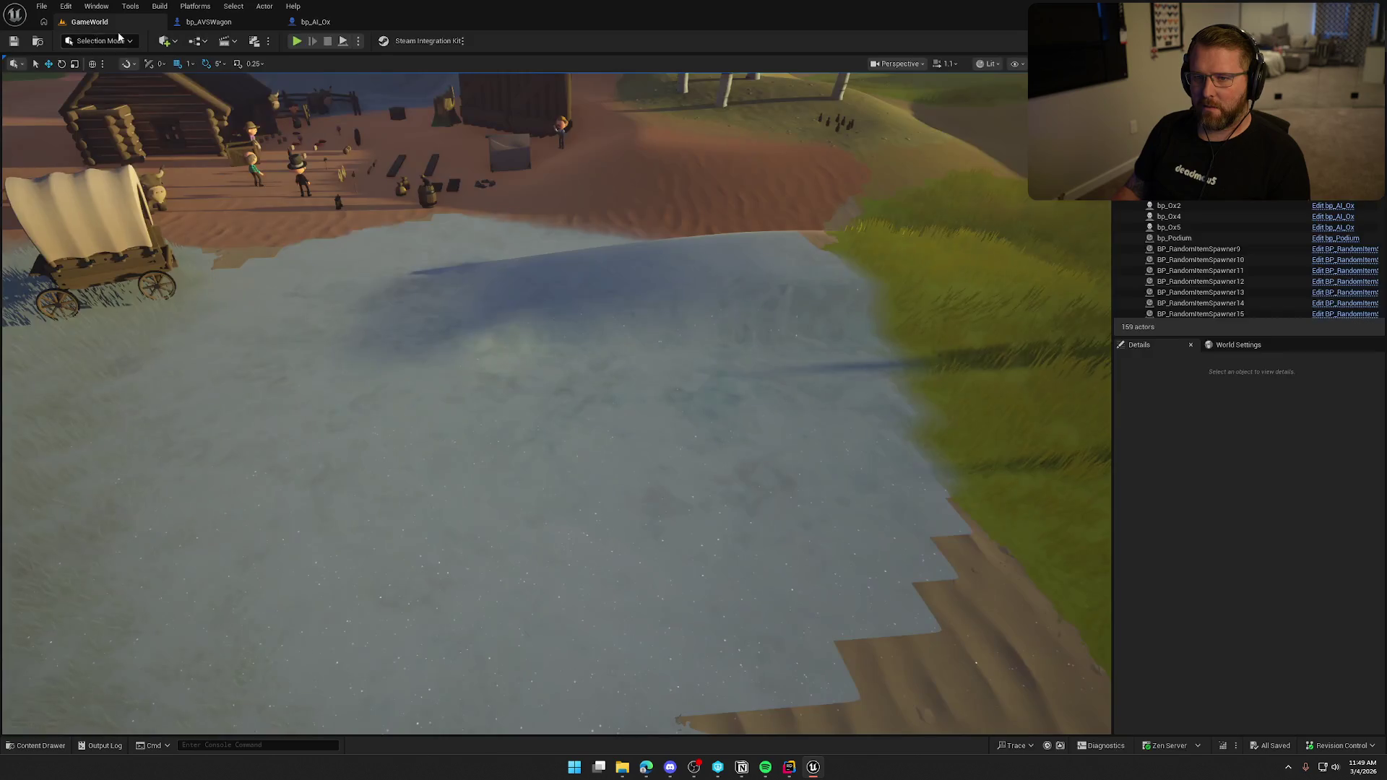
- Play the level and drive the wagon across the shore with WASD, watching the ox follow smoothly
{"action": "left_click", "coordinate": [296, 41]}
{"action": "key", "text": "shift"}
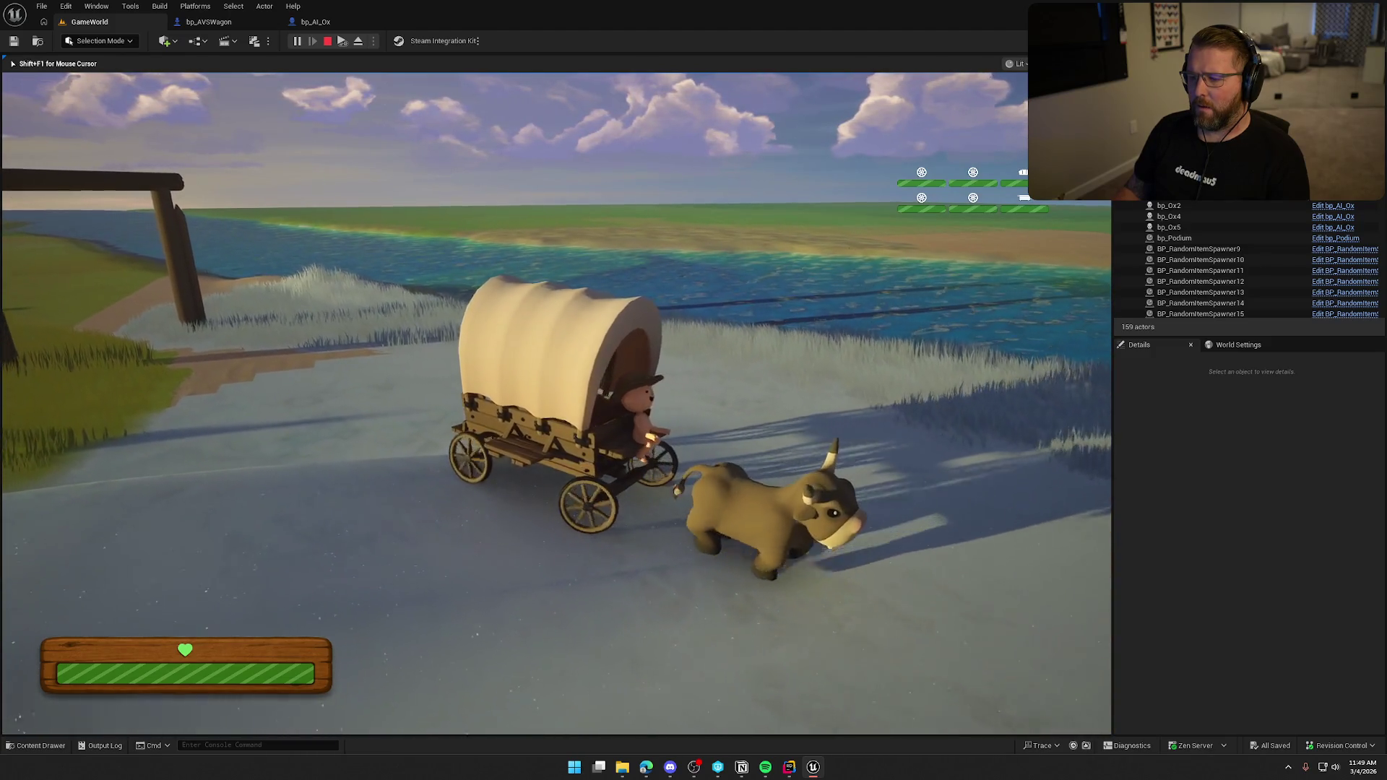
{"action": "key", "text": "a"}
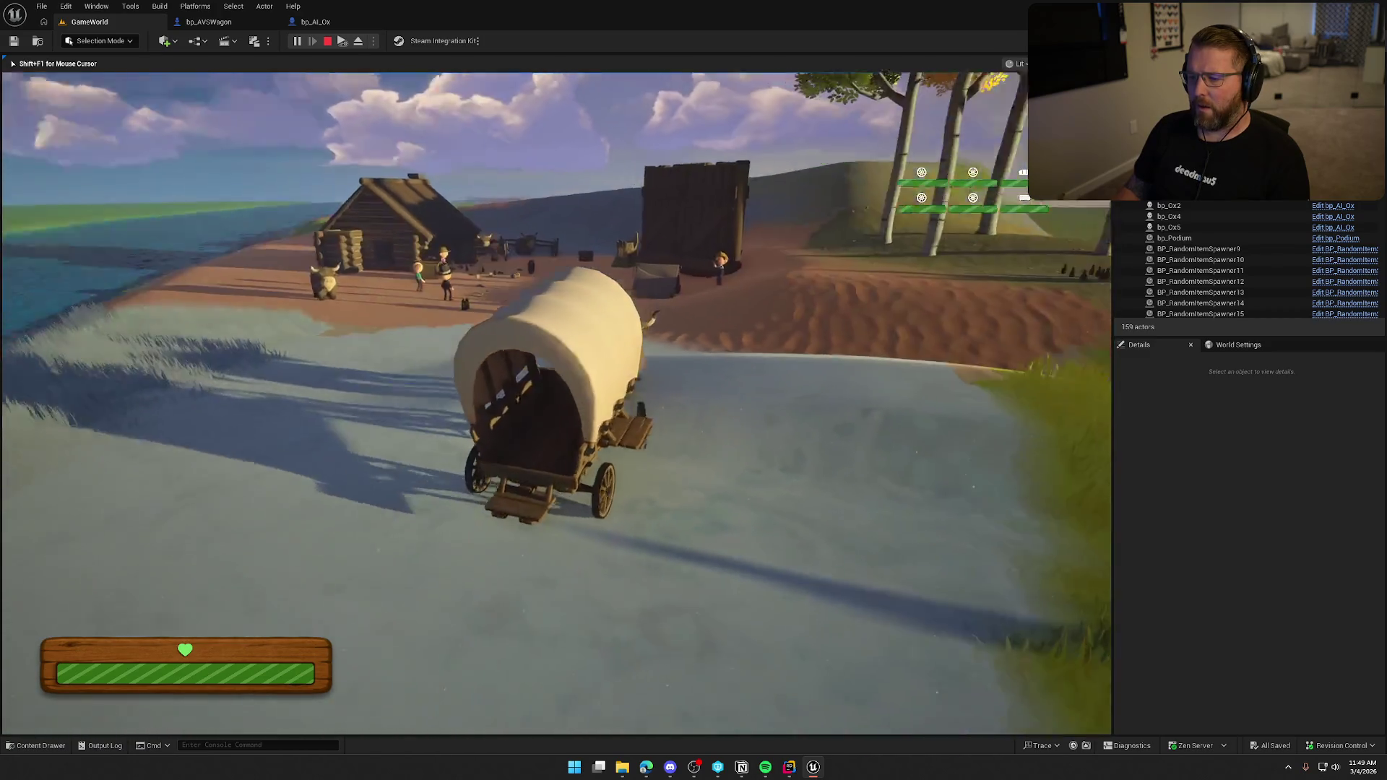
{"action": "key", "text": "w"}
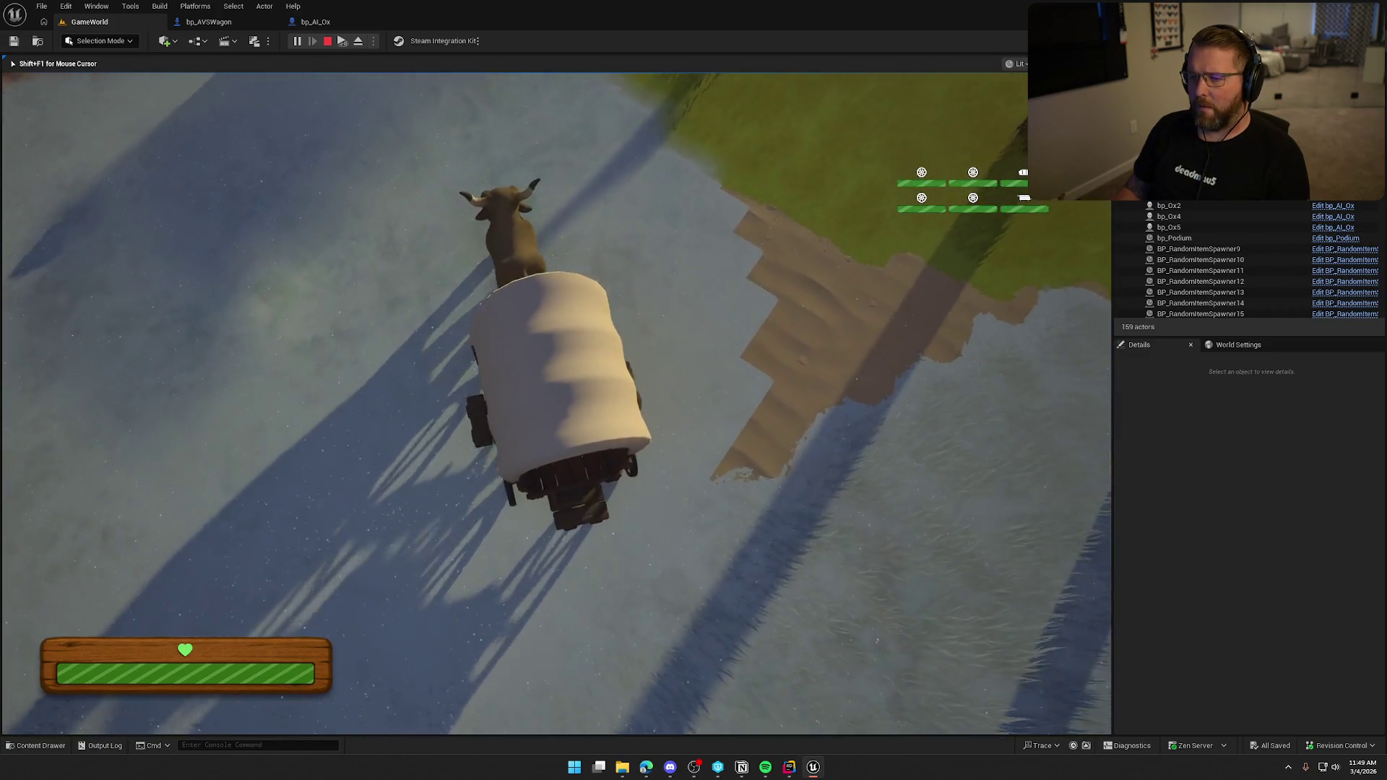
{"action": "key", "text": "w"}
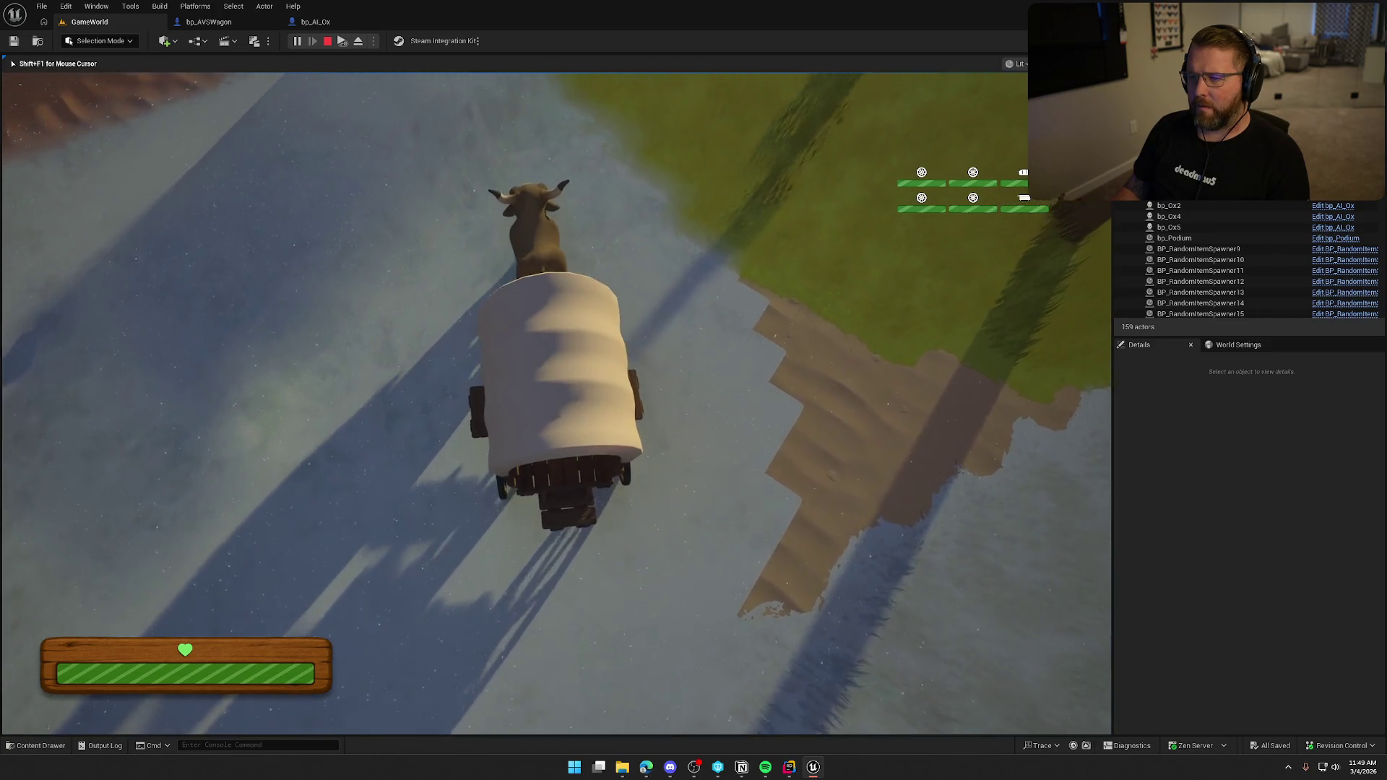
{"action": "key", "text": "d"}
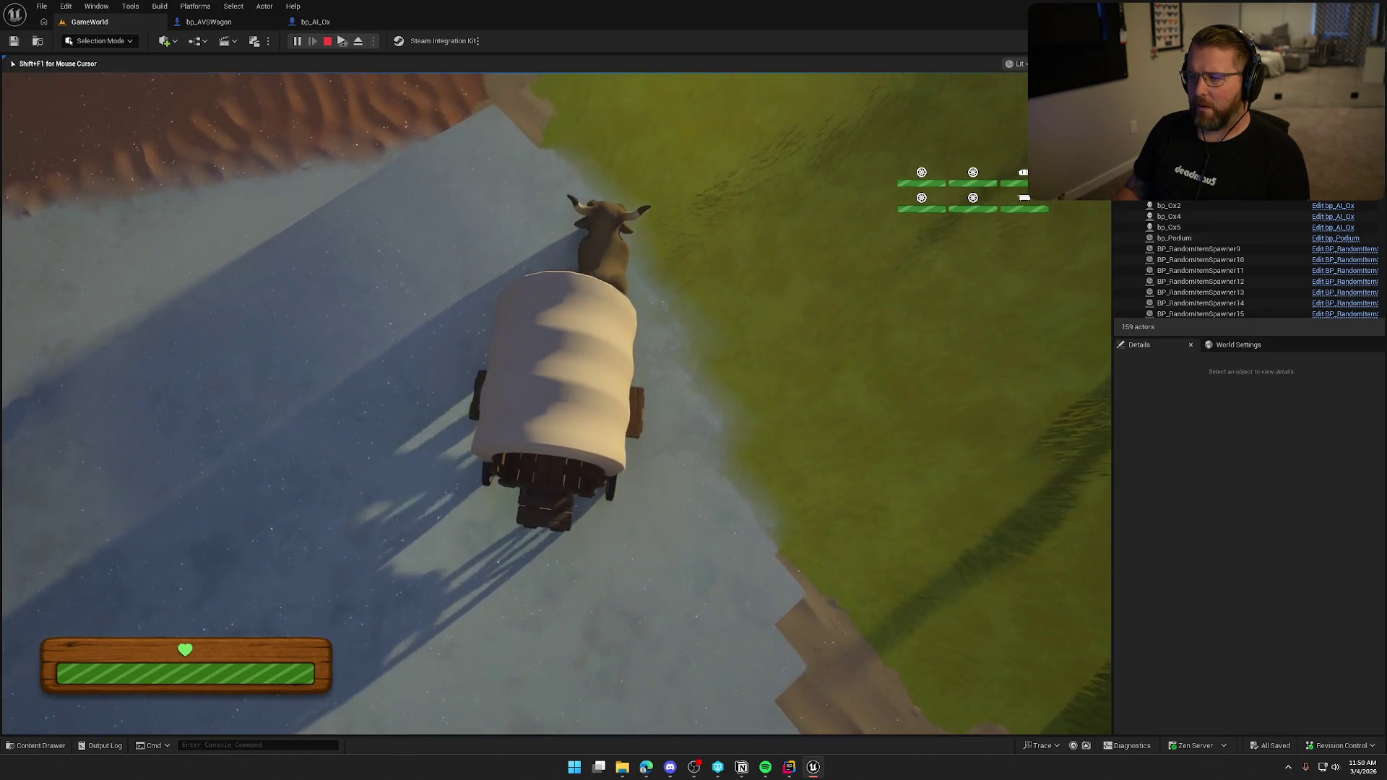
{"action": "key", "text": "w"}
{"action": "key", "text": "d"}
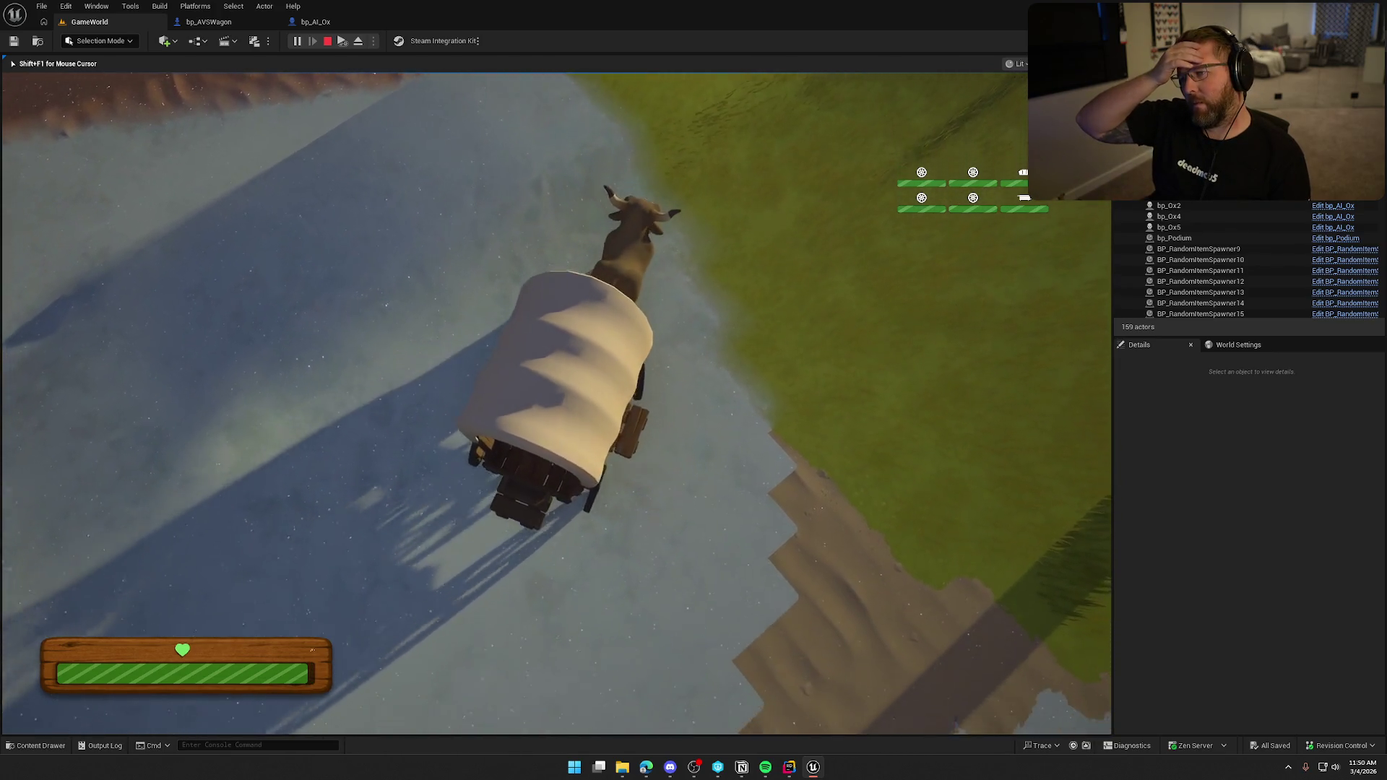
{"action": "key", "text": "d"}
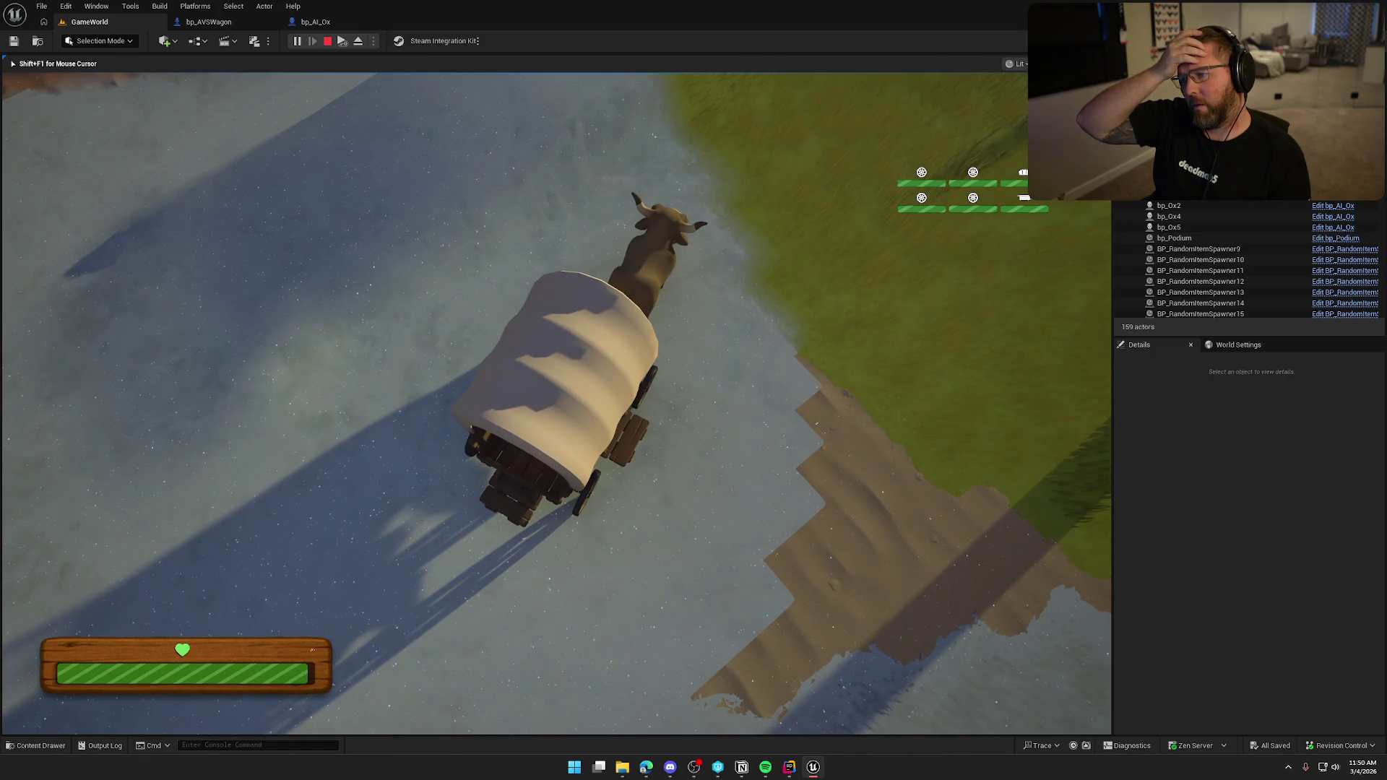
{"action": "key", "text": "a"}
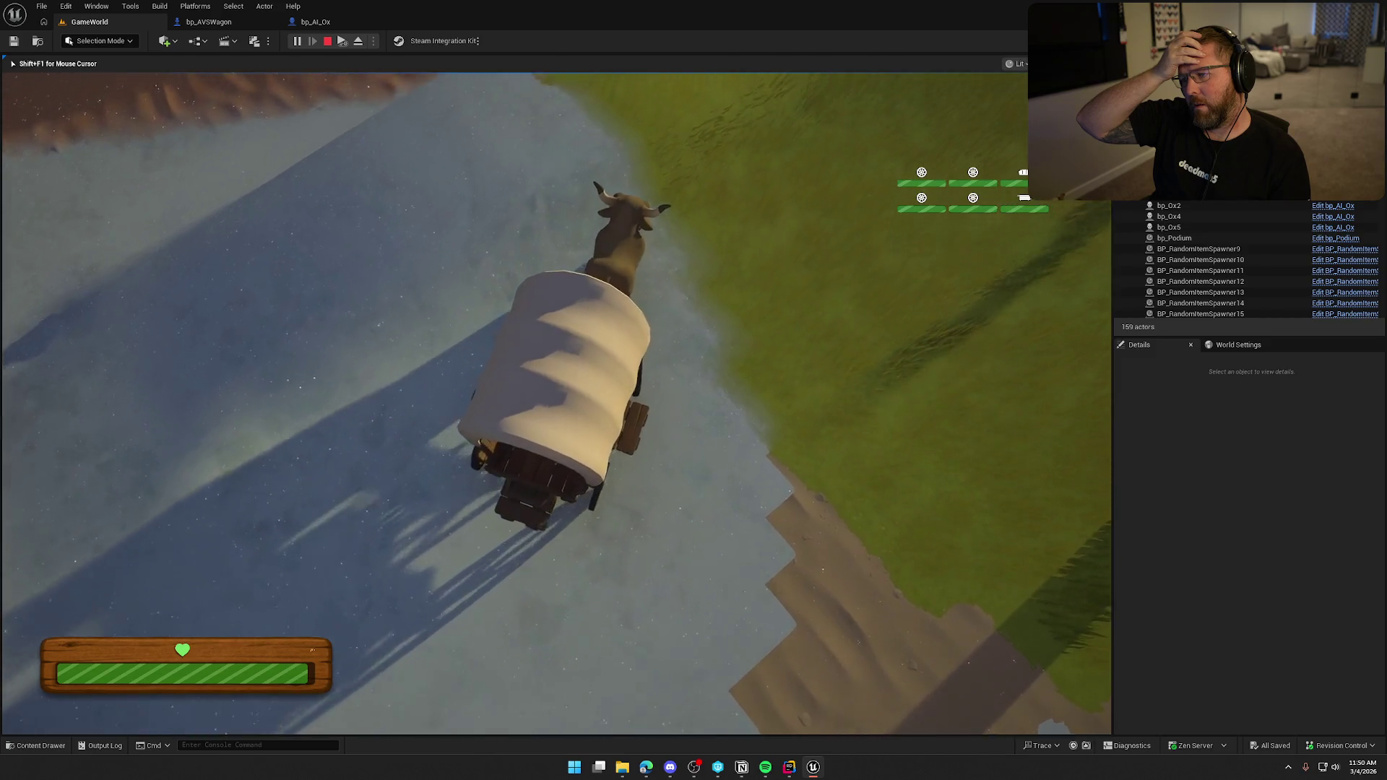
{"action": "key", "text": "a"}
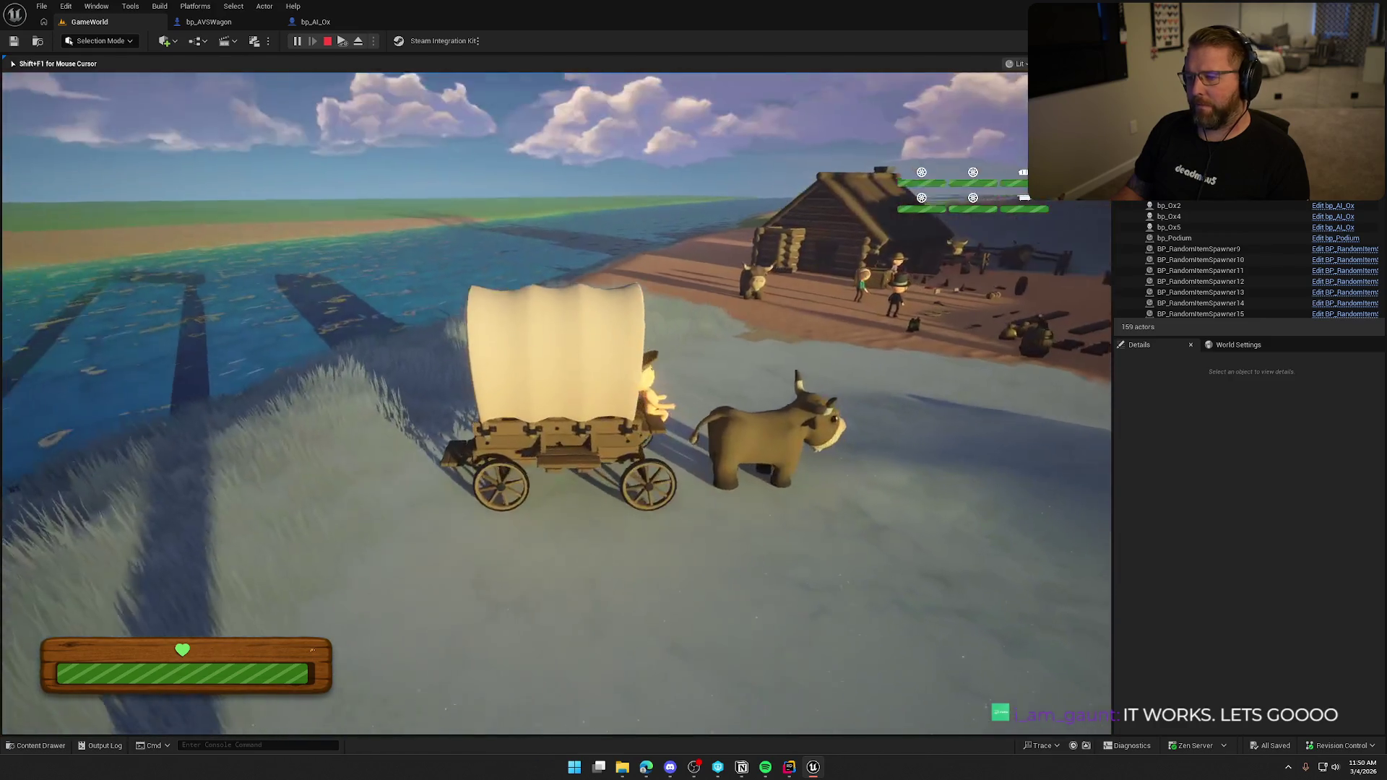
- Run to the second ox, ride it down the slope to the wagon, and dismount beside it
{"action": "key", "text": "shift+w"}
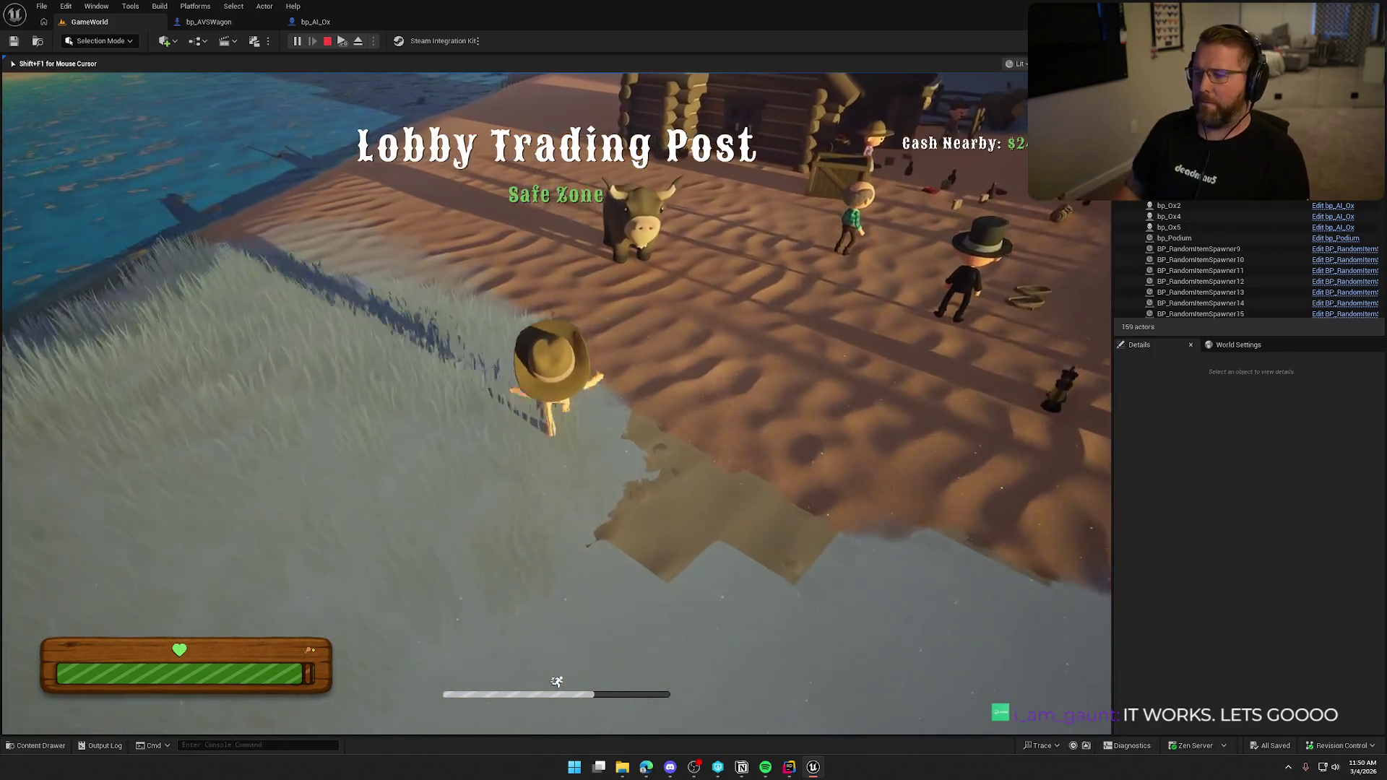
{"action": "key", "text": "e"}
{"action": "key", "text": "w"}
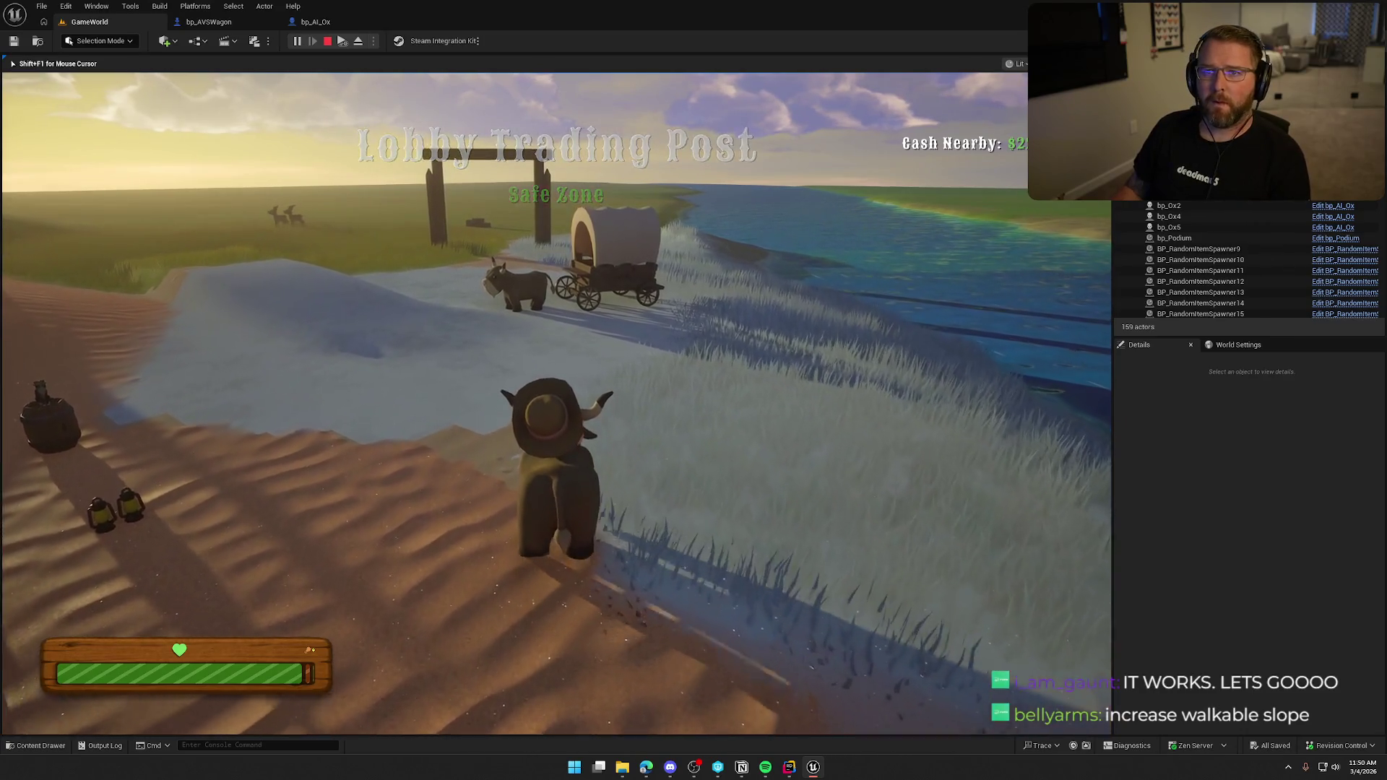
{"action": "key", "text": "w"}
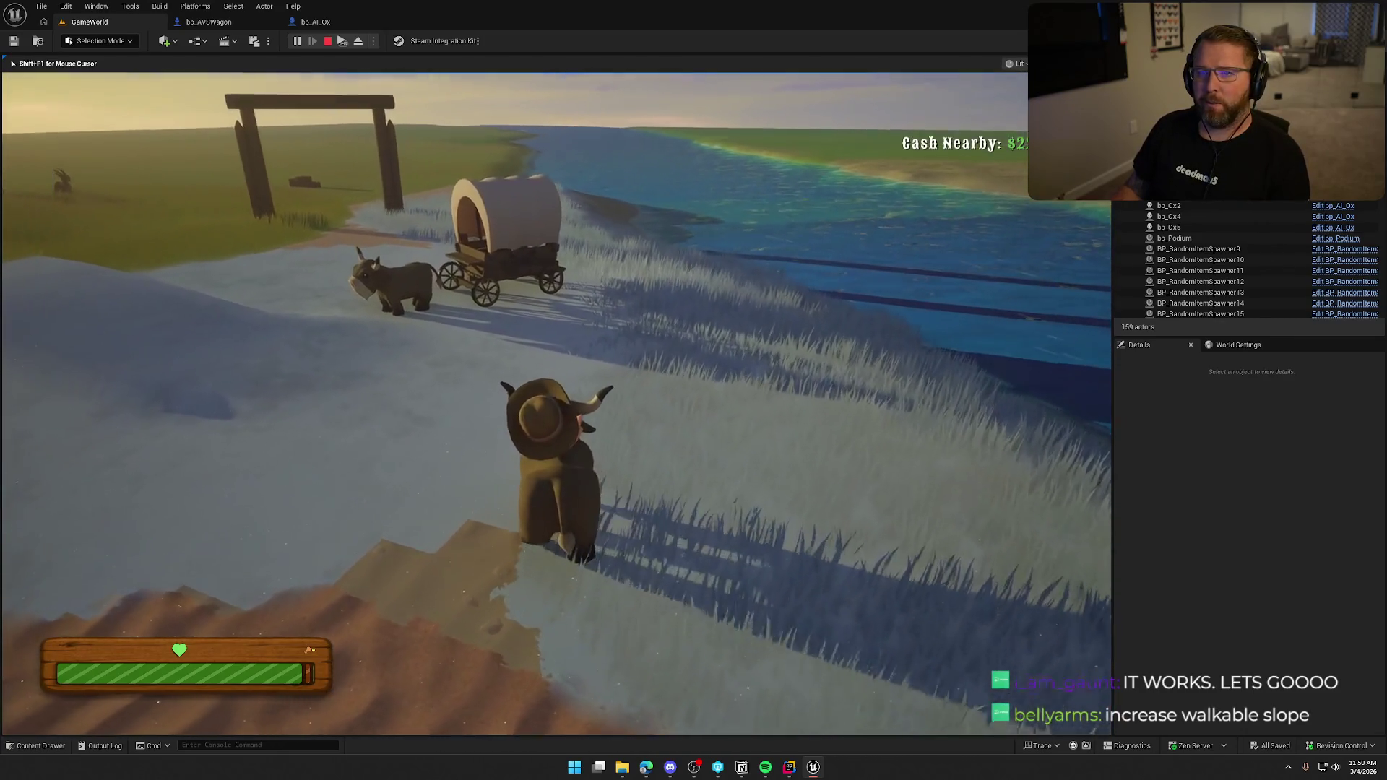
{"action": "key", "text": "w"}
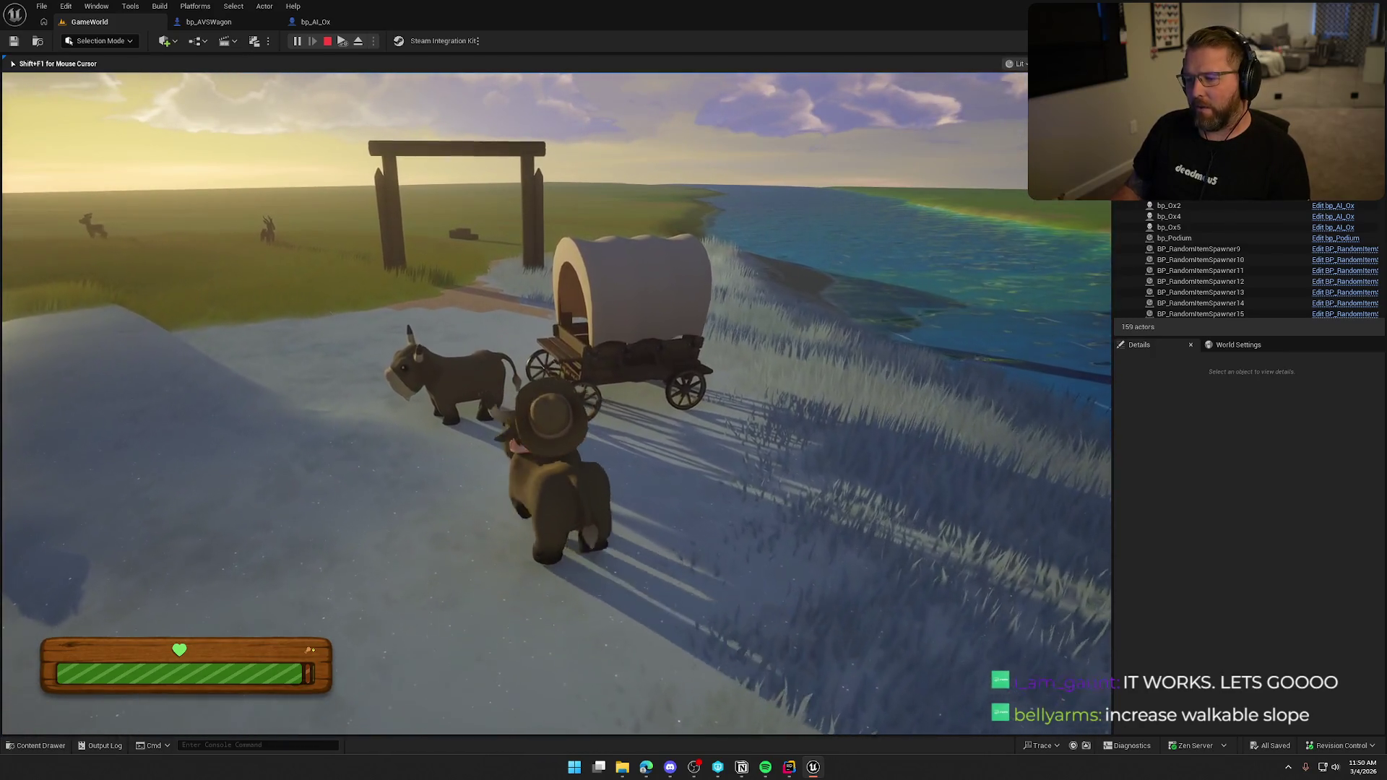
{"action": "key", "text": "e"}
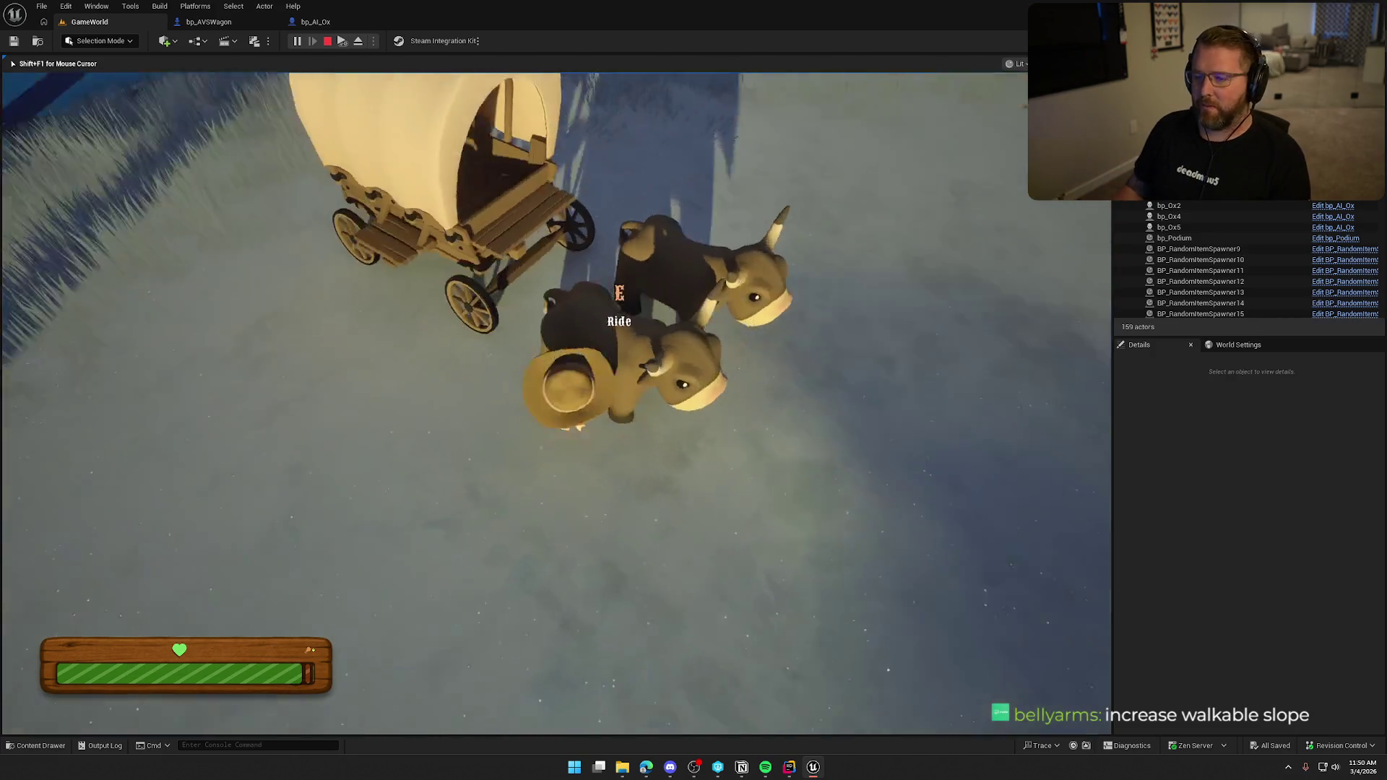
- Drive the two-ox wagon out of the water, along the shore and onto the grass
{"action": "key", "text": "e"}
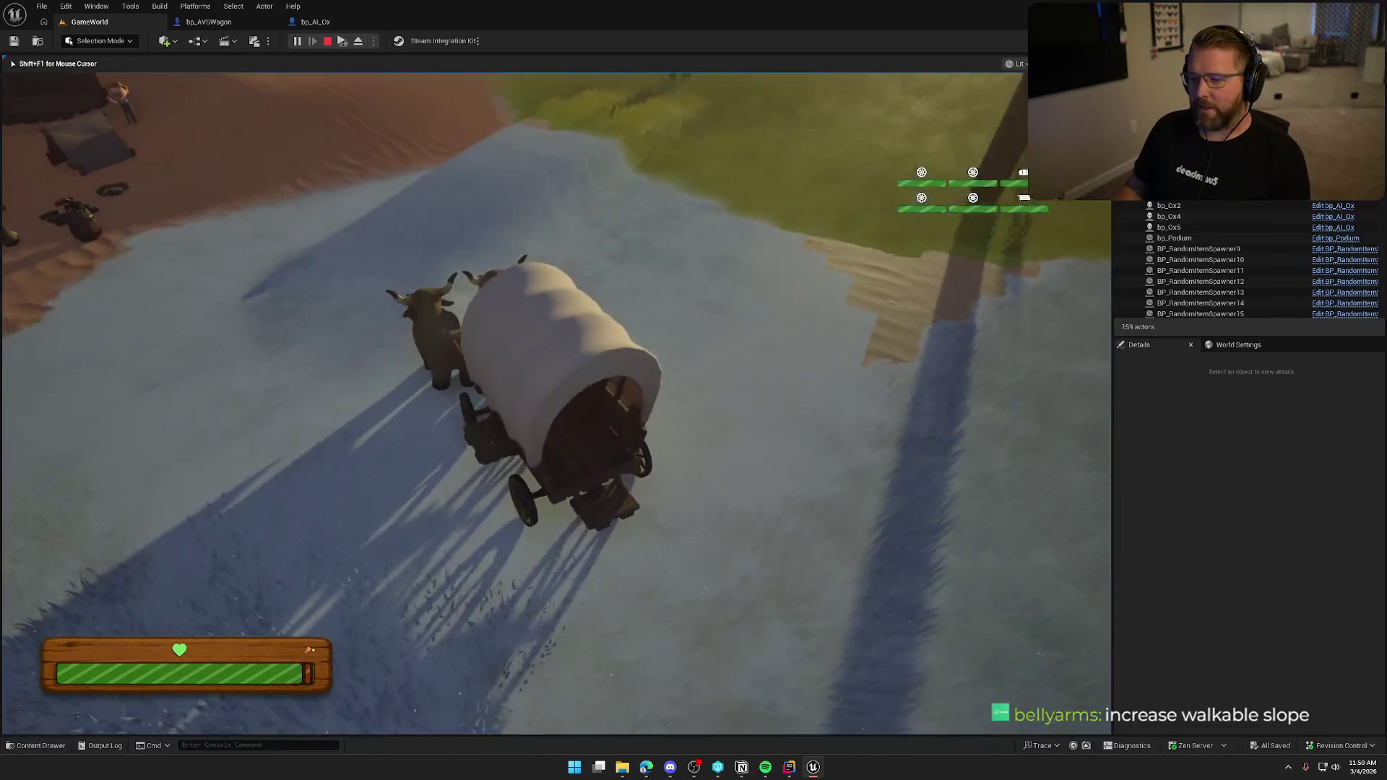
{"action": "key", "text": "w"}
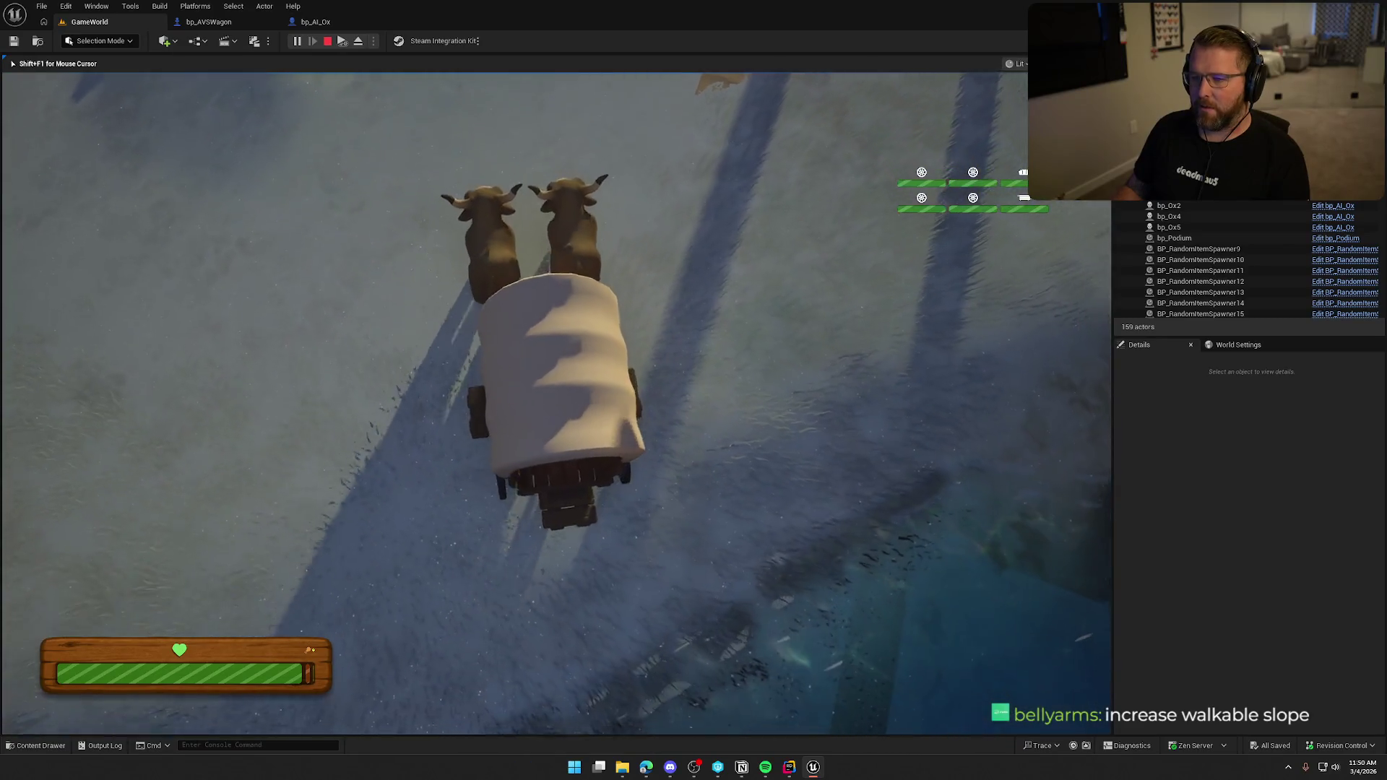
{"action": "key", "text": "d"}
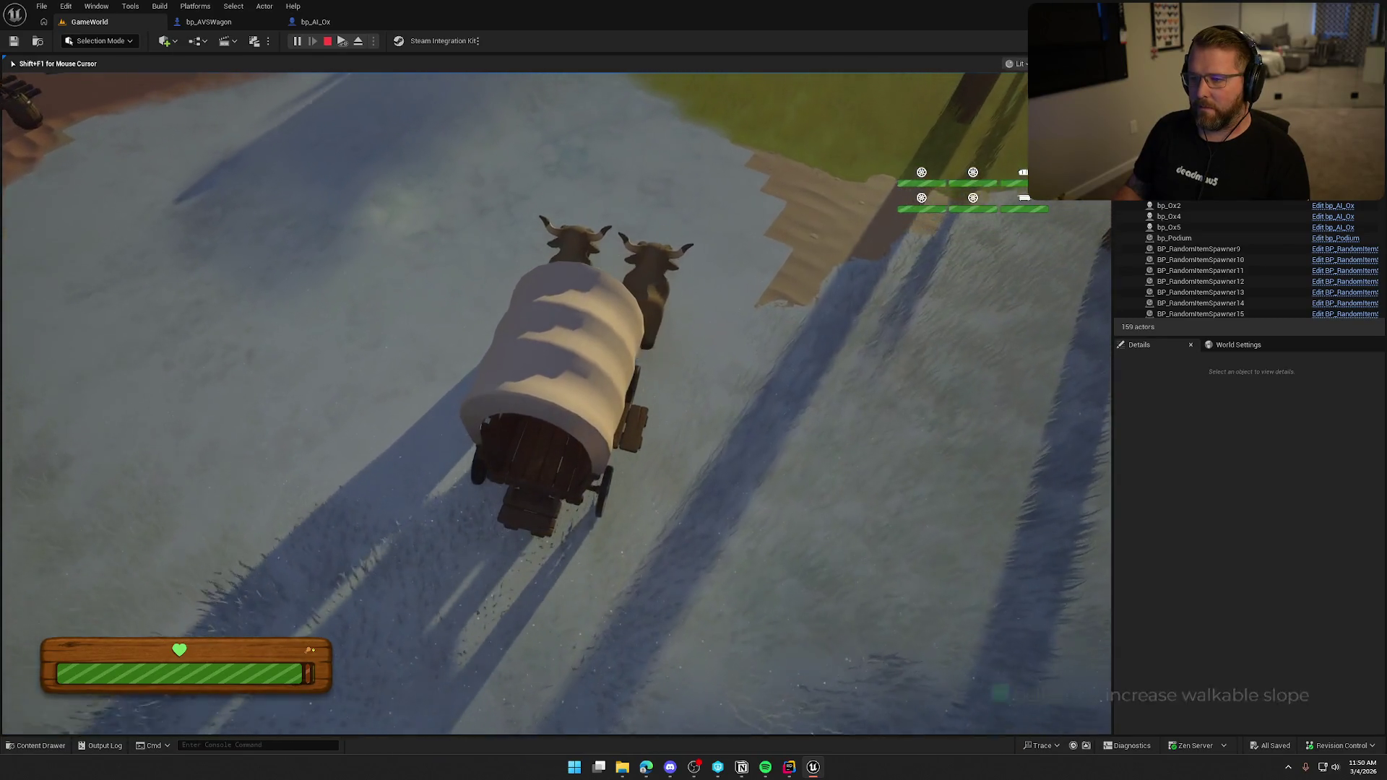
{"action": "key", "text": "w"}
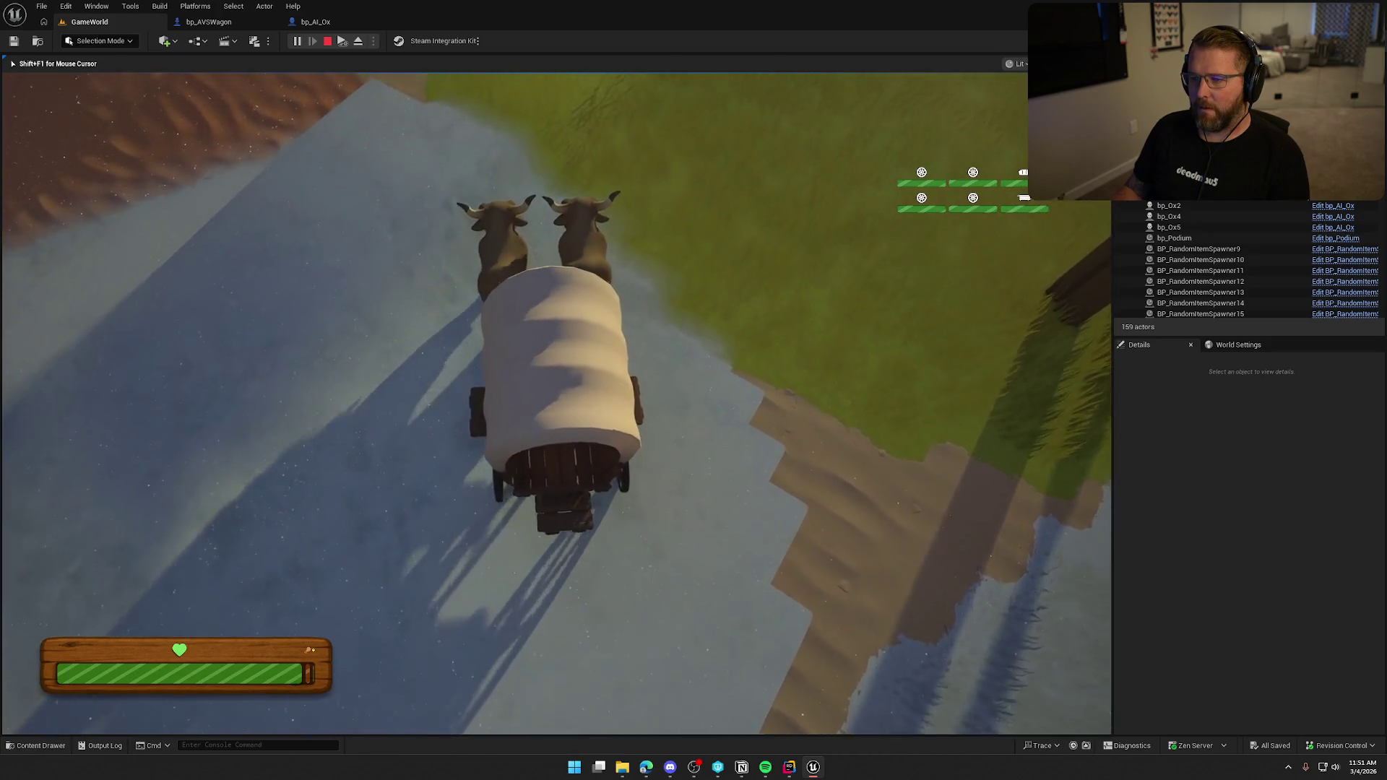
{"action": "key", "text": "a"}
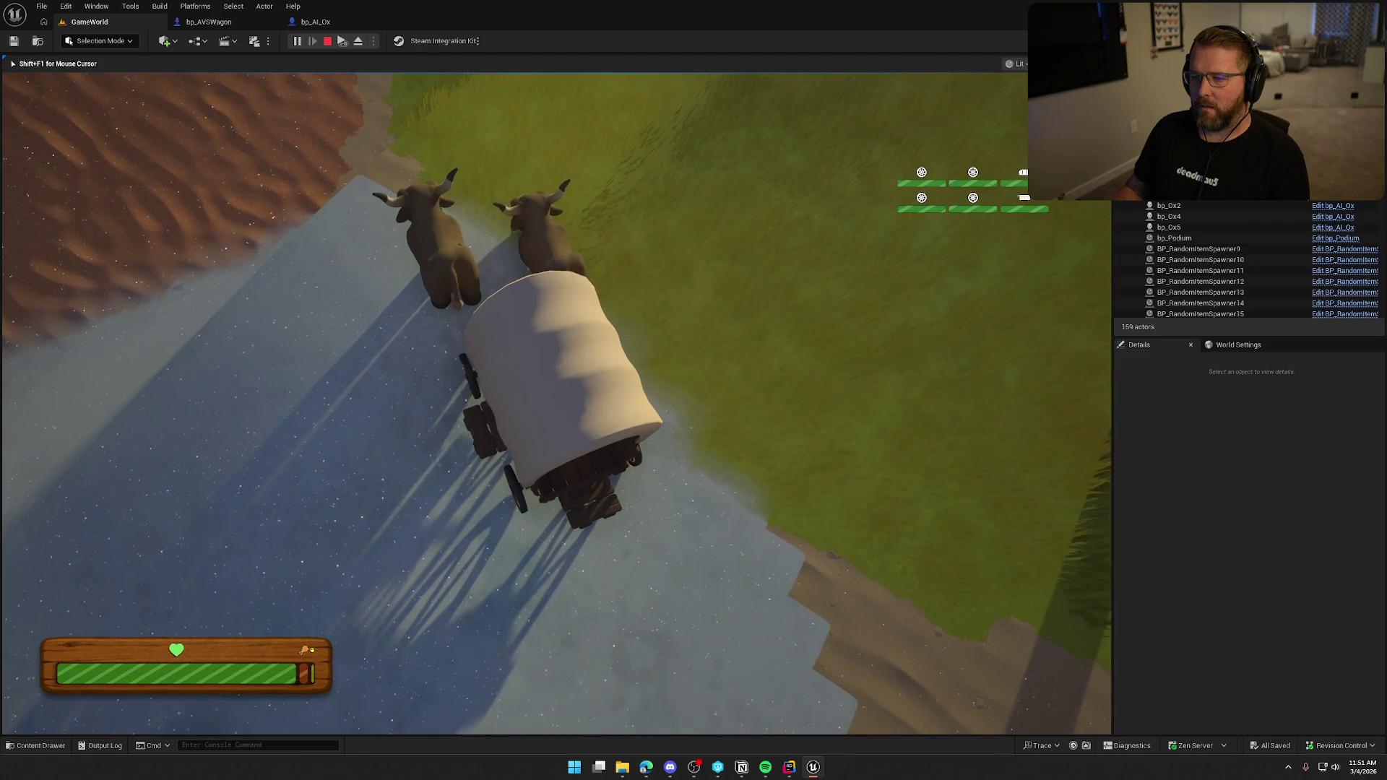
{"action": "key", "text": "a"}
{"action": "key", "text": "d"}
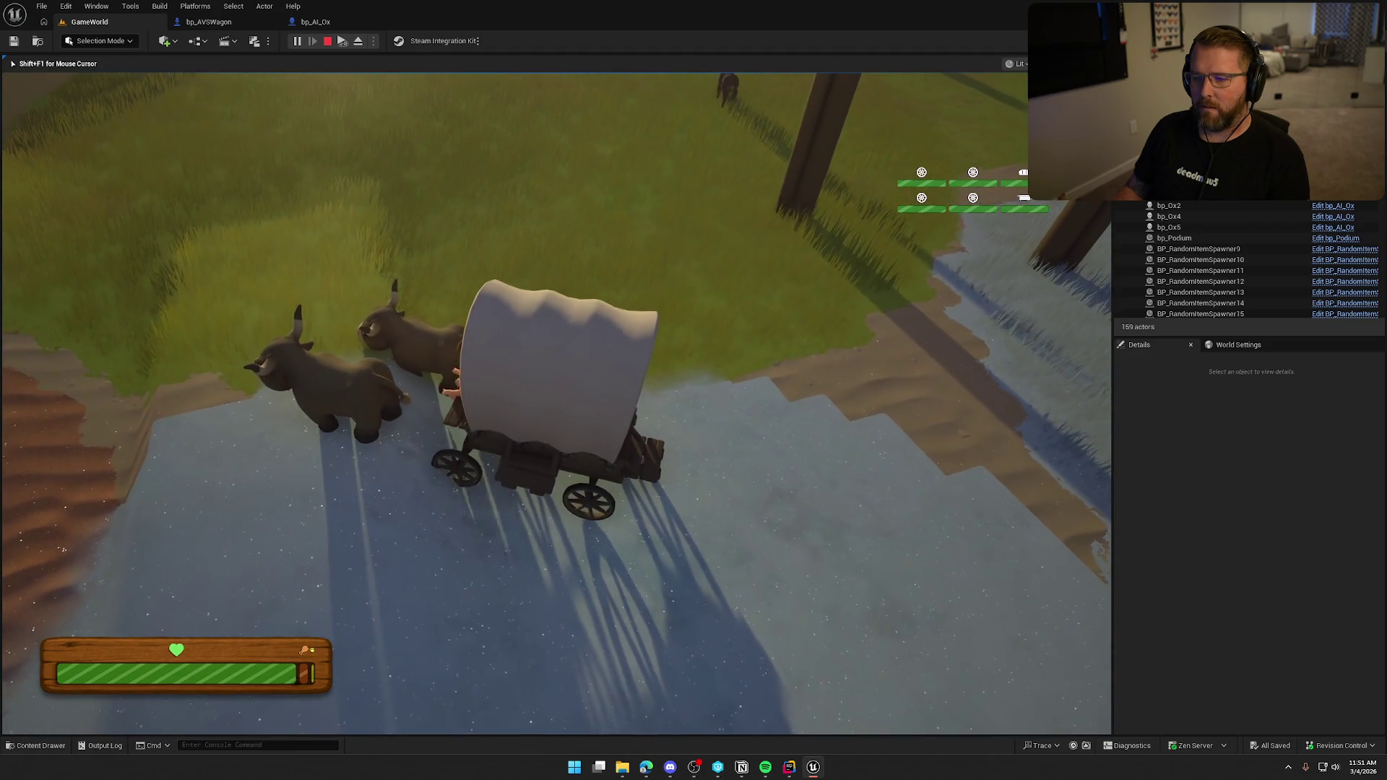
{"action": "key", "text": "d"}
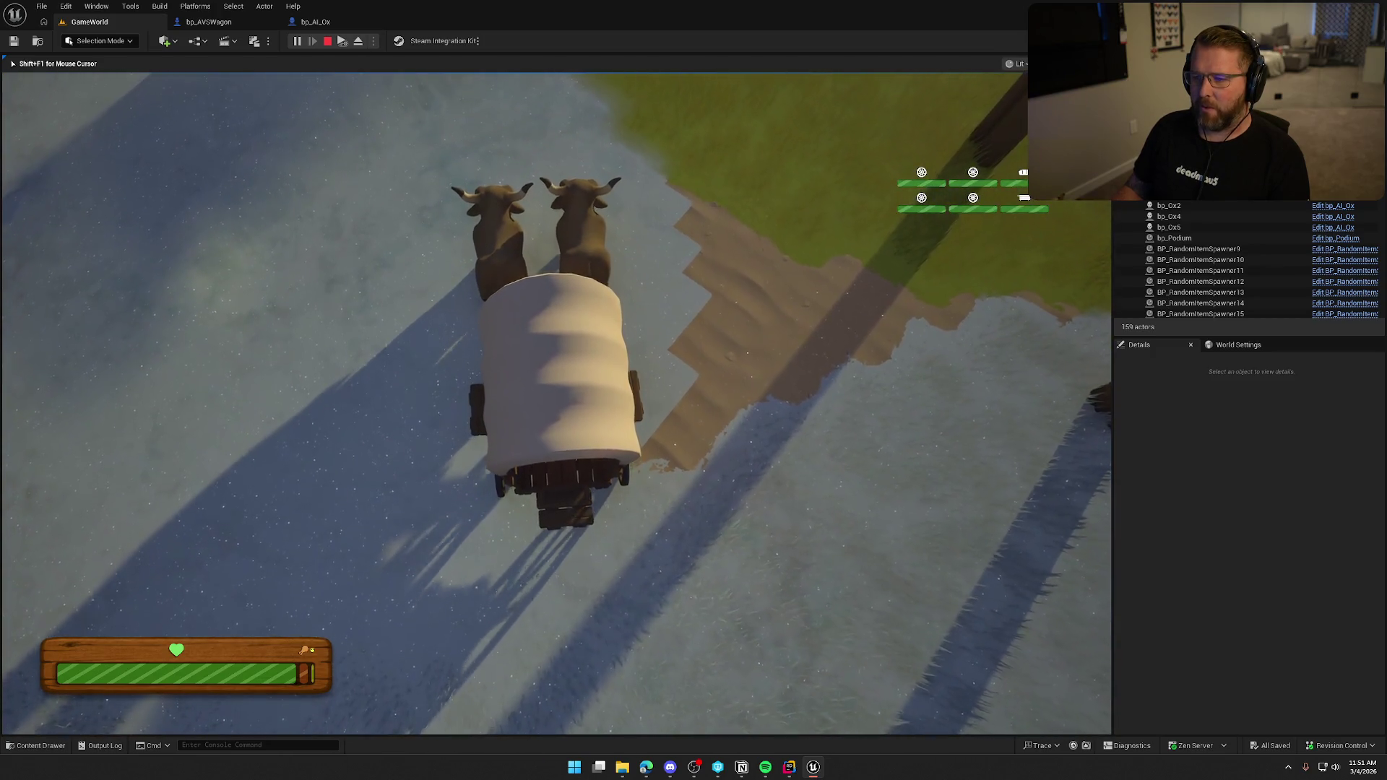
{"action": "key", "text": "d"}
{"action": "key", "text": "d"}
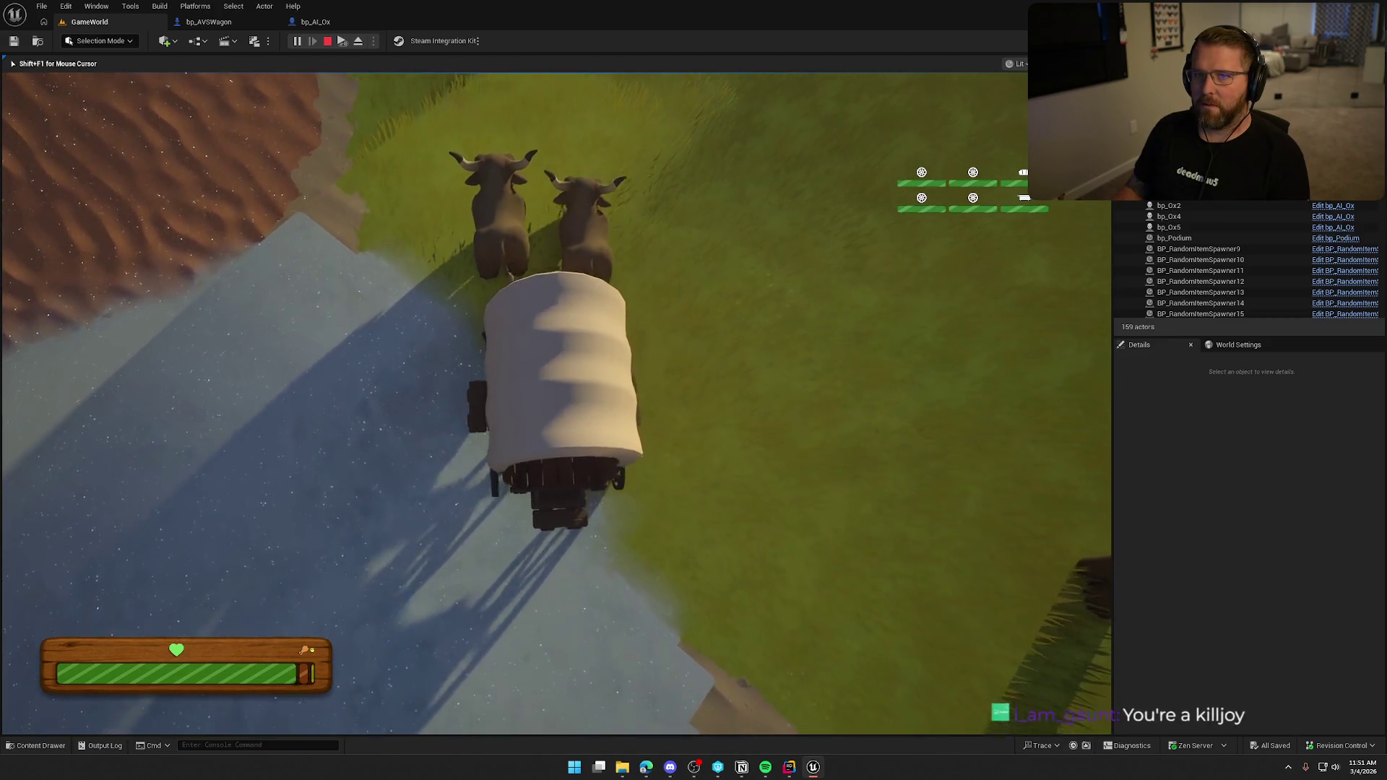
{"action": "key", "text": "d"}
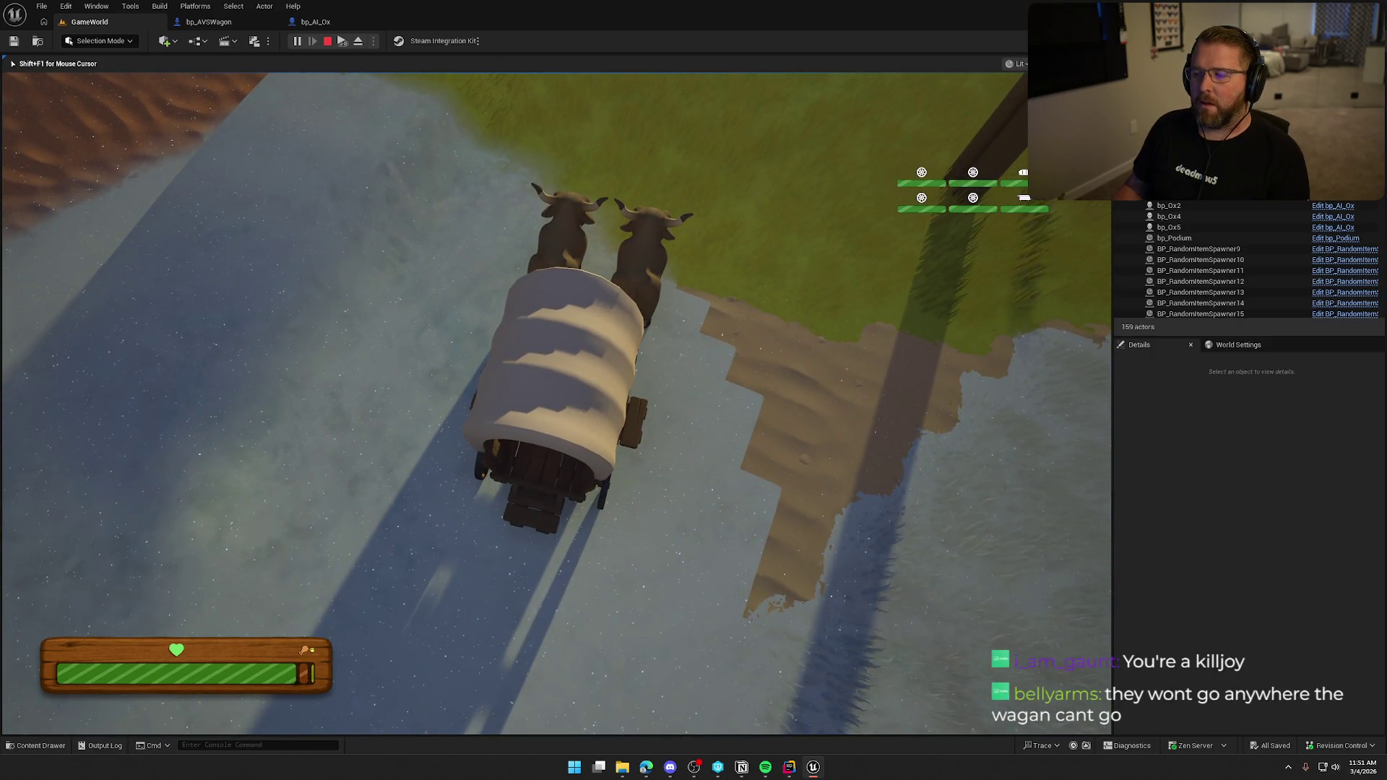
- Leave the wagon and ride one ox forward toward the trees
{"action": "key", "text": "e"}
{"action": "key", "text": "w"}
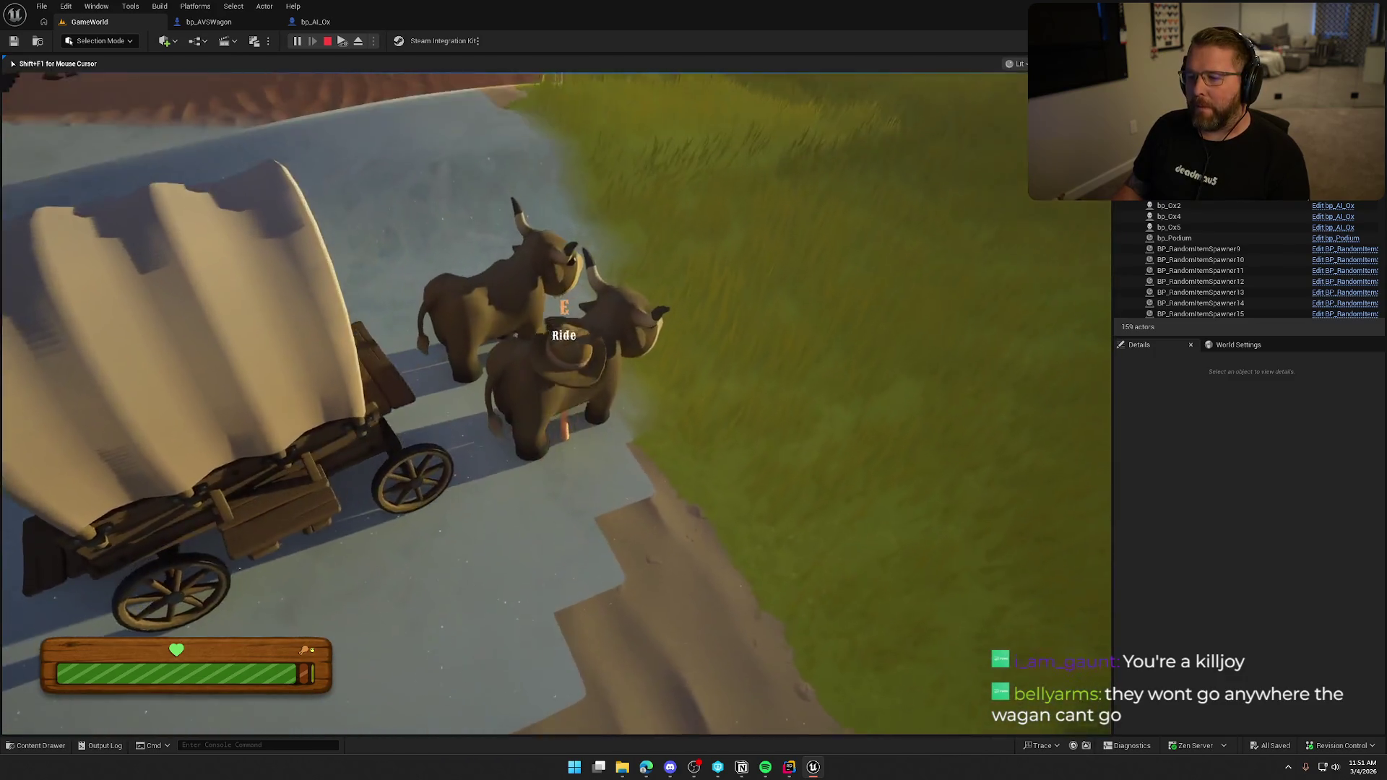
{"action": "key", "text": "e"}
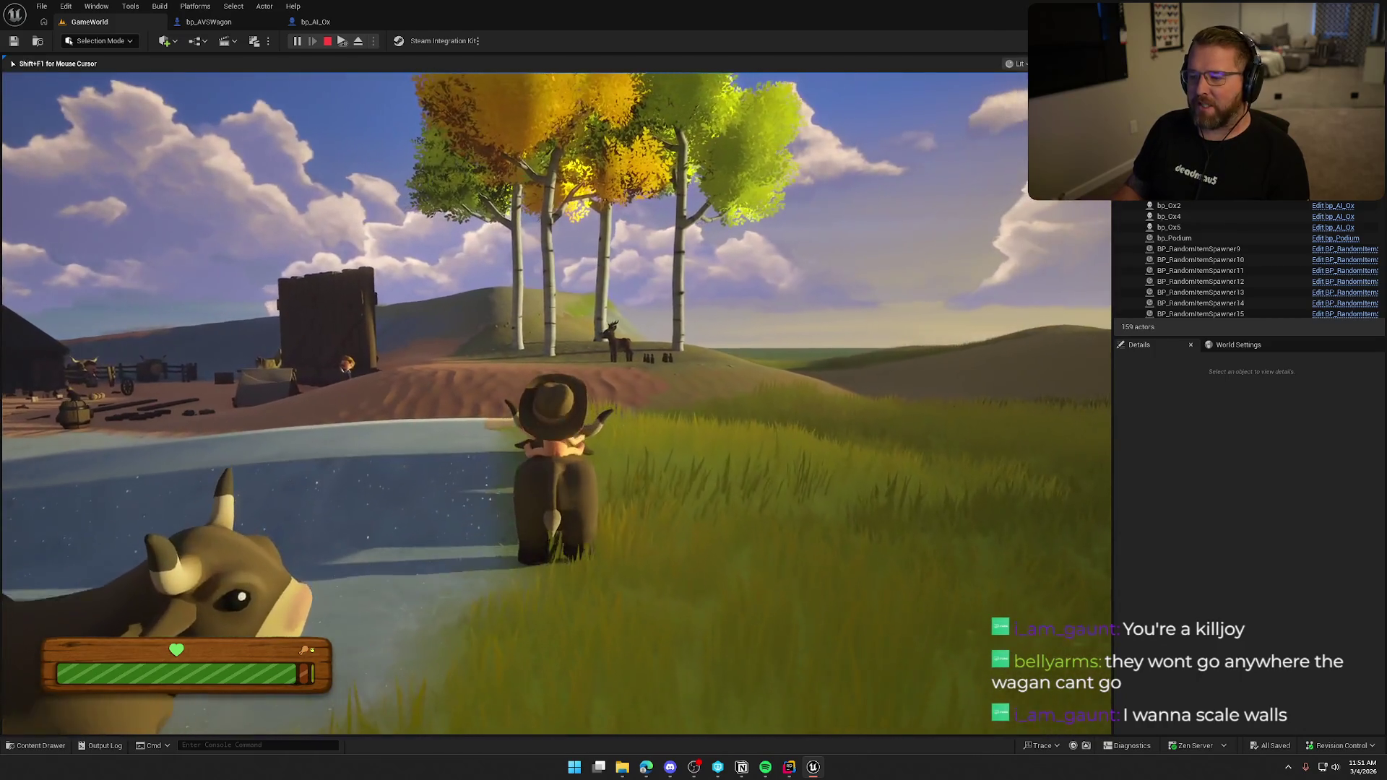
{"action": "key", "text": "w"}
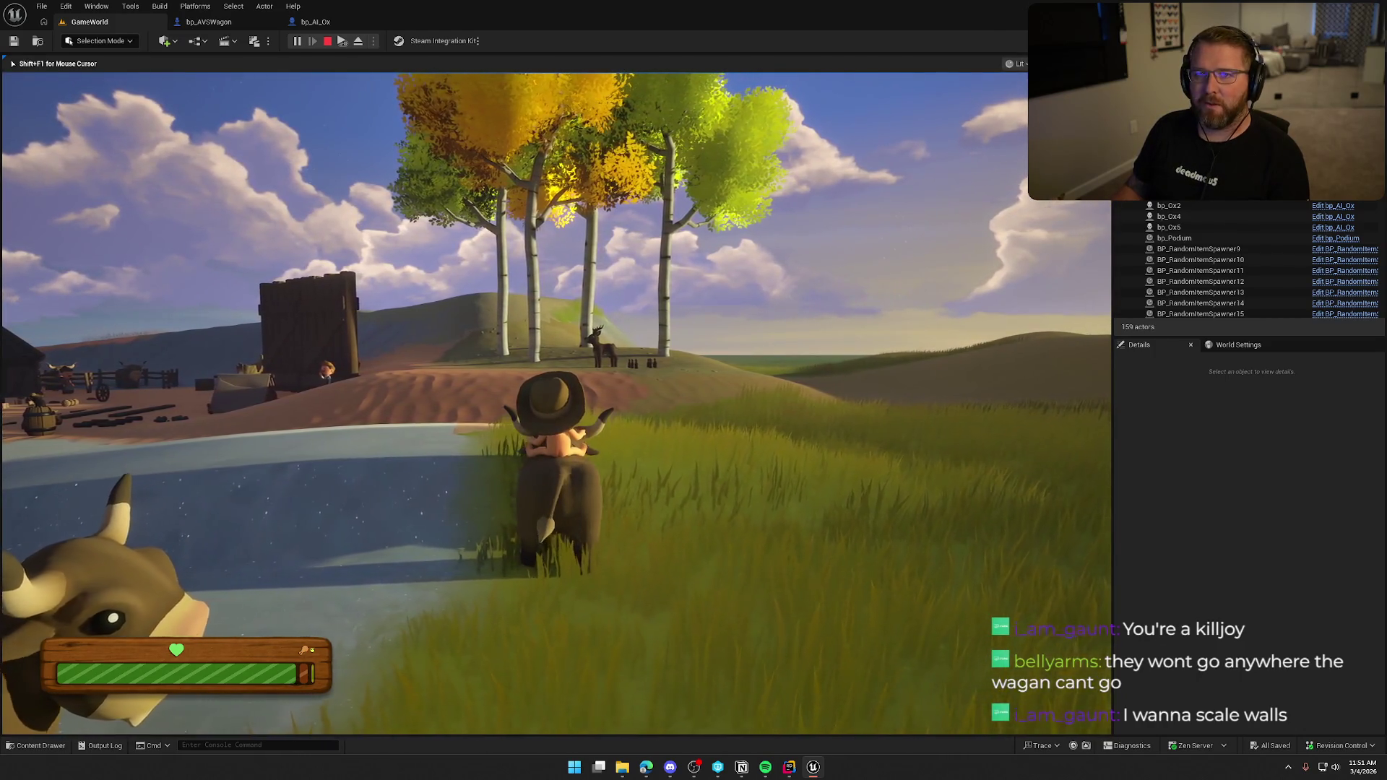
- Ride the ox back, dismount next to the wagon, and take control of the wagon again
{"action": "key", "text": "a"}
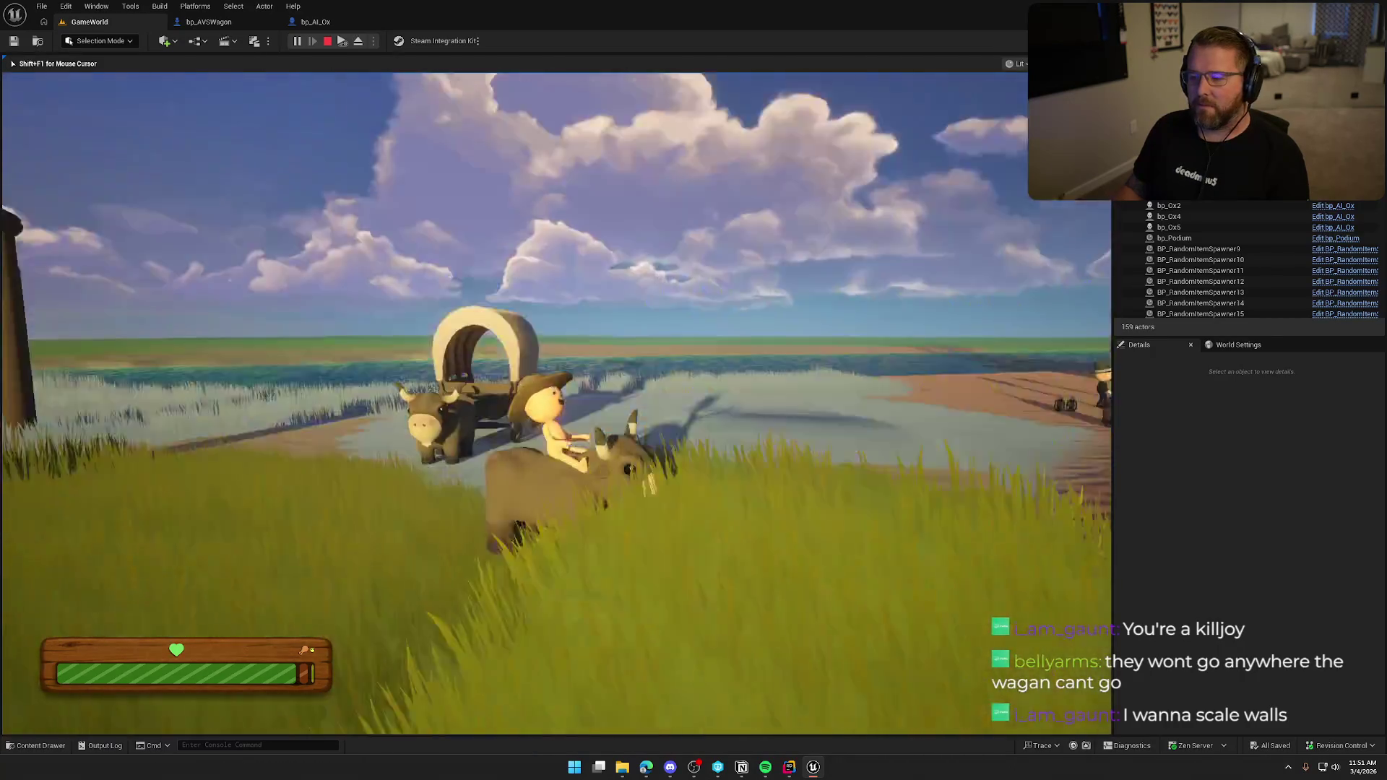
{"action": "key", "text": "w"}
{"action": "key", "text": "w"}
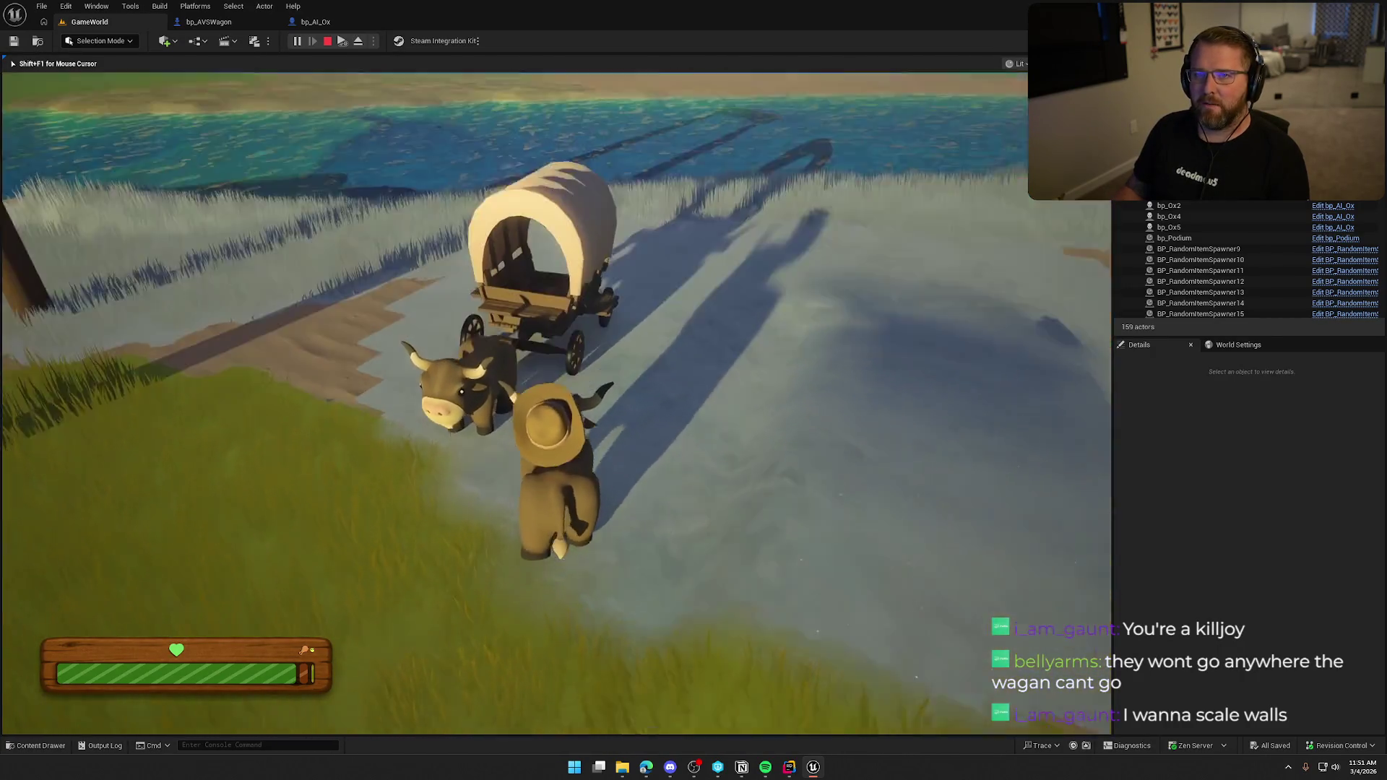
{"action": "key", "text": "e"}
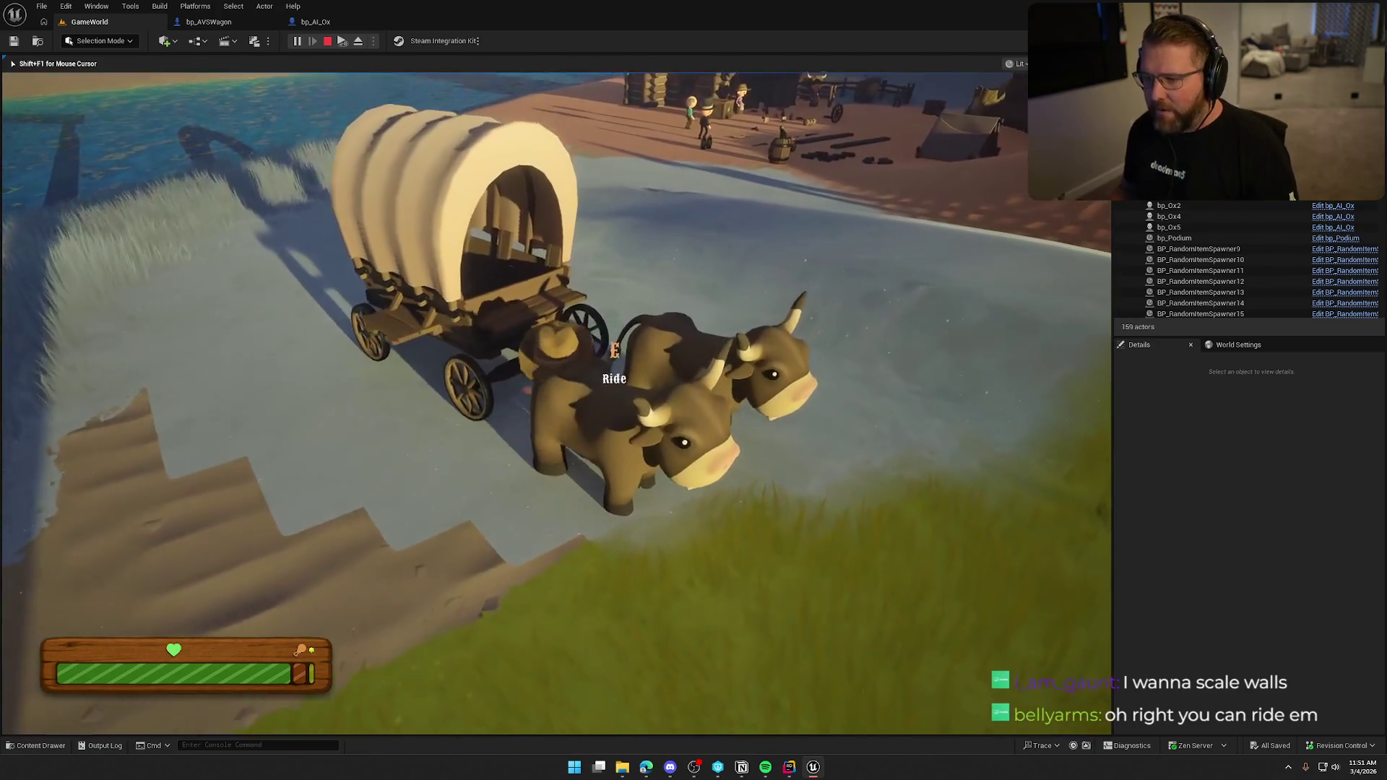
{"action": "key", "text": "e"}
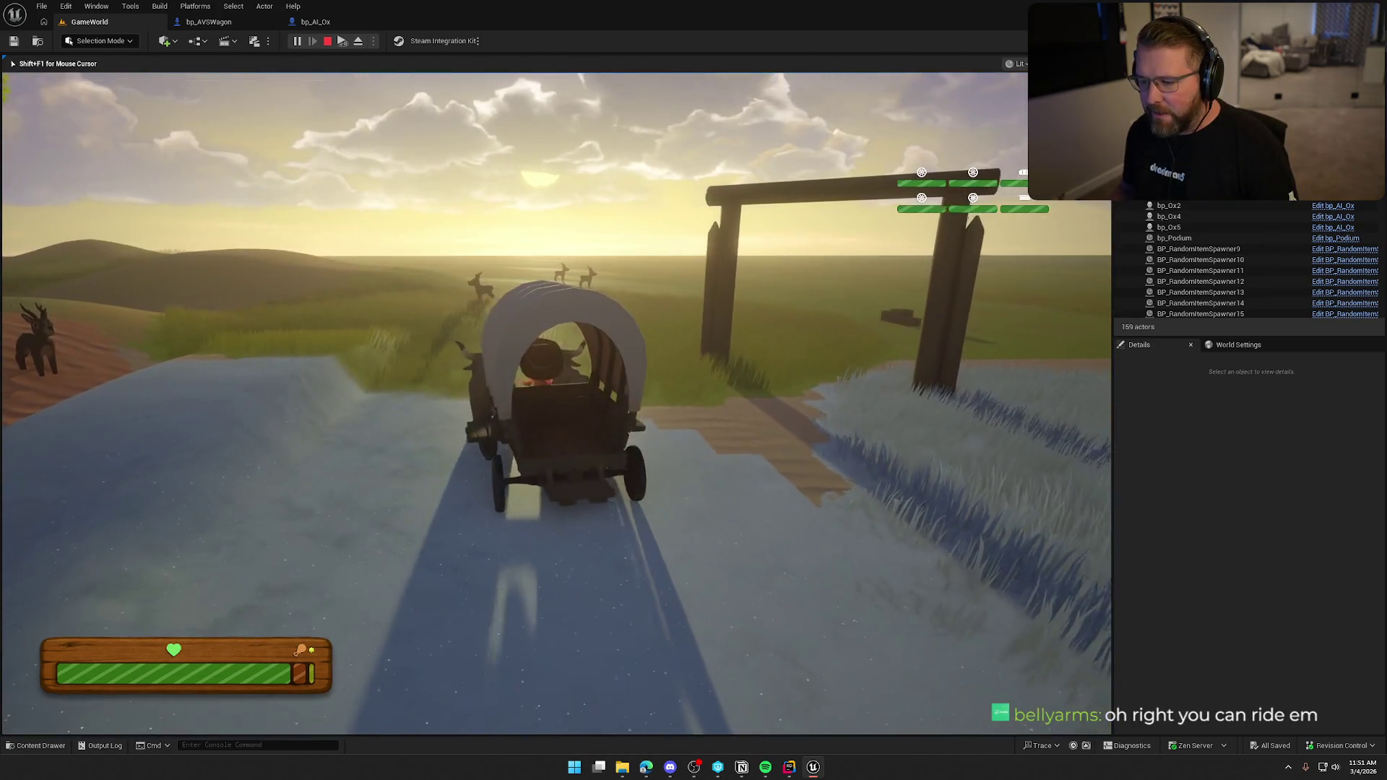
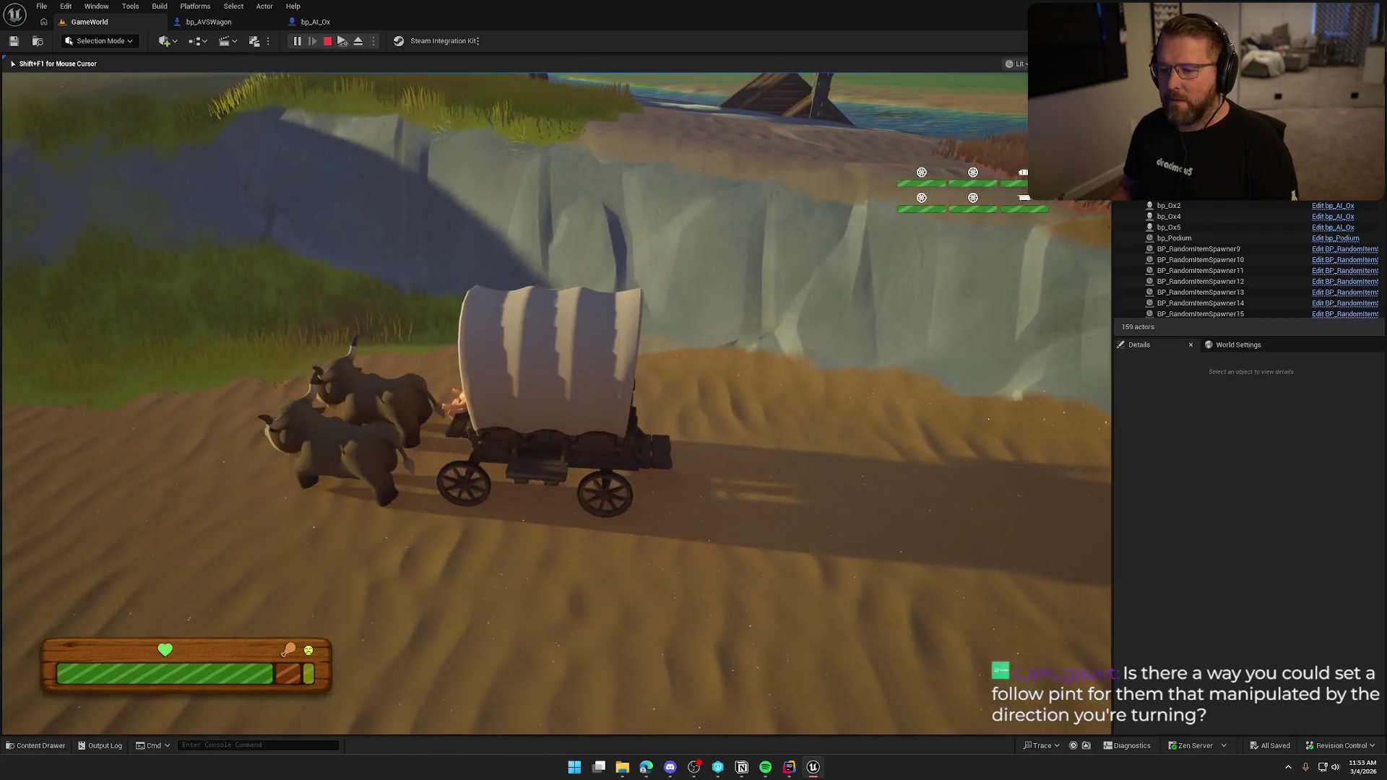
- End the play session and show bp_AI_Ox's Event Graph zoomed out to its Event Tick logic
{"action": "key", "text": "Escape"}
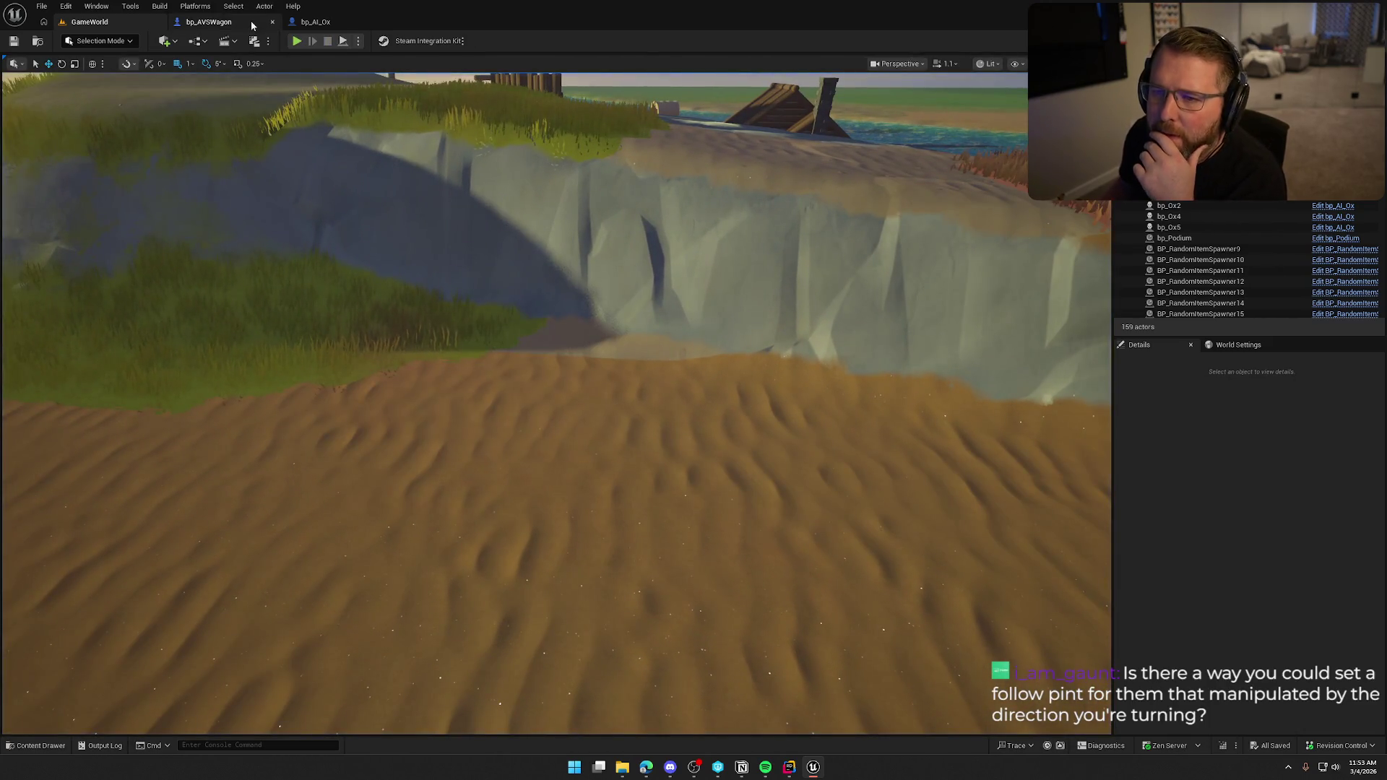
{"action": "left_click", "coordinate": [209, 21]}
{"action": "left_click", "coordinate": [345, 23]}
{"action": "scroll", "coordinate": [348, 185], "scroll_direction": "down", "scroll_amount": 2}
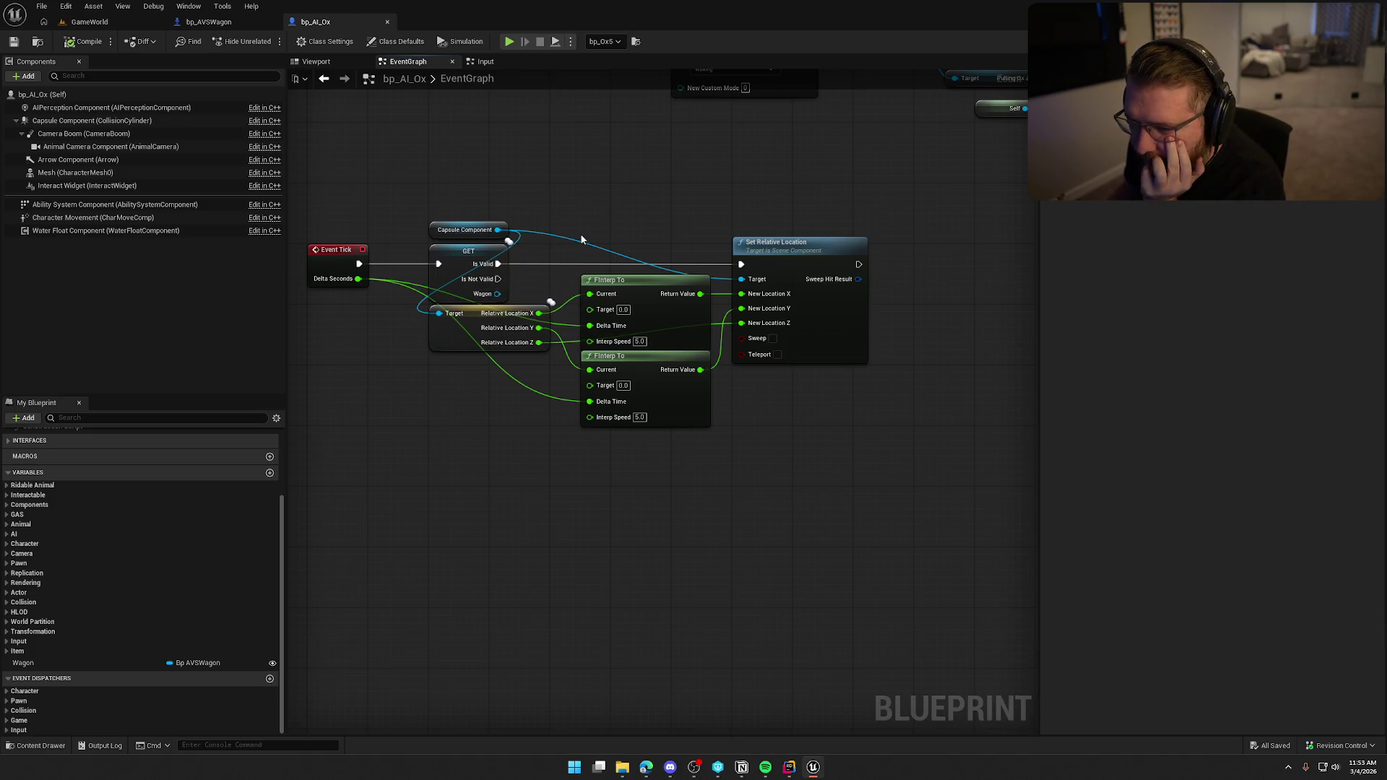
- Move the Capsule Component getter node down below the wagon Target node in the tick graph
{"action": "left_click_drag", "start_coordinate": [429, 172], "coordinate": [888, 511]}
{"action": "left_click", "coordinate": [781, 491]}
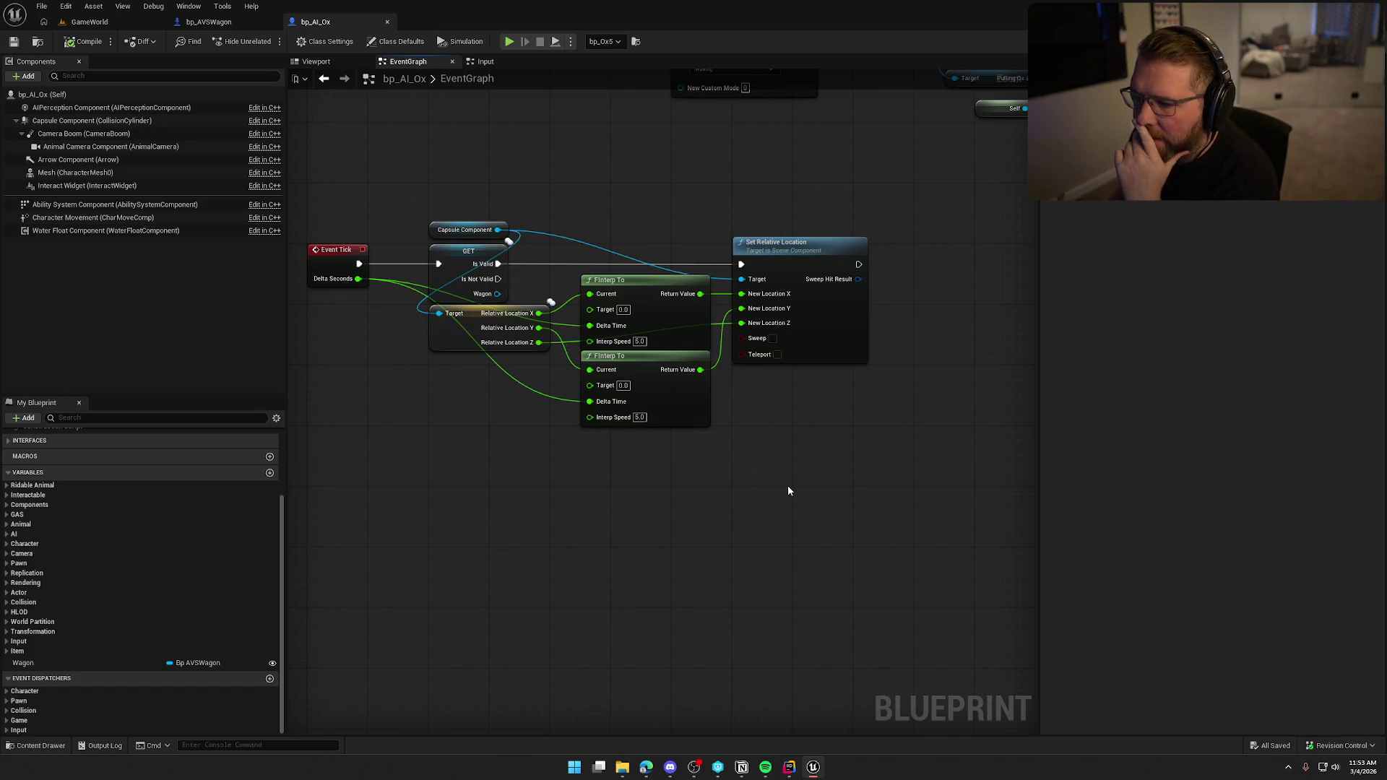
{"action": "left_click_drag", "start_coordinate": [416, 177], "coordinate": [933, 492]}
{"action": "left_click", "coordinate": [933, 493]}
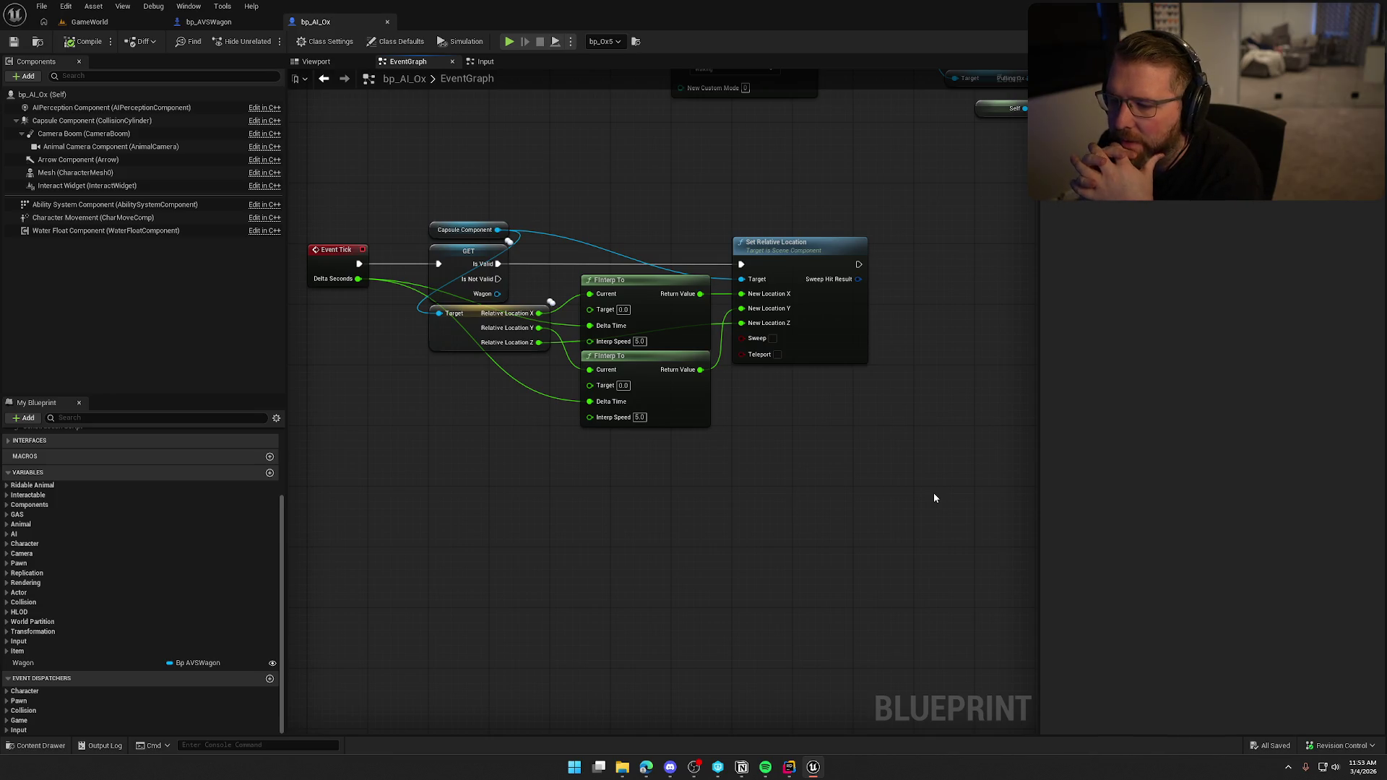
{"action": "left_click_drag", "start_coordinate": [446, 231], "coordinate": [449, 369]}
{"action": "left_click", "coordinate": [456, 482]}
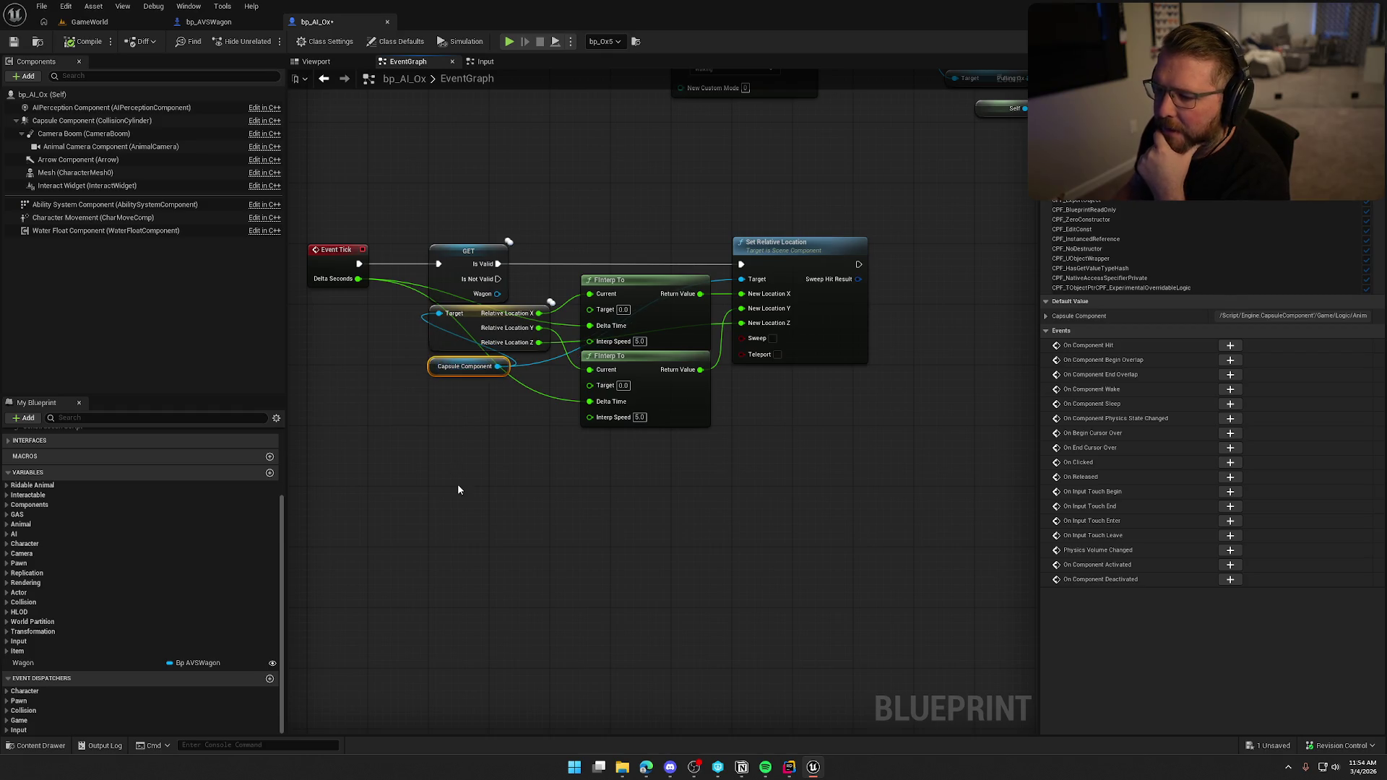
- Review the Animal category variables and Ability System Component properties, then go to Rider
{"action": "left_click", "coordinate": [6, 525]}
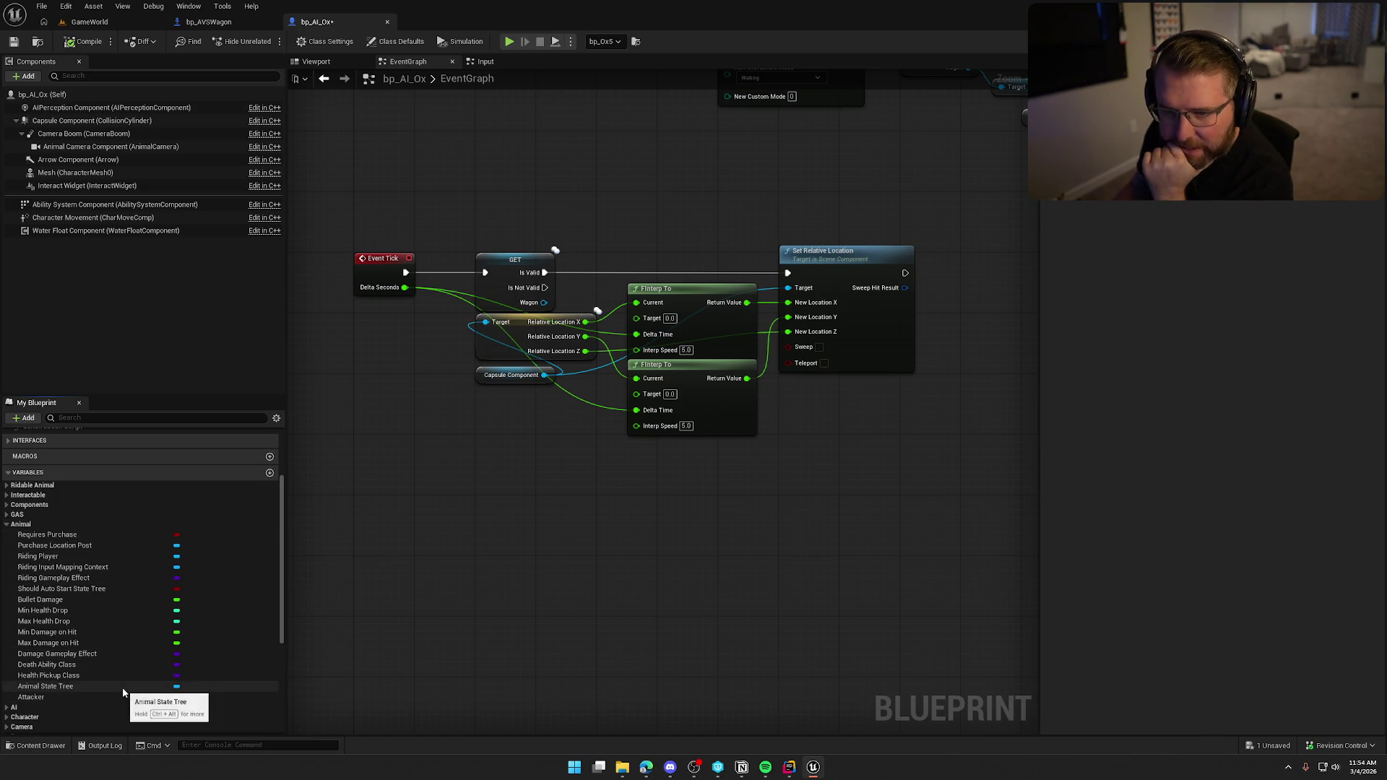
{"action": "left_click", "coordinate": [5, 525]}
{"action": "left_click", "coordinate": [145, 205]}
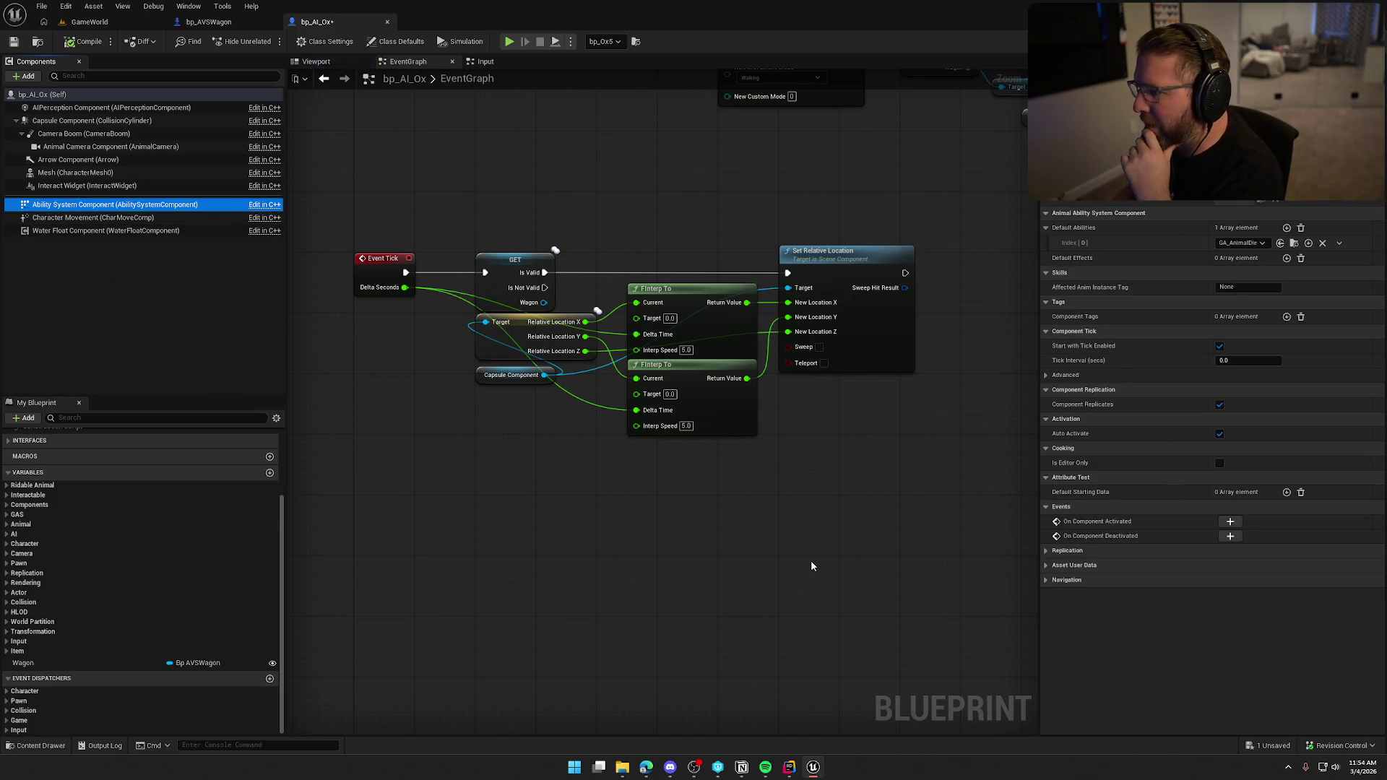
{"action": "left_click", "coordinate": [836, 500]}
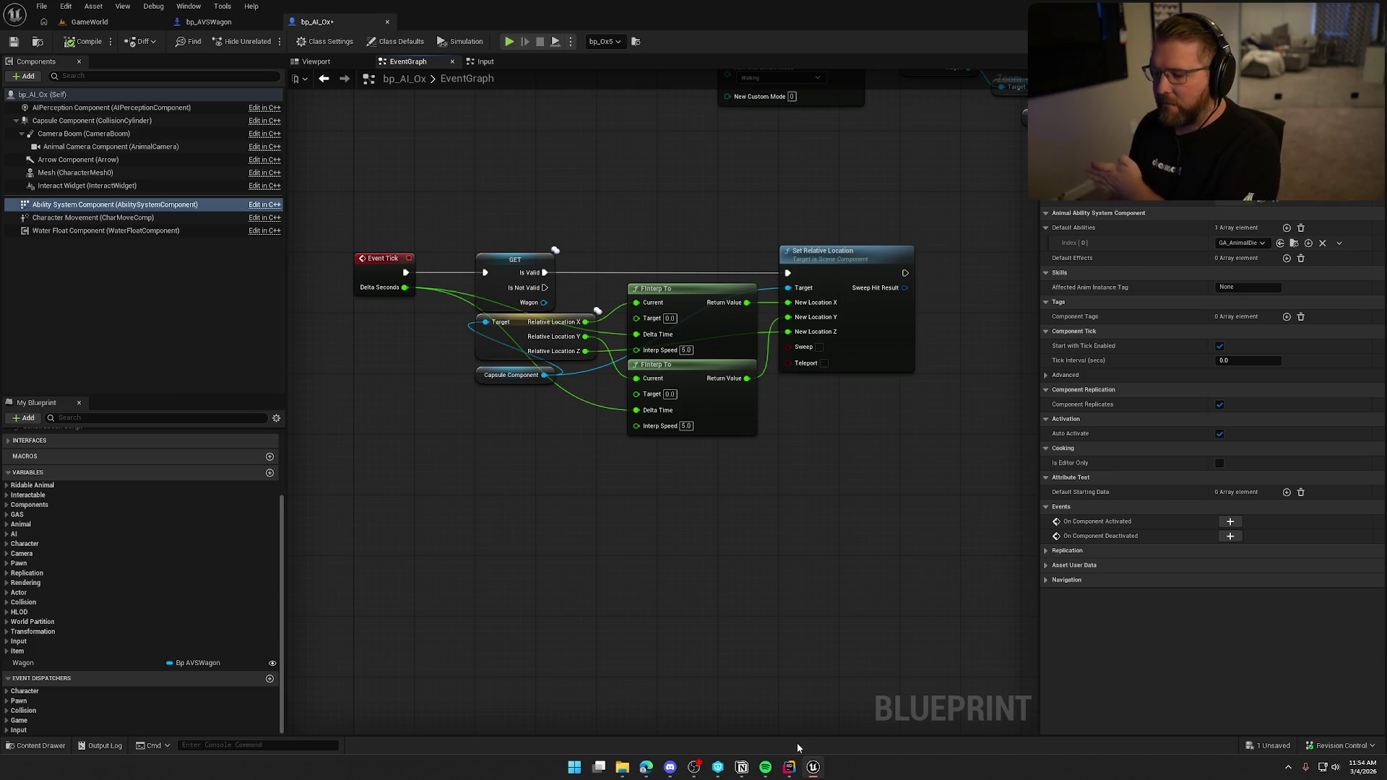
{"action": "left_click", "coordinate": [789, 766]}
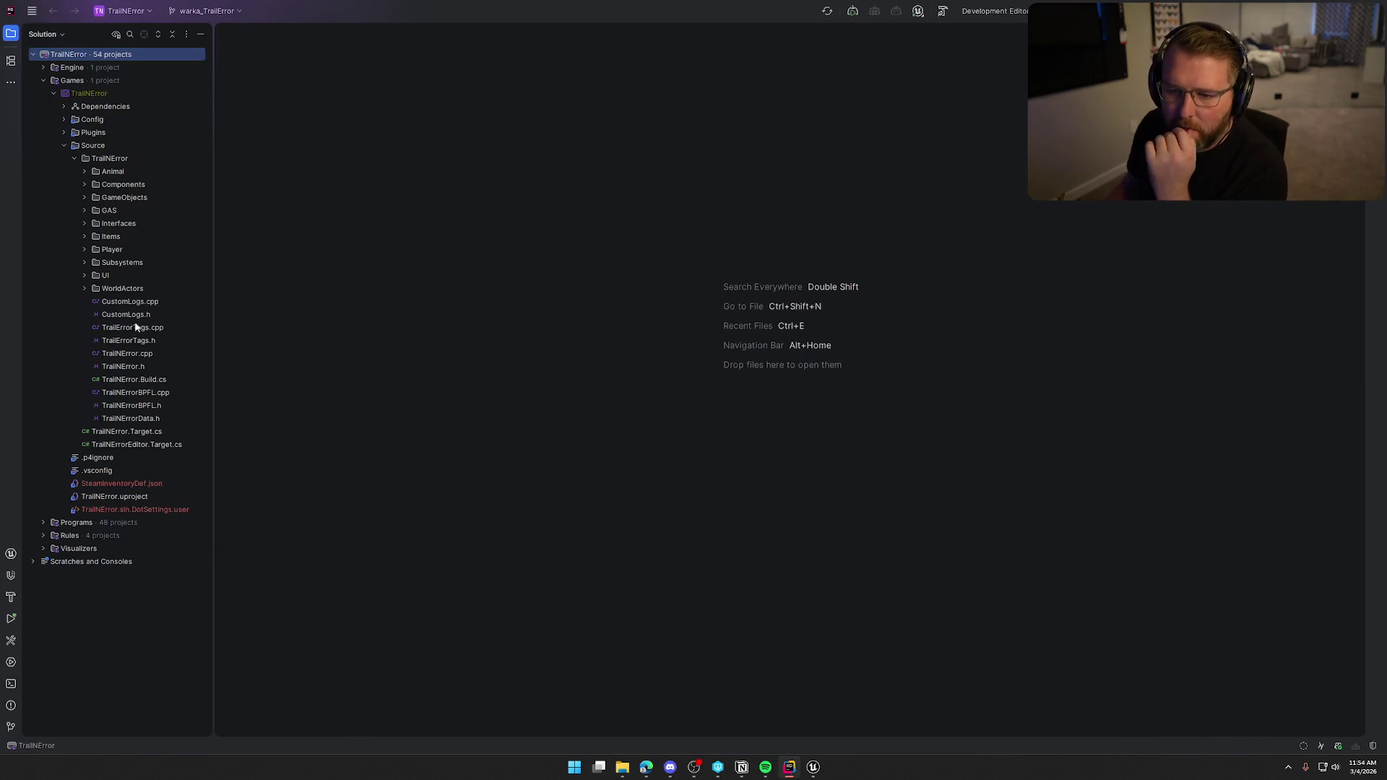
- Open TrailErrorTags.h and TrailErrorTags.cpp side by side with the solution tree hidden
{"action": "double_click", "coordinate": [135, 340]}
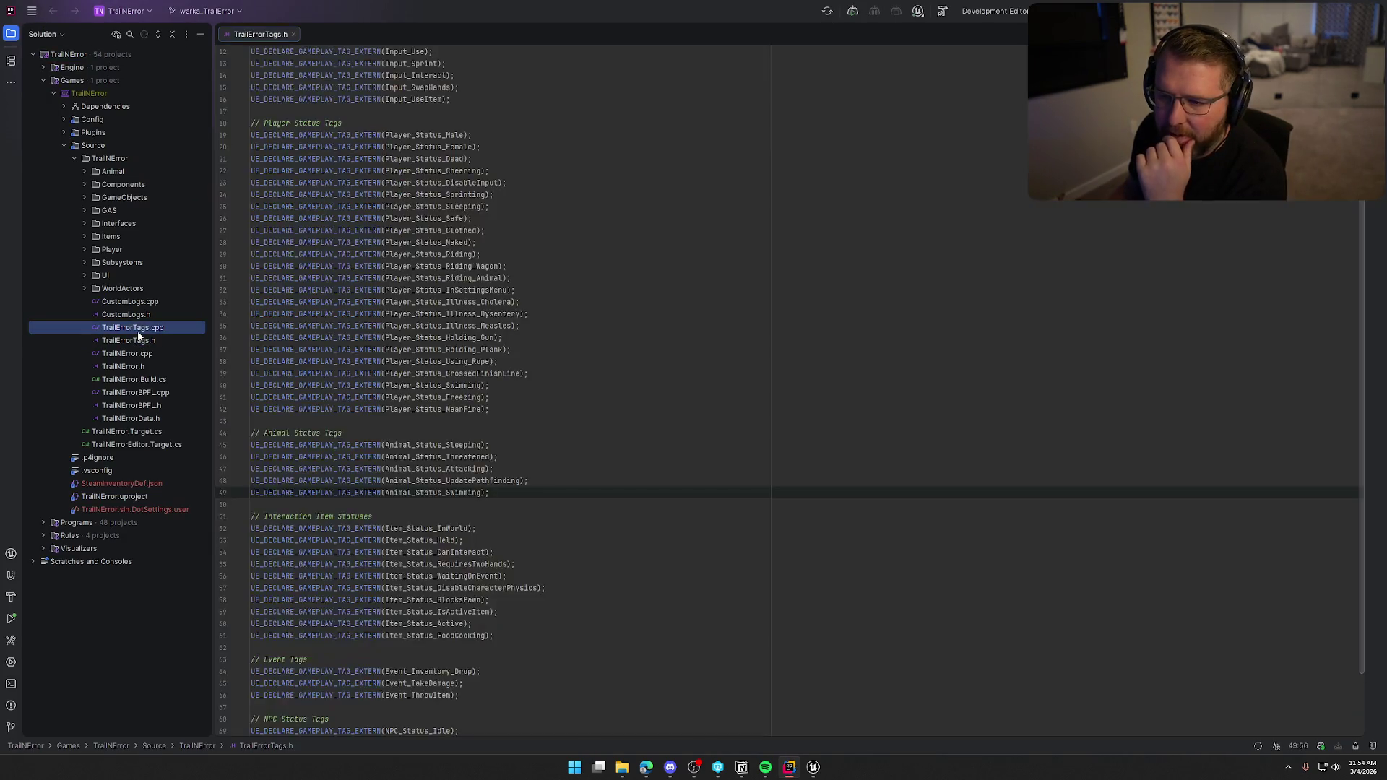
{"action": "double_click", "coordinate": [134, 327]}
{"action": "left_click_drag", "start_coordinate": [331, 36], "coordinate": [1054, 296]}
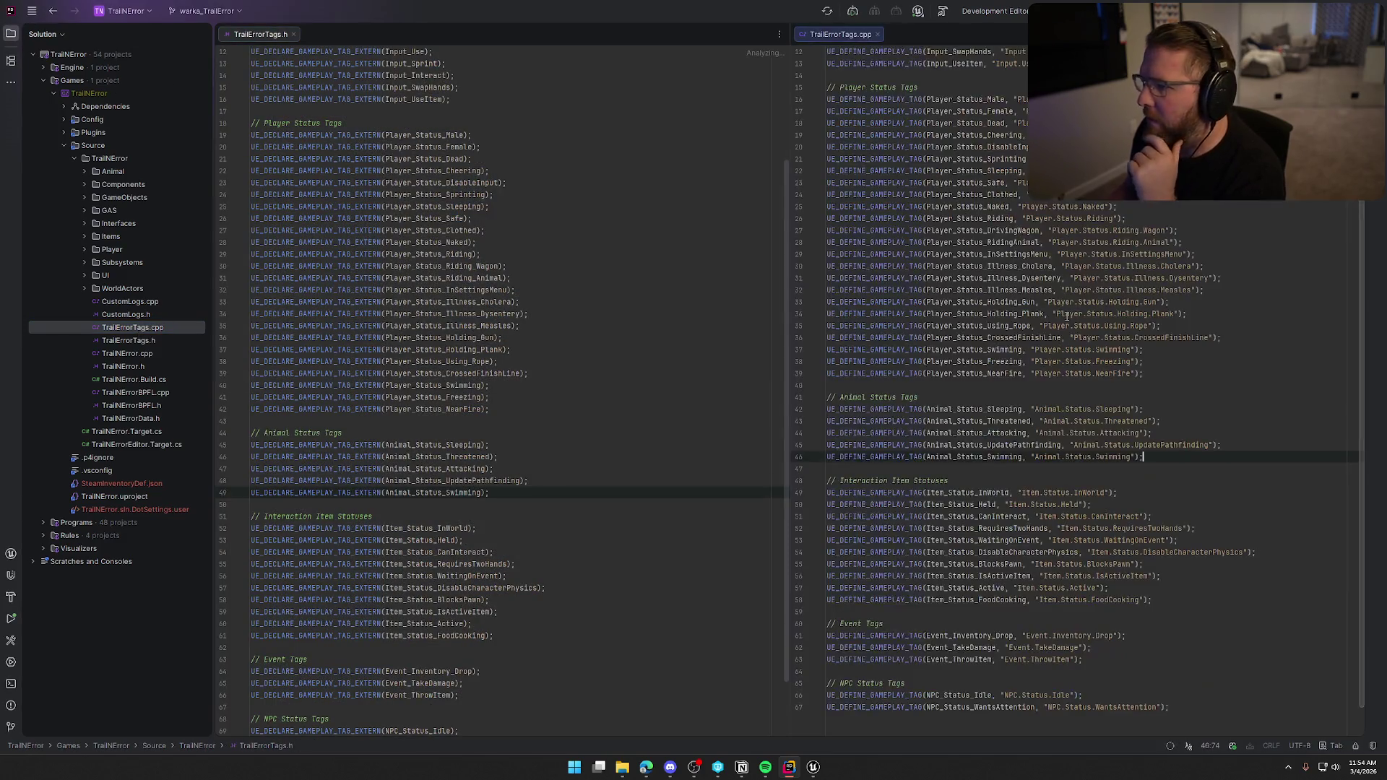
{"action": "left_click", "coordinate": [11, 36]}
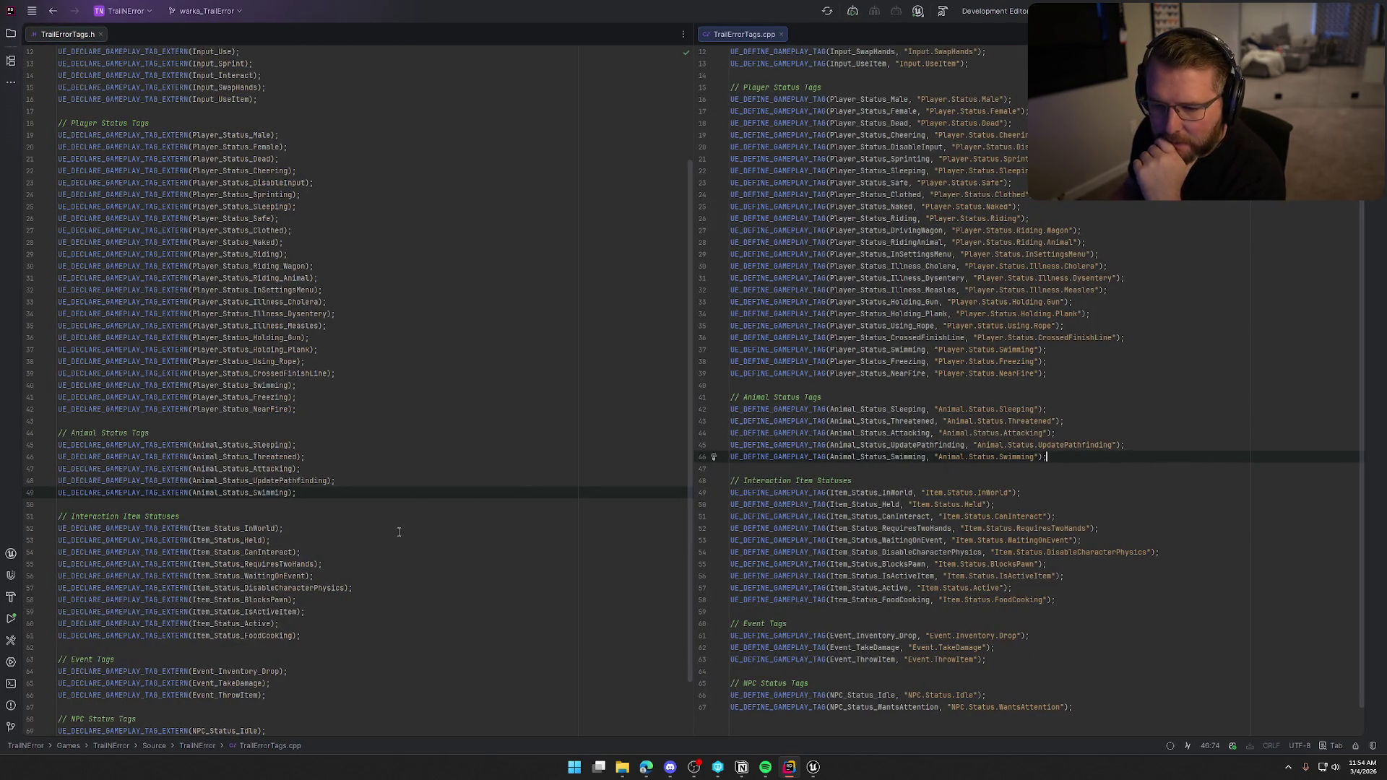
- Declare the Animal_Status_AttachedToWagon tag with UE_DECLARE_GAMEPLAY_TAG after Animal_Status_Swimming in the header
{"action": "left_click", "coordinate": [307, 493]}
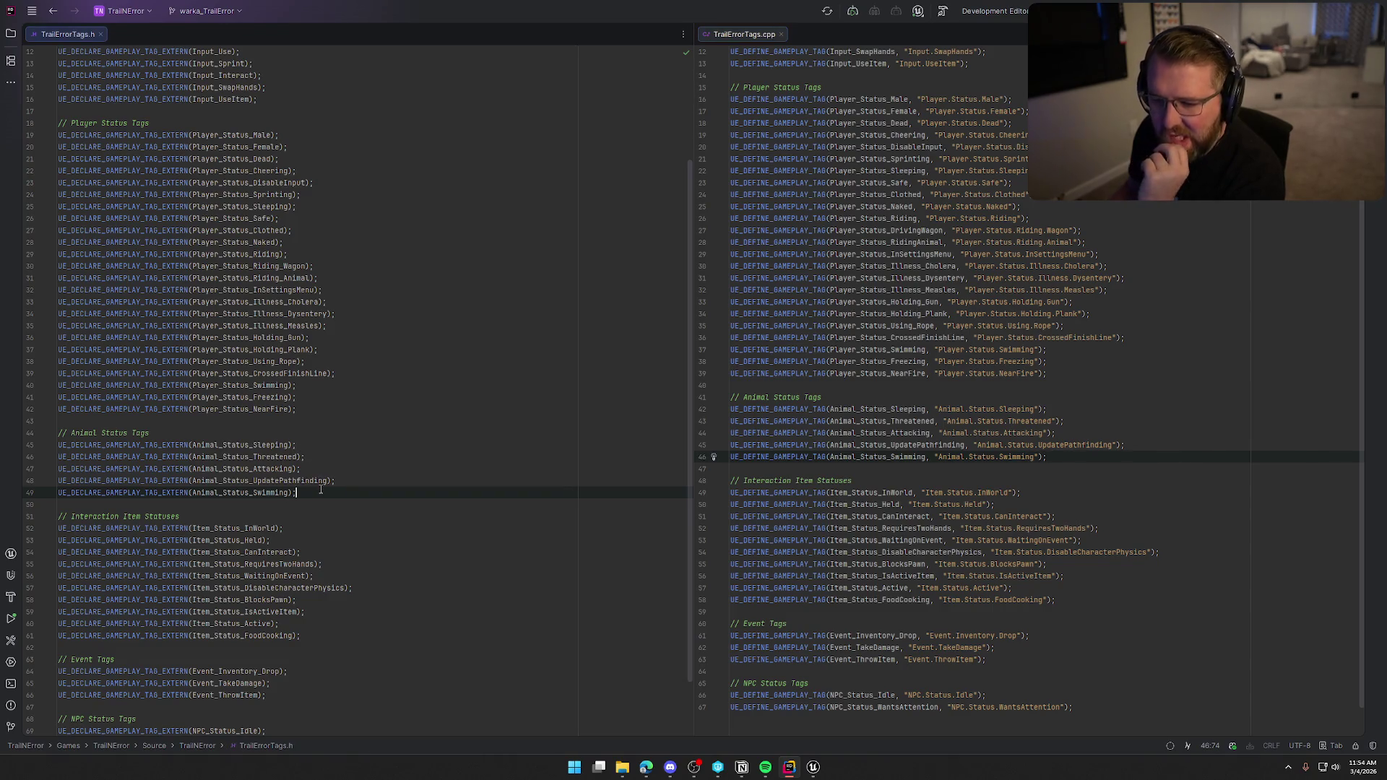
{"action": "key", "text": "Return"}
{"action": "type", "text": "UE_D"}
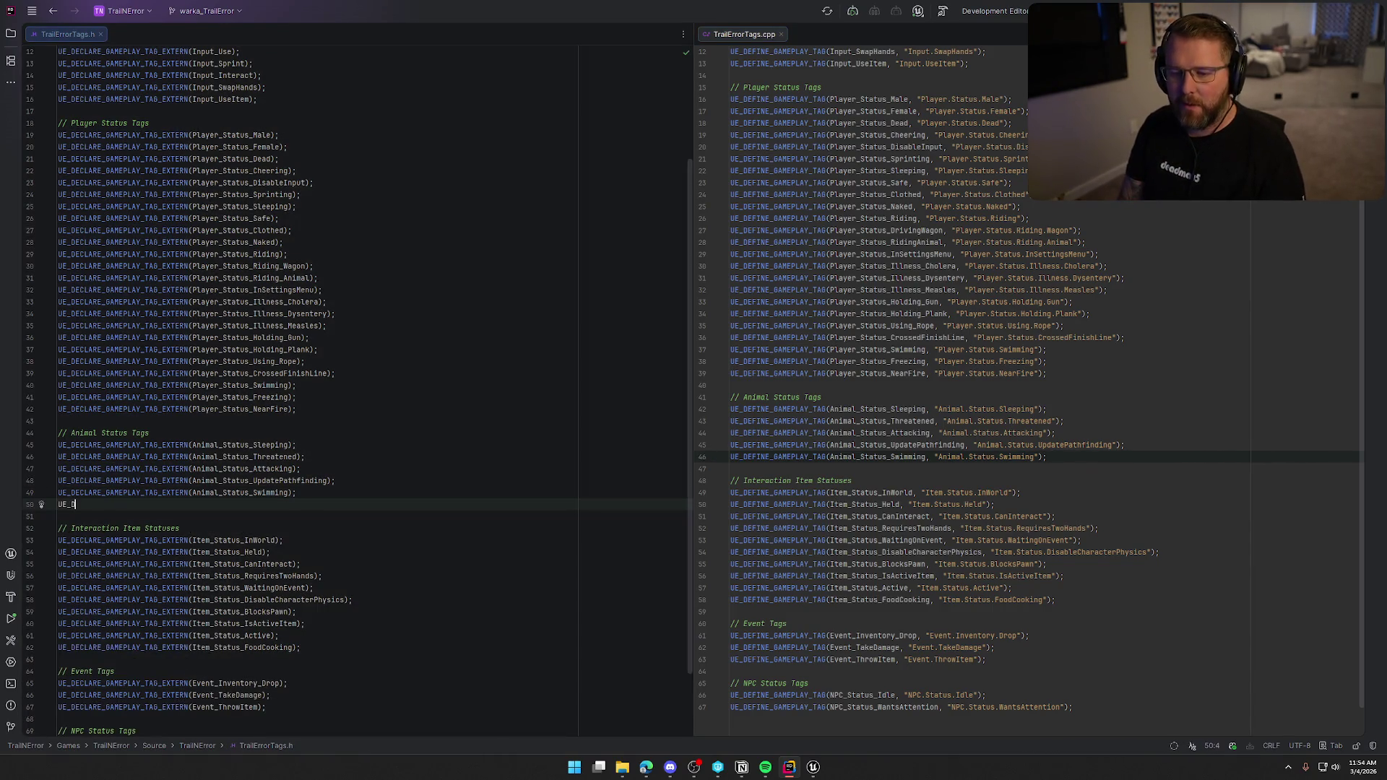
{"action": "type", "text": "ECLARE_GA"}
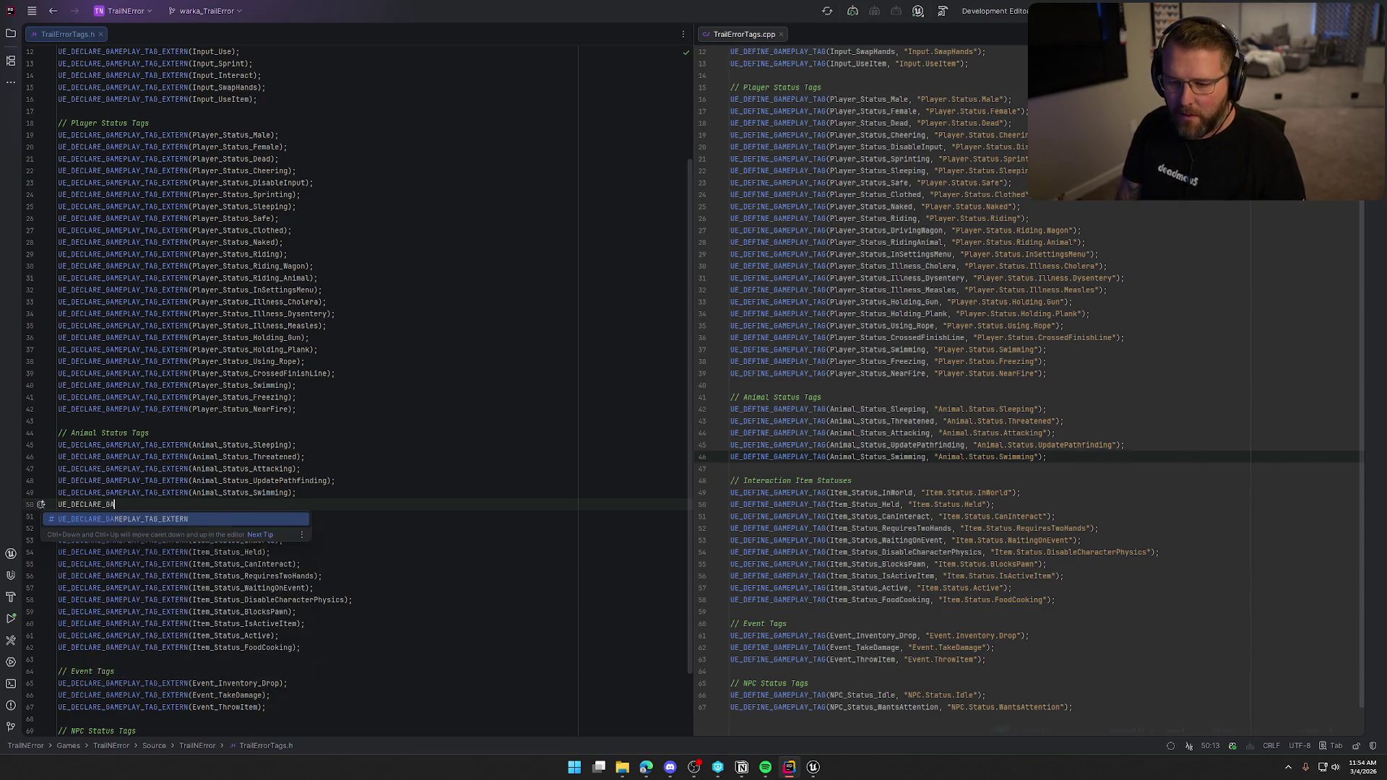
{"action": "key", "text": "Tab"}
{"action": "key", "text": "BackSpace"}
{"action": "key", "text": "BackSpace"}
{"action": "key", "text": "BackSpace"}
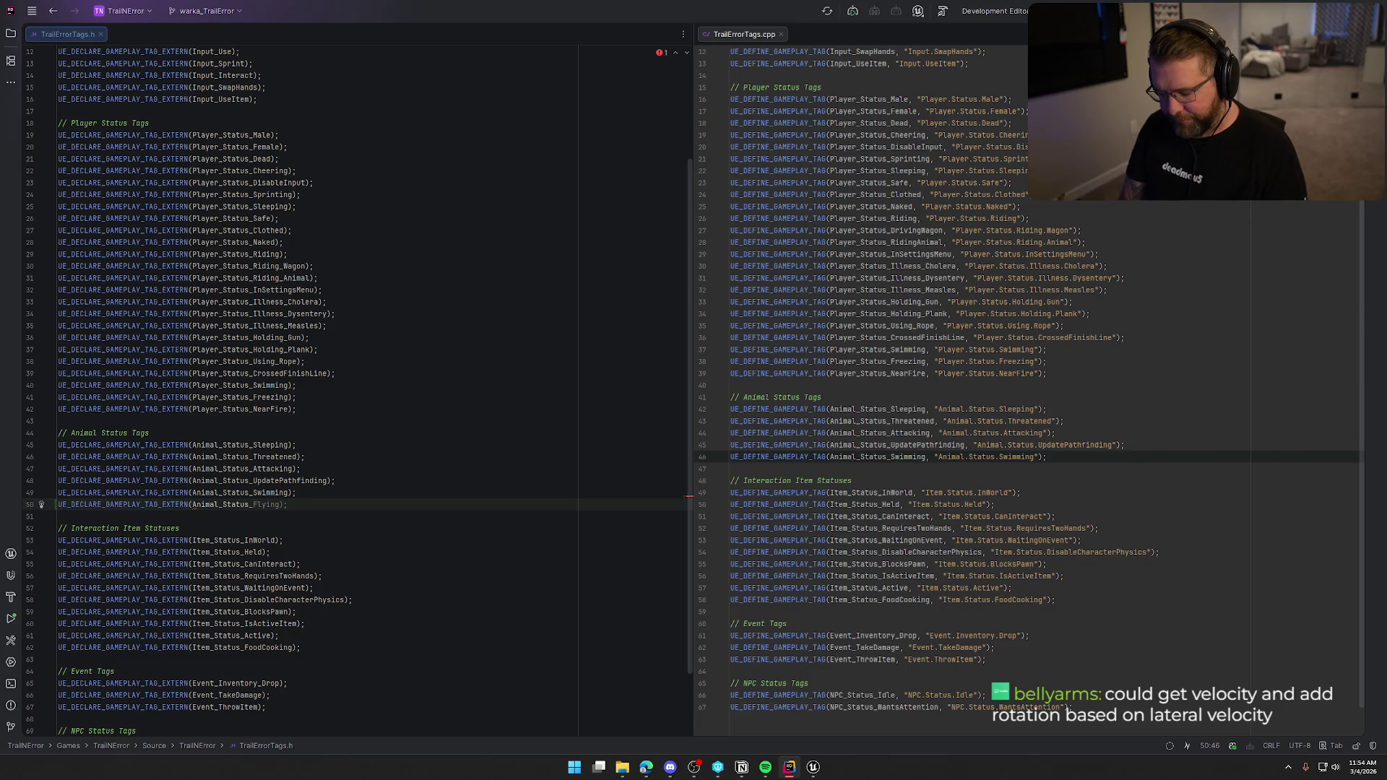
{"action": "type", "text": "Attached"}
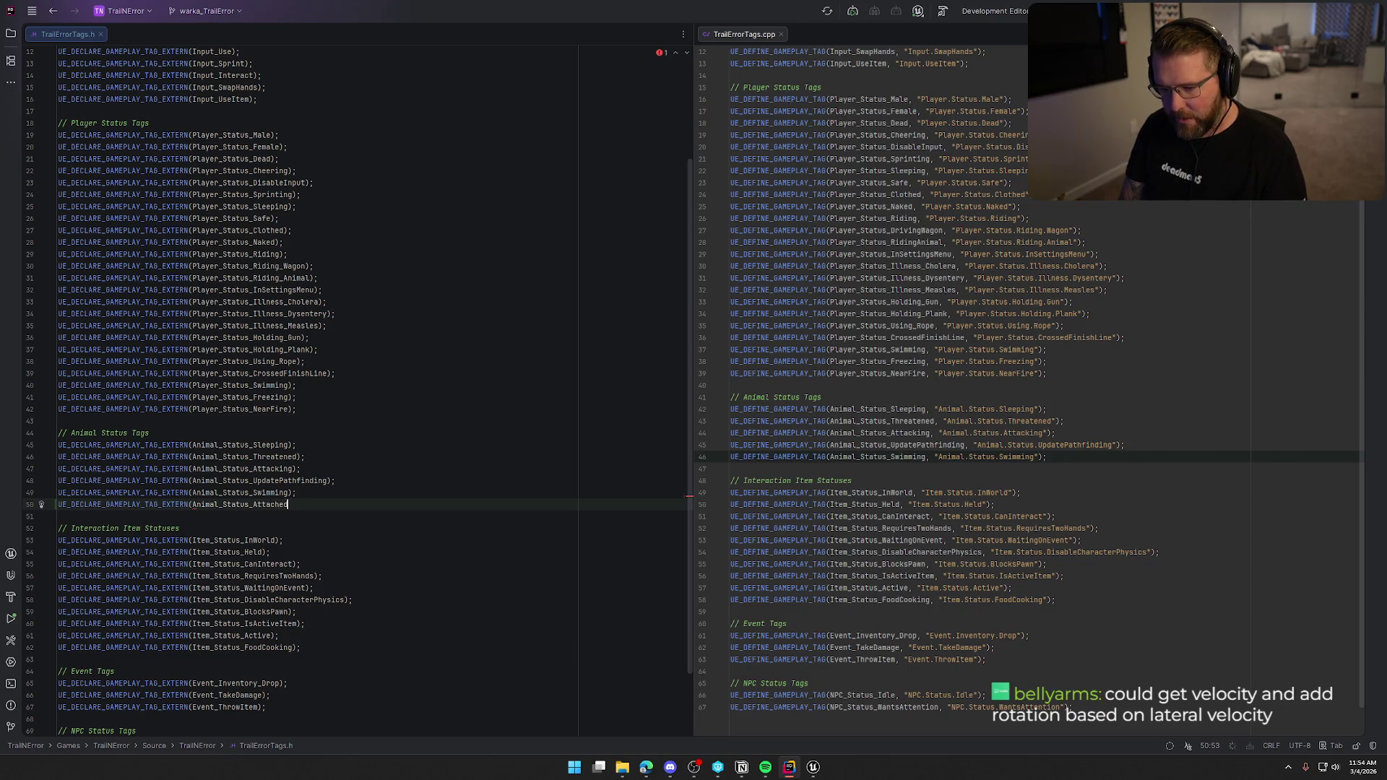
{"action": "type", "text": "ToWagon);"}
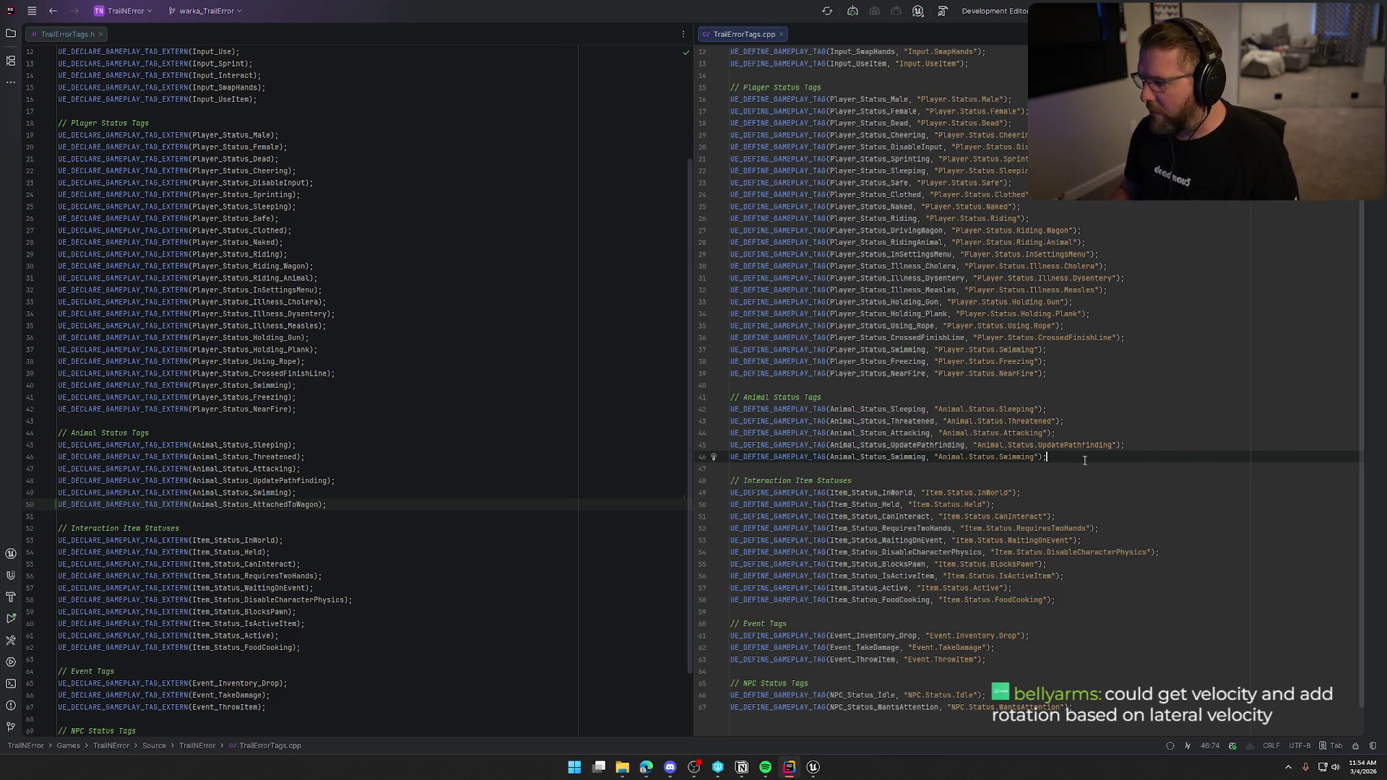
- Define the Animal.Status.AttachedToWagon tag after Animal_Status_Swimming in TrailErrorTags.cpp, then return to Unreal
{"action": "left_click", "coordinate": [1047, 456]}
{"action": "key", "text": "Return"}
{"action": "key", "text": "Tab"}
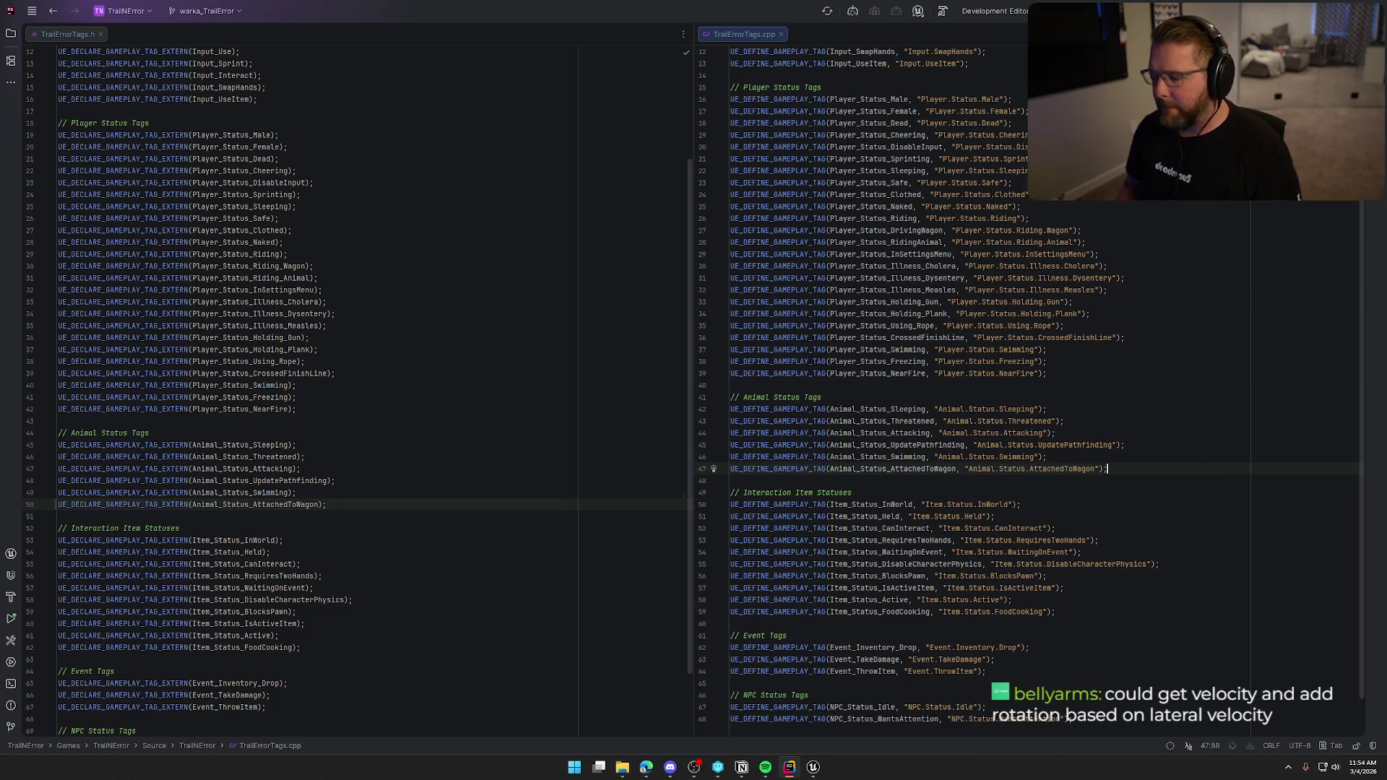
{"action": "key", "text": "alt+Tab"}
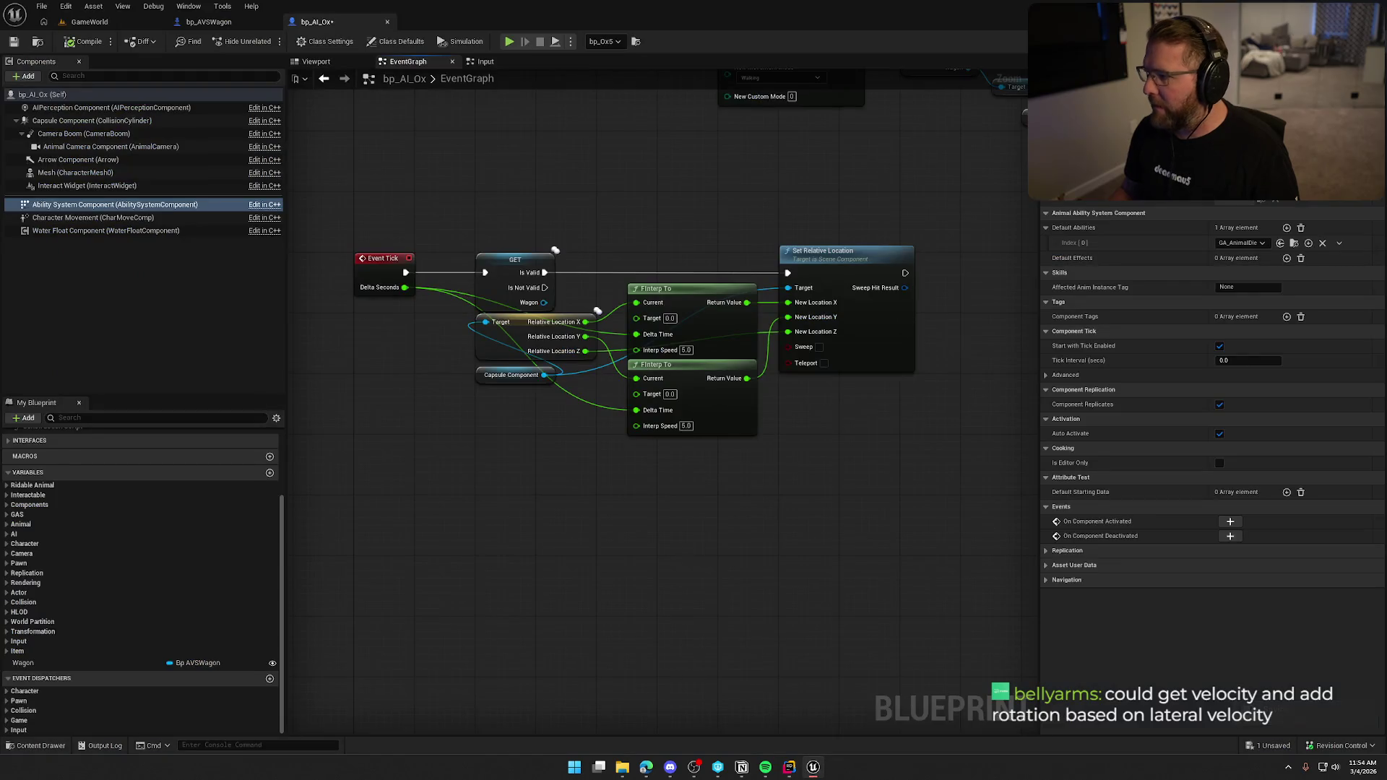
- Dismiss Unreal's pop-up dialog and return to the gameplay tag files in Rider
{"action": "left_click", "coordinate": [722, 506]}
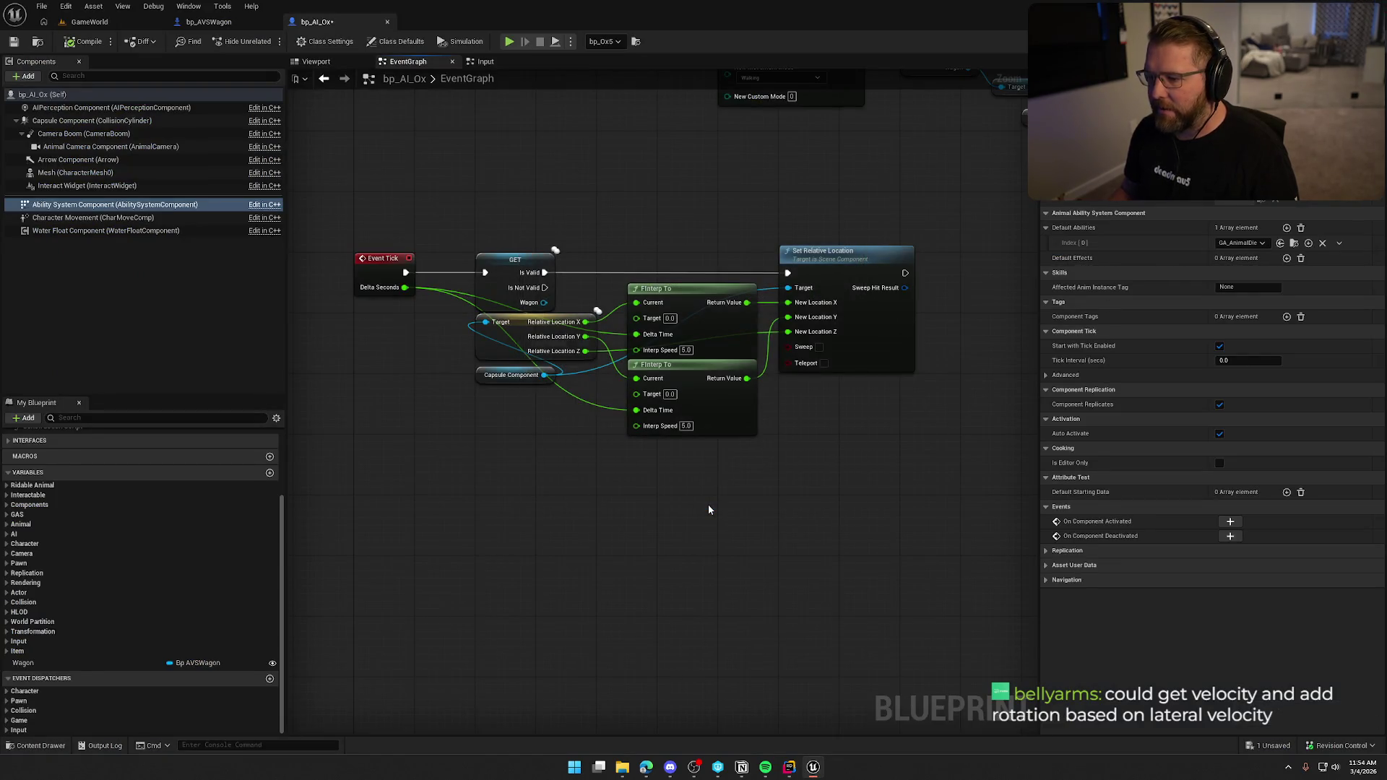
{"action": "key", "text": "alt+Tab"}
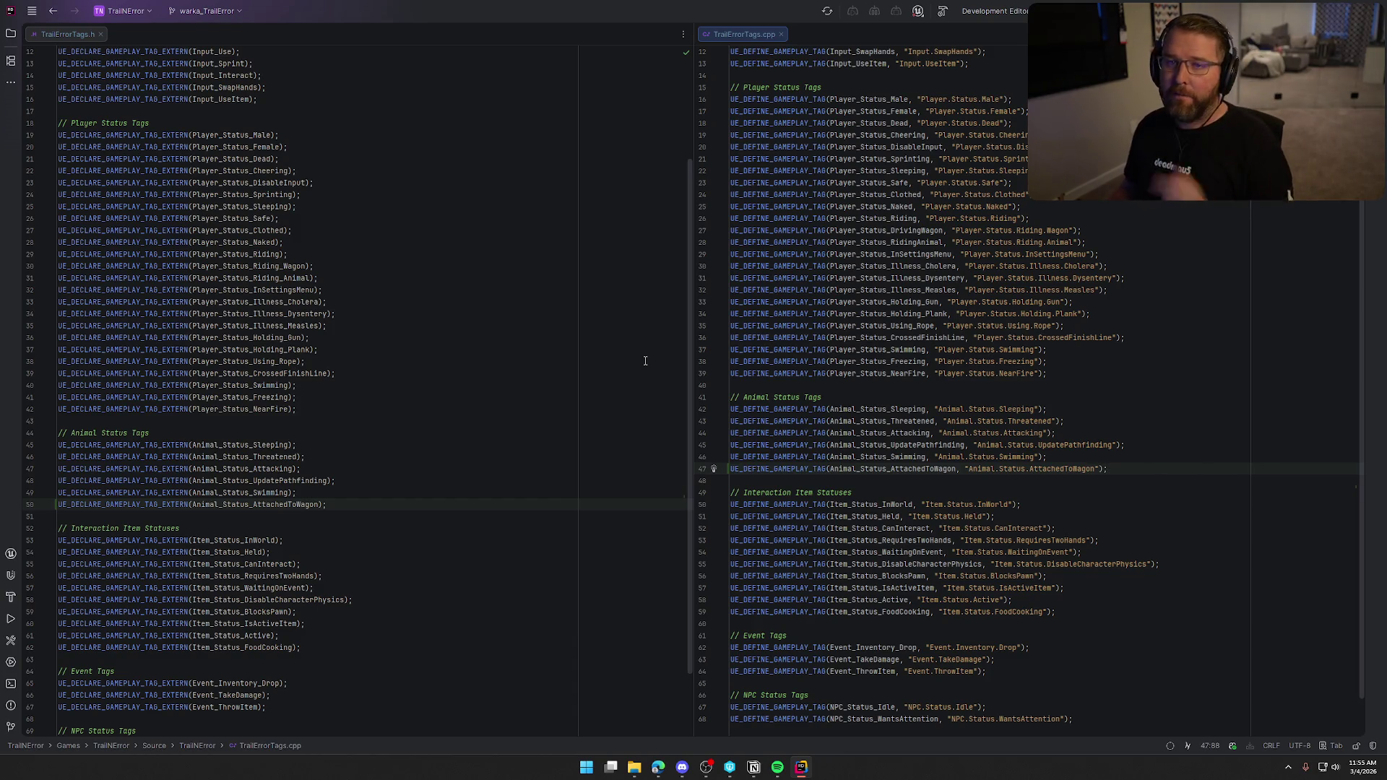
- Build the TrailNError project with Ctrl+Shift+B so Unreal Editor relaunches
{"action": "key", "text": "ctrl+shift+b"}
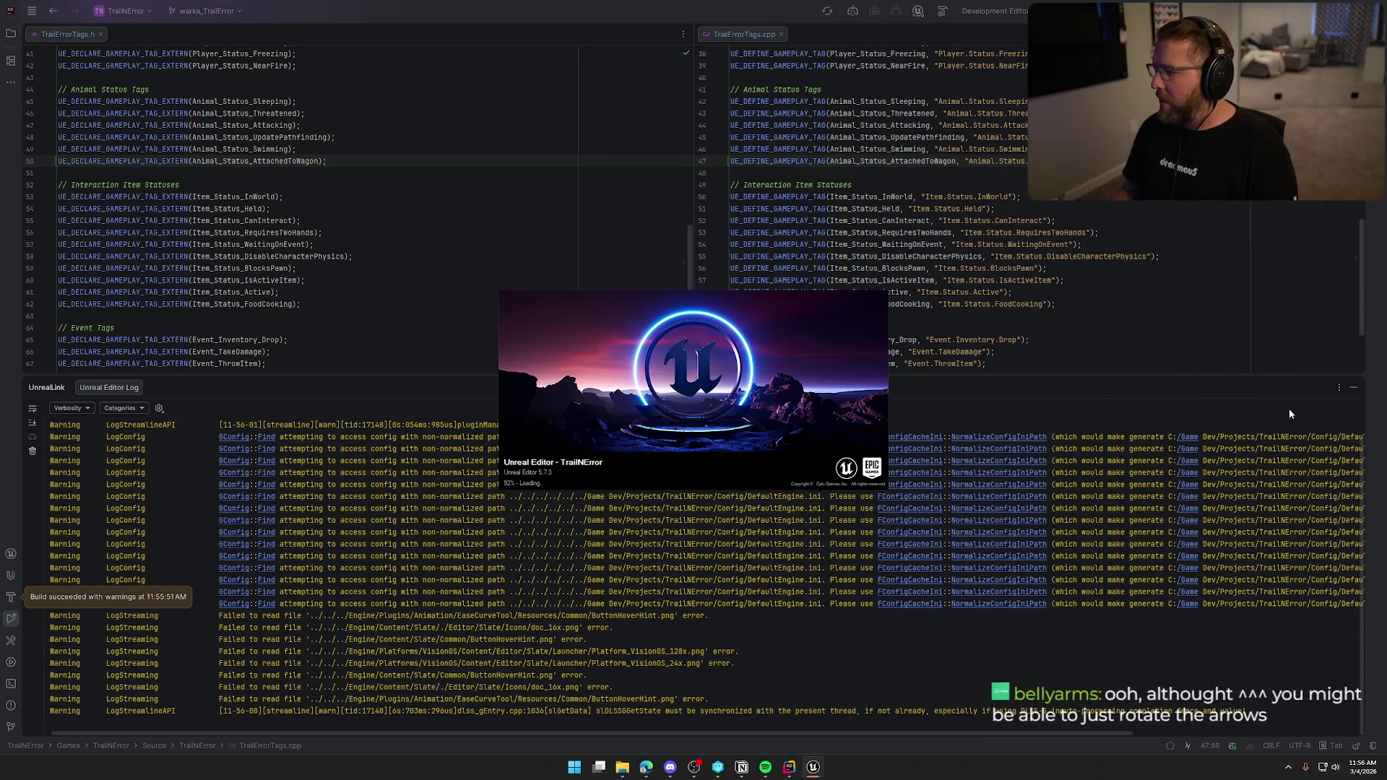
- Hide the build log, switch to the relaunched Unreal Editor, and open the GameWorld level
{"action": "left_click", "coordinate": [1354, 388]}
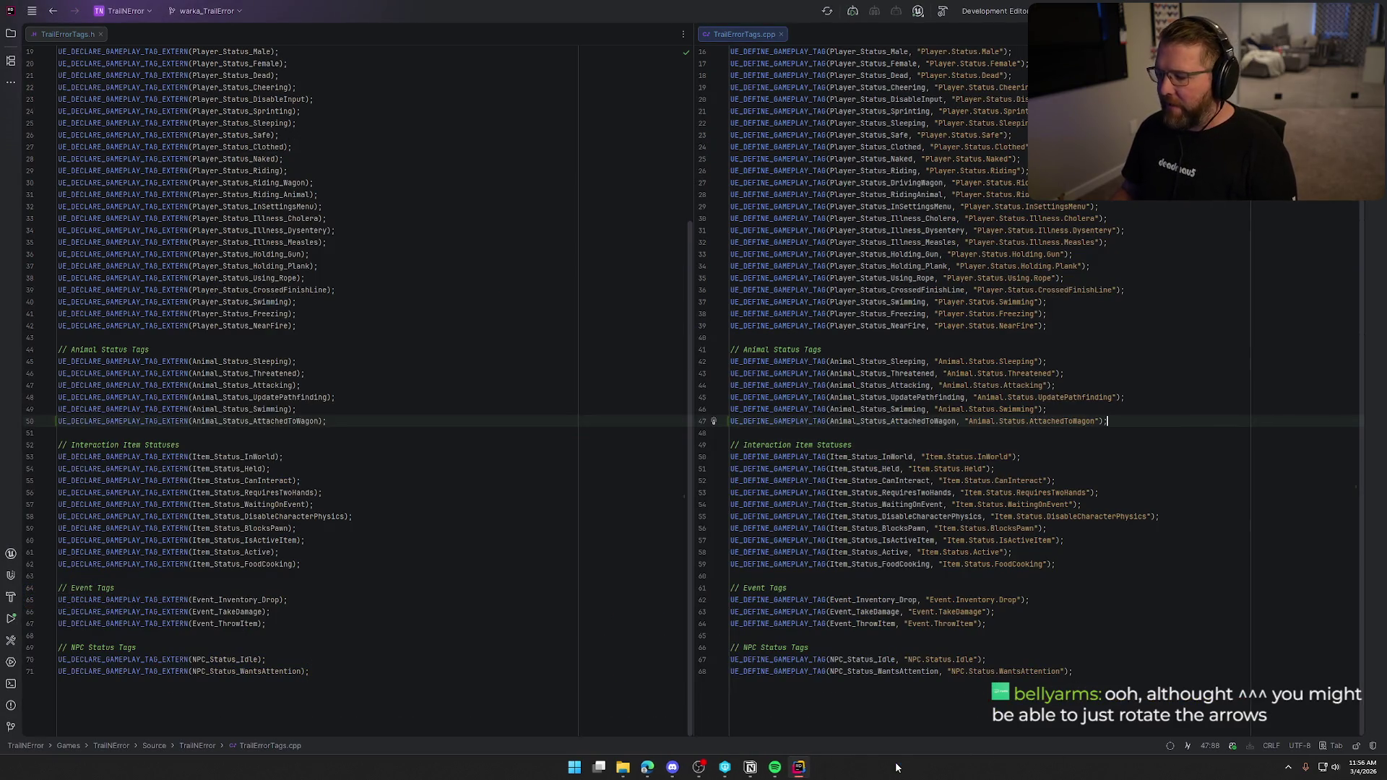
{"action": "left_click", "coordinate": [819, 772]}
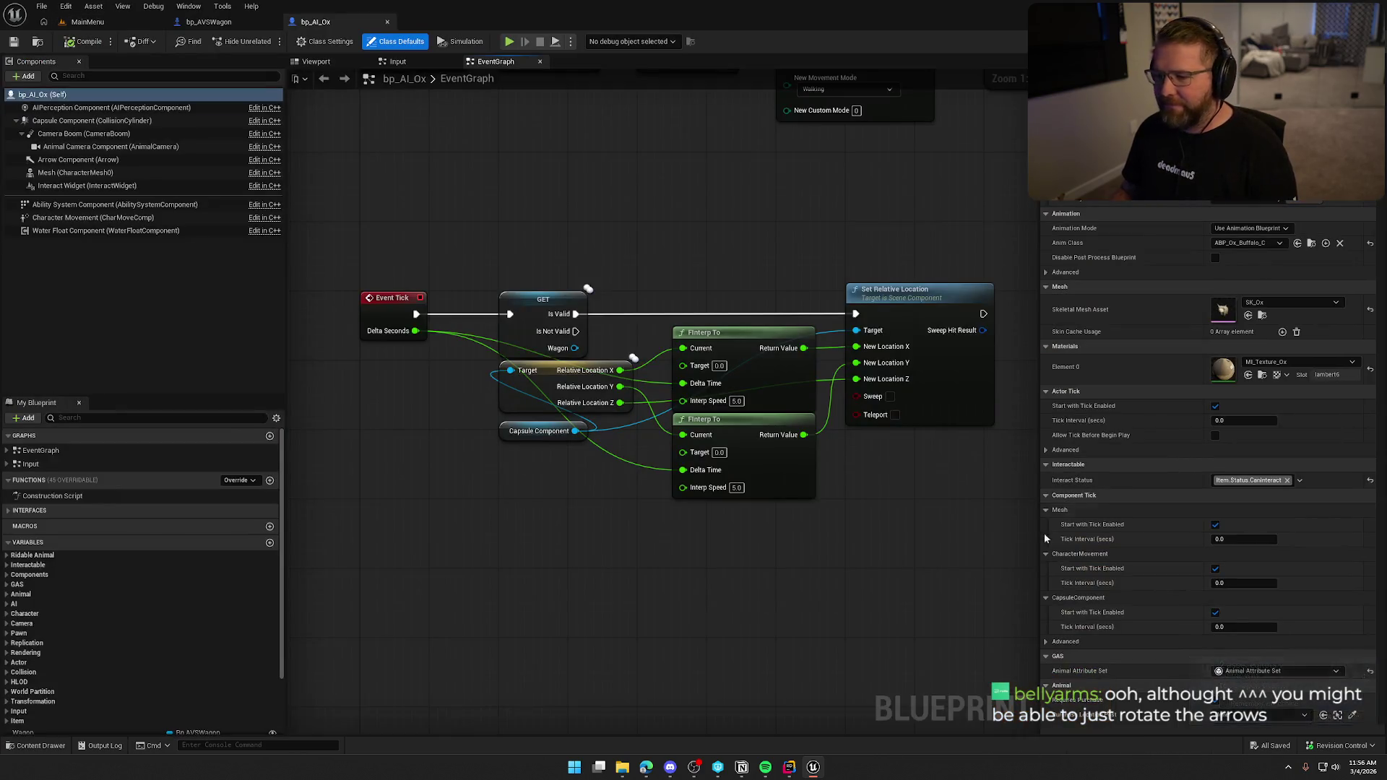
{"action": "key", "text": "ctrl+space"}
{"action": "double_click", "coordinate": [277, 557]}
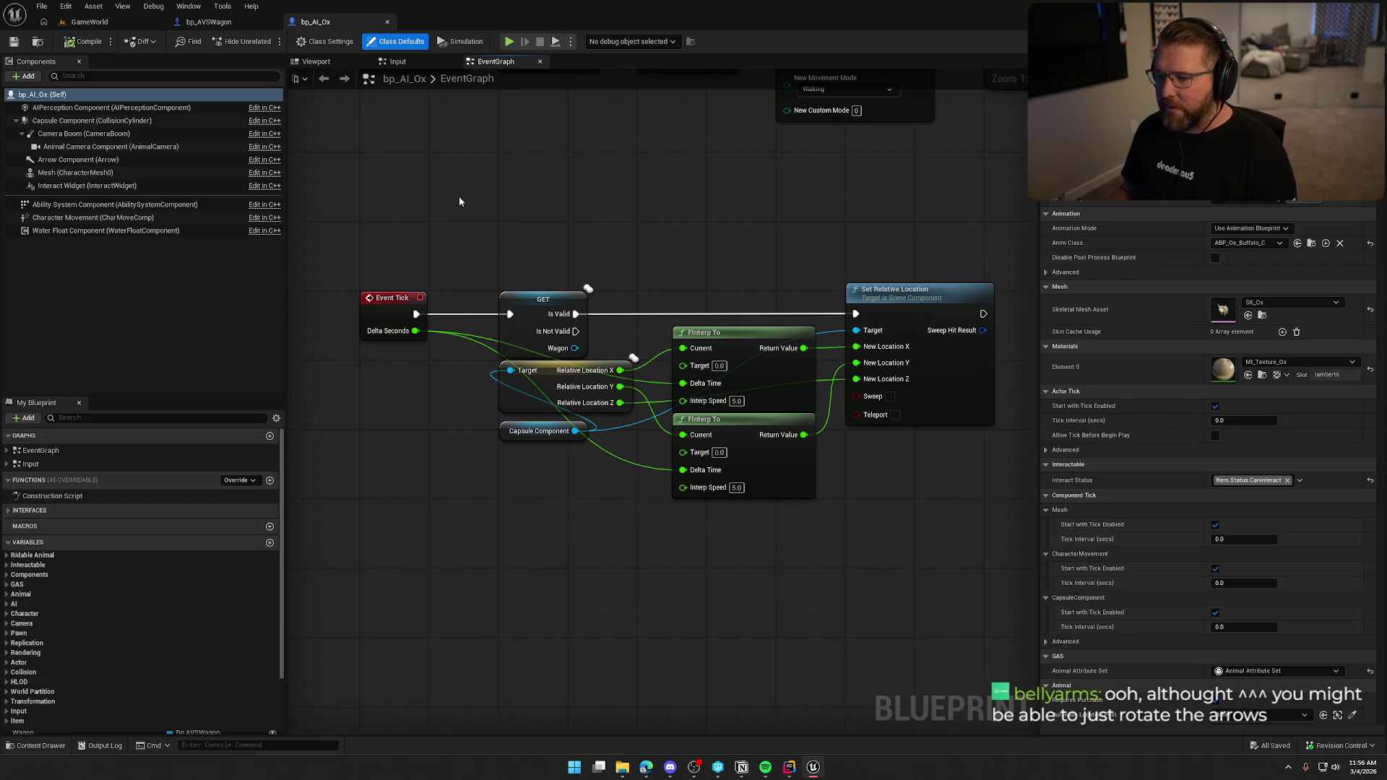
- Pan and zoom bp_AI_Ox's Event Graph to the Event Interact chain with Branch, Contains and Remove nodes
{"action": "left_click_drag", "start_coordinate": [503, 205], "coordinate": [527, 164]}
{"action": "mouse_move", "coordinate": [453, 409]}
{"action": "left_mouse_down"}
{"action": "mouse_move", "coordinate": [417, 515]}
{"action": "mouse_move", "coordinate": [479, 560]}
{"action": "mouse_move", "coordinate": [472, 405]}
{"action": "left_mouse_up"}
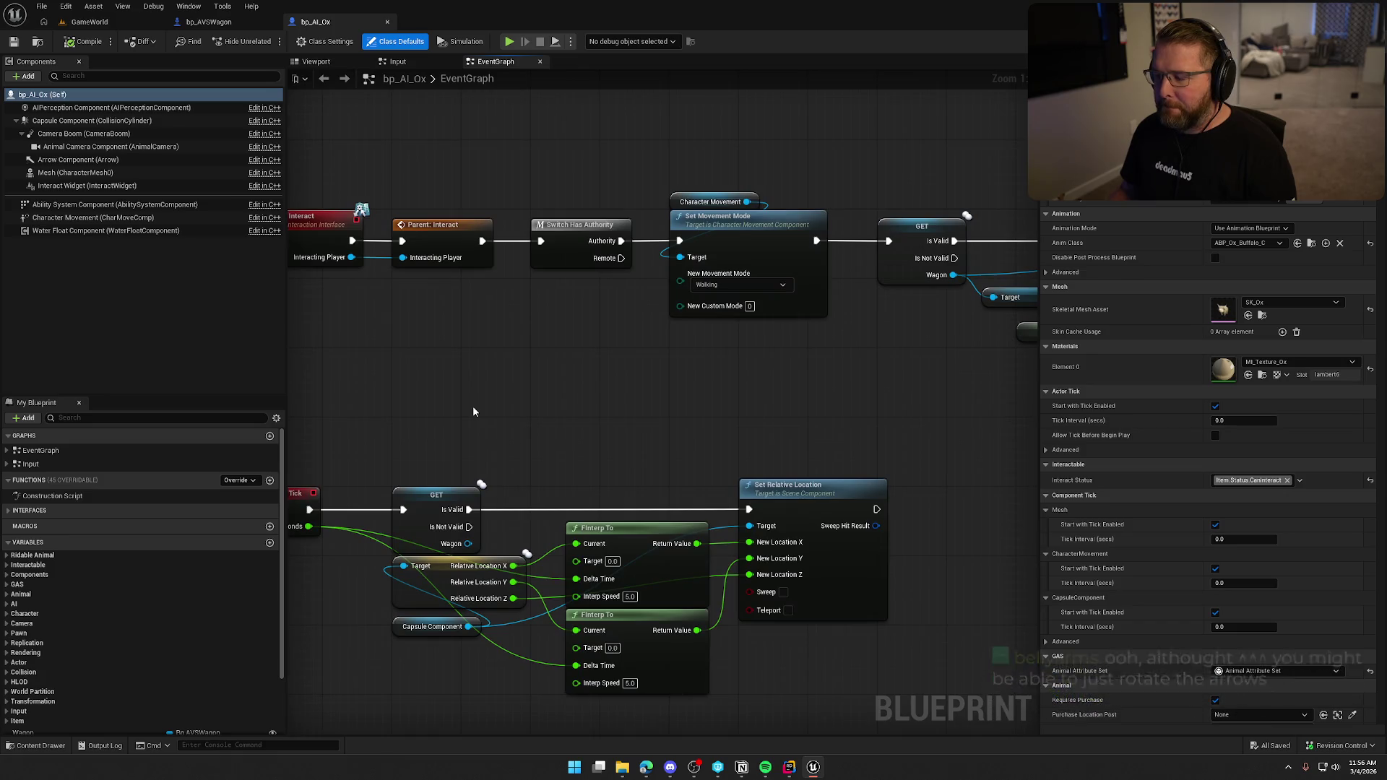
{"action": "mouse_move", "coordinate": [657, 405]}
{"action": "left_mouse_down"}
{"action": "mouse_move", "coordinate": [805, 374]}
{"action": "mouse_move", "coordinate": [707, 392]}
{"action": "left_mouse_up"}
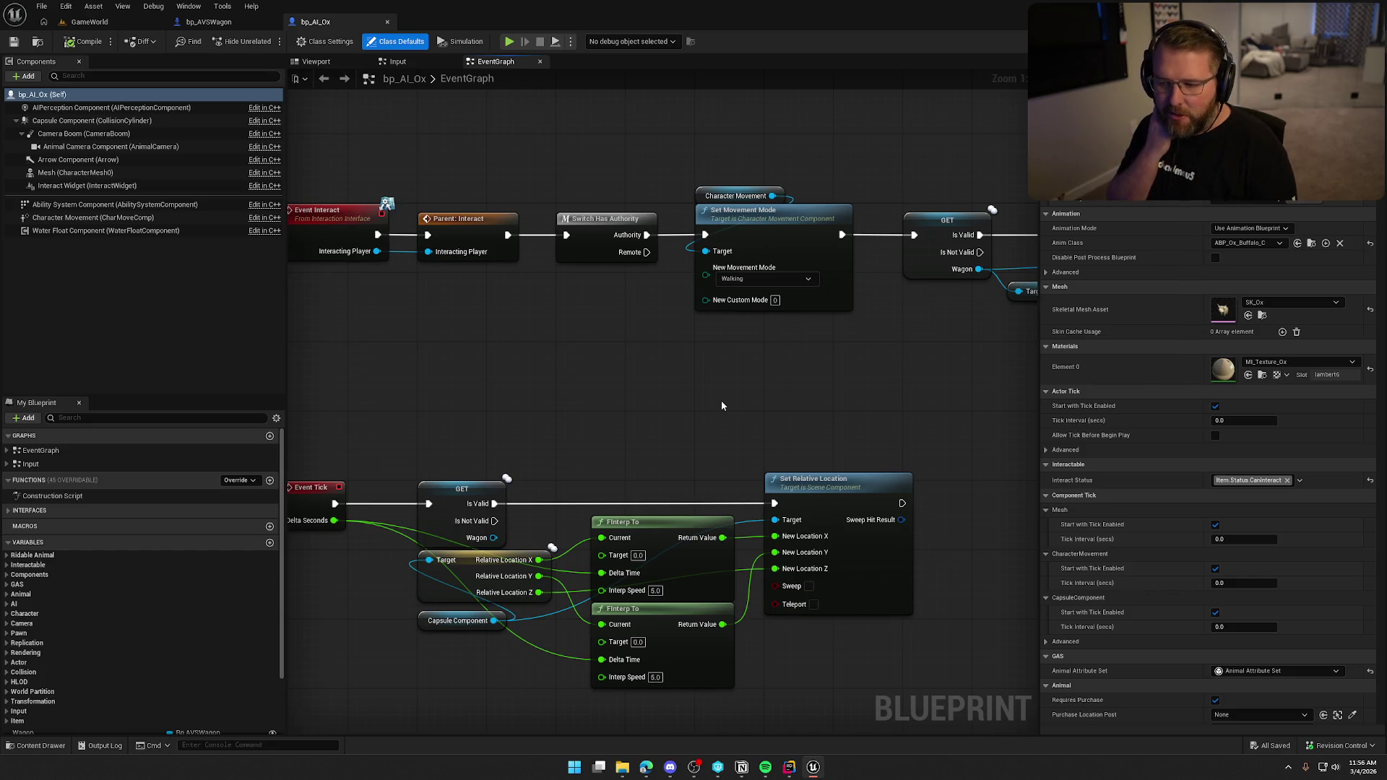
{"action": "left_click_drag", "start_coordinate": [812, 432], "coordinate": [293, 413]}
{"action": "scroll", "coordinate": [508, 419], "scroll_direction": "down", "scroll_amount": 2}
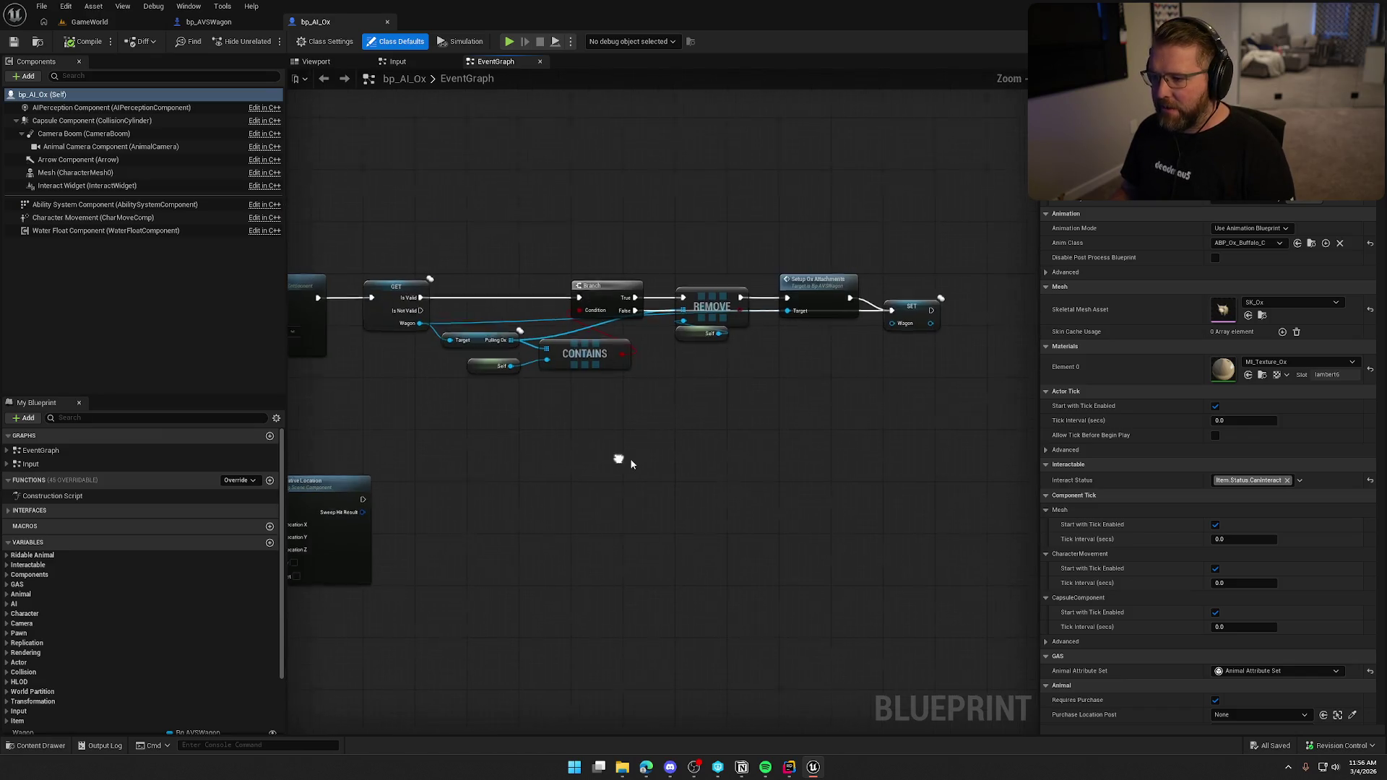
{"action": "left_click_drag", "start_coordinate": [650, 458], "coordinate": [754, 426]}
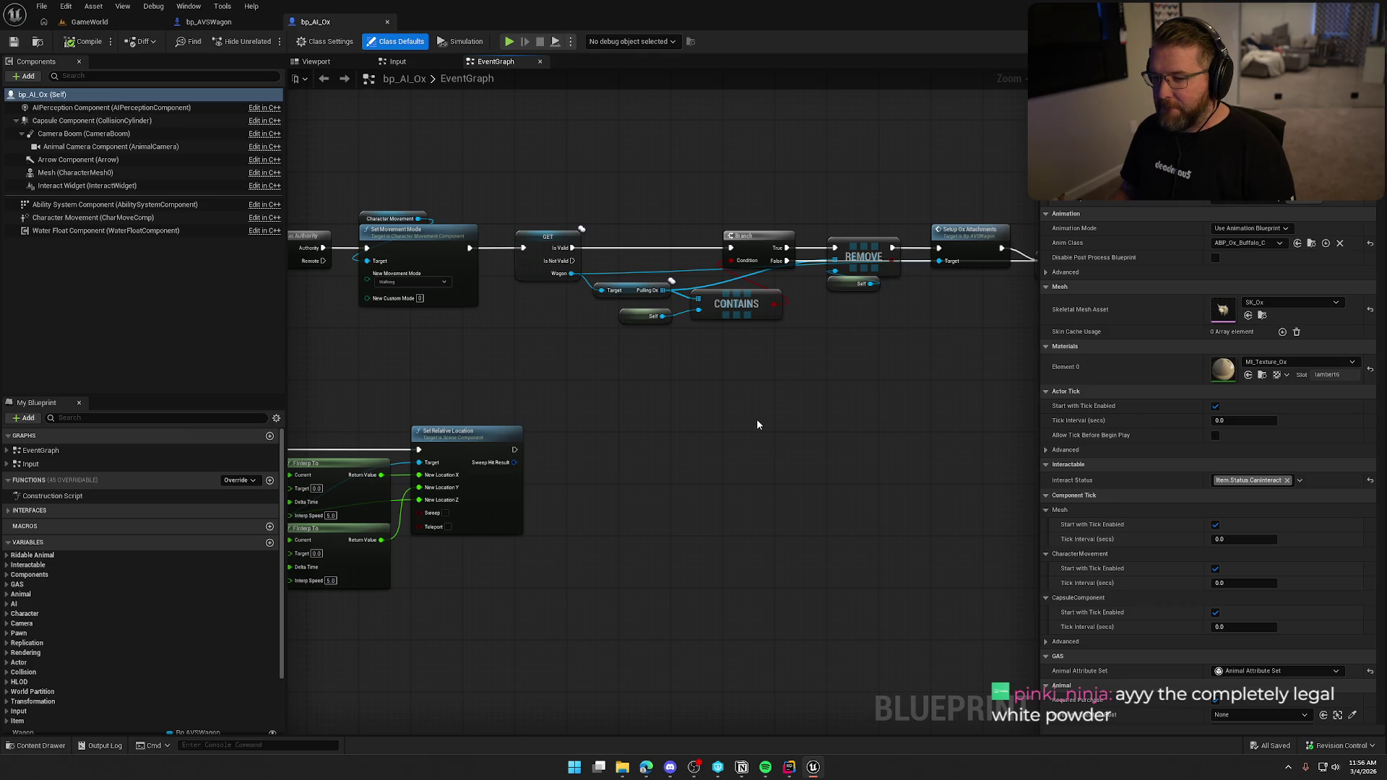
{"action": "left_click", "coordinate": [201, 22]}
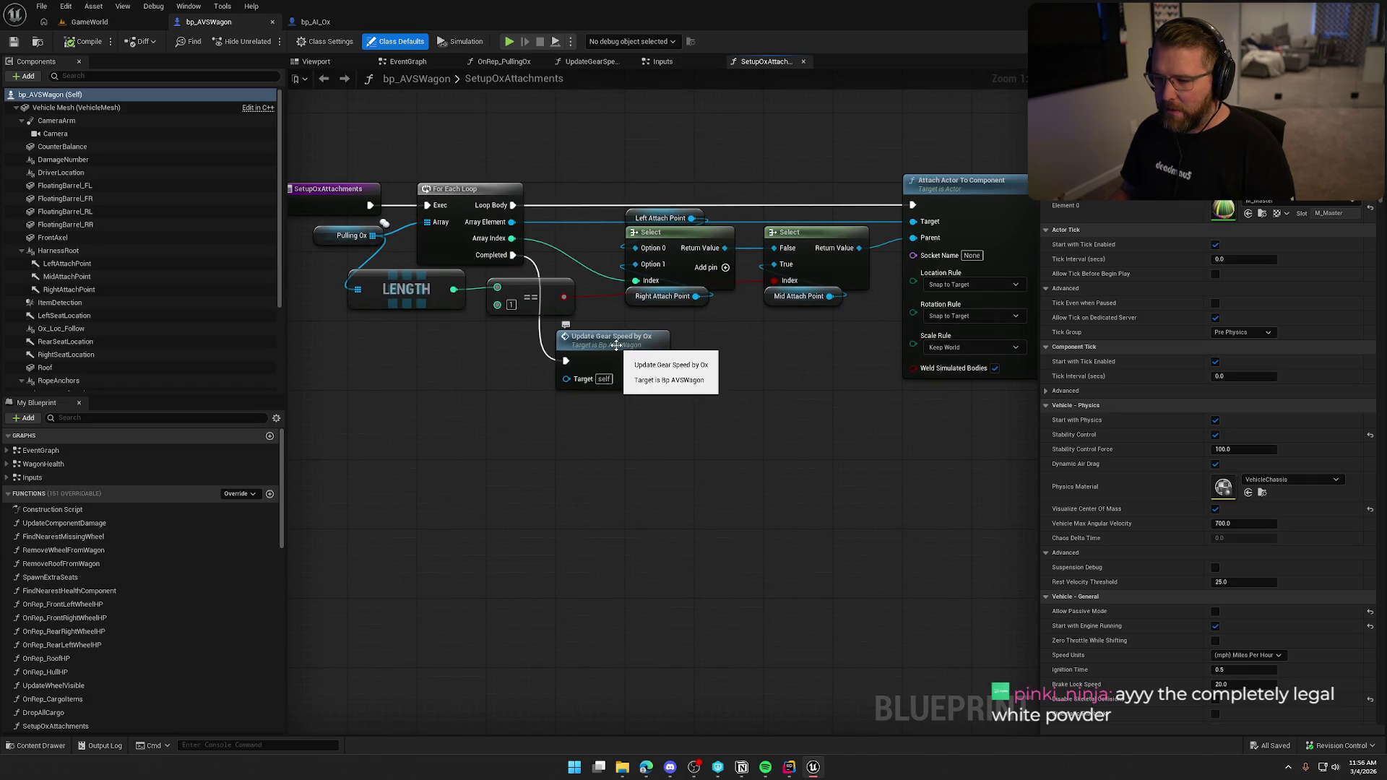
{"action": "left_click", "coordinate": [316, 22]}
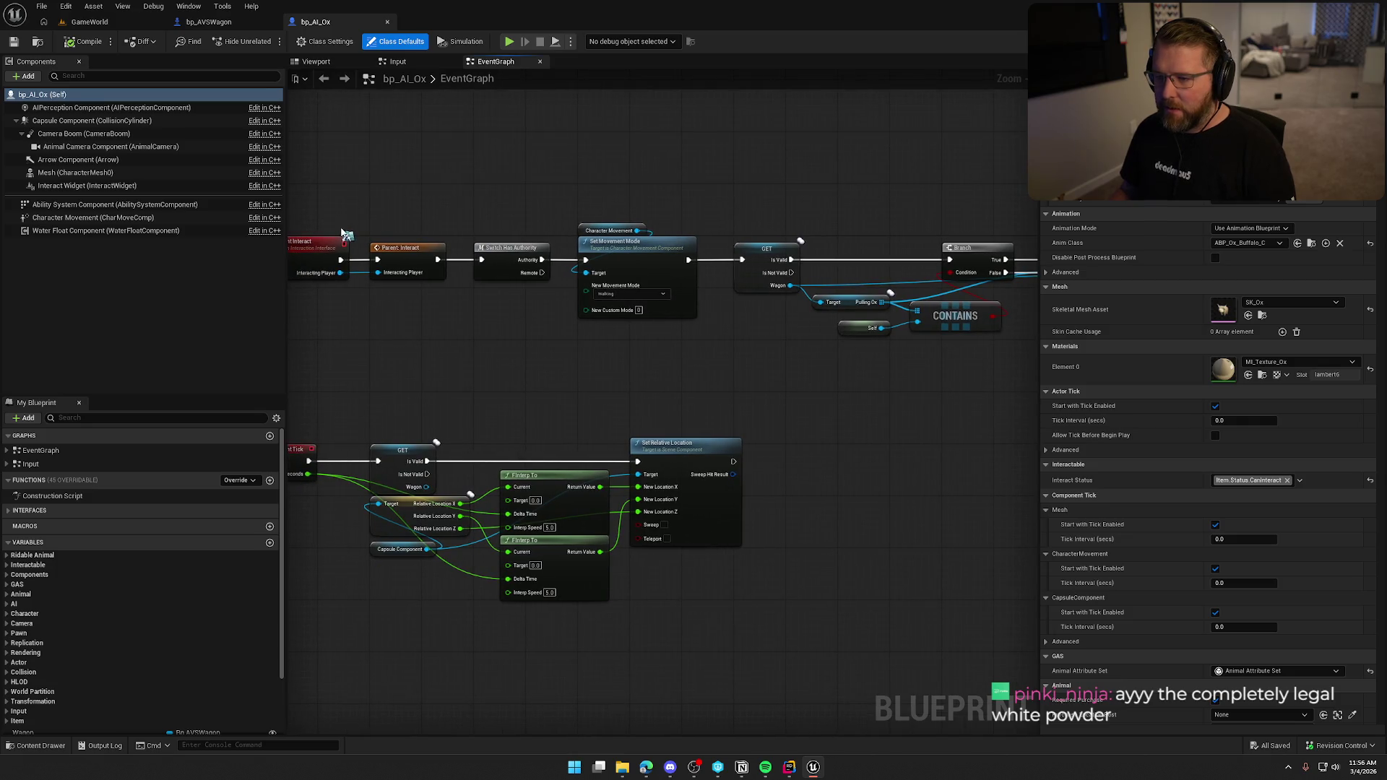
{"action": "scroll", "coordinate": [664, 371], "scroll_direction": "down", "scroll_amount": 2}
{"action": "scroll", "coordinate": [760, 401], "scroll_direction": "up", "scroll_amount": 4}
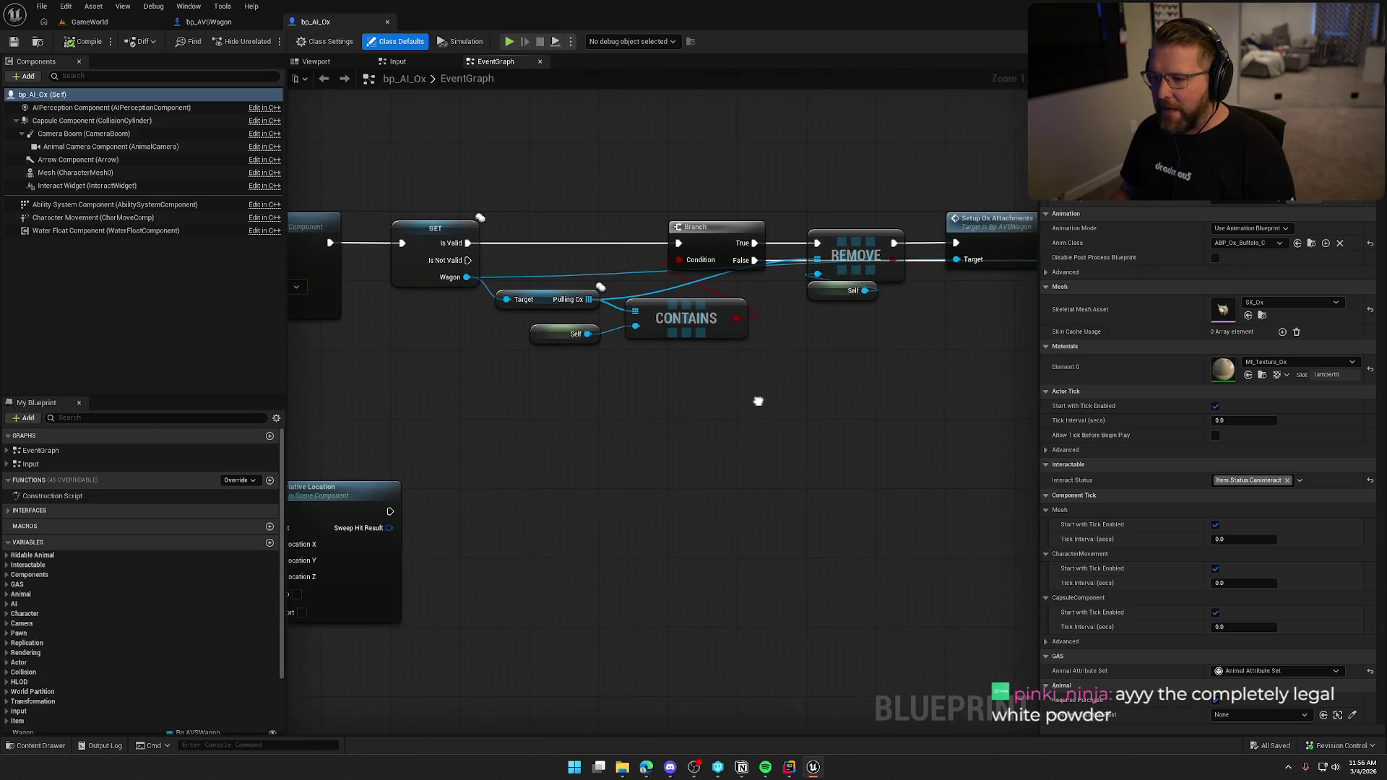
{"action": "mouse_move", "coordinate": [524, 284]}
{"action": "left_mouse_down"}
{"action": "mouse_move", "coordinate": [659, 379]}
{"action": "mouse_move", "coordinate": [656, 429]}
{"action": "left_mouse_up"}
{"action": "left_click", "coordinate": [657, 429]}
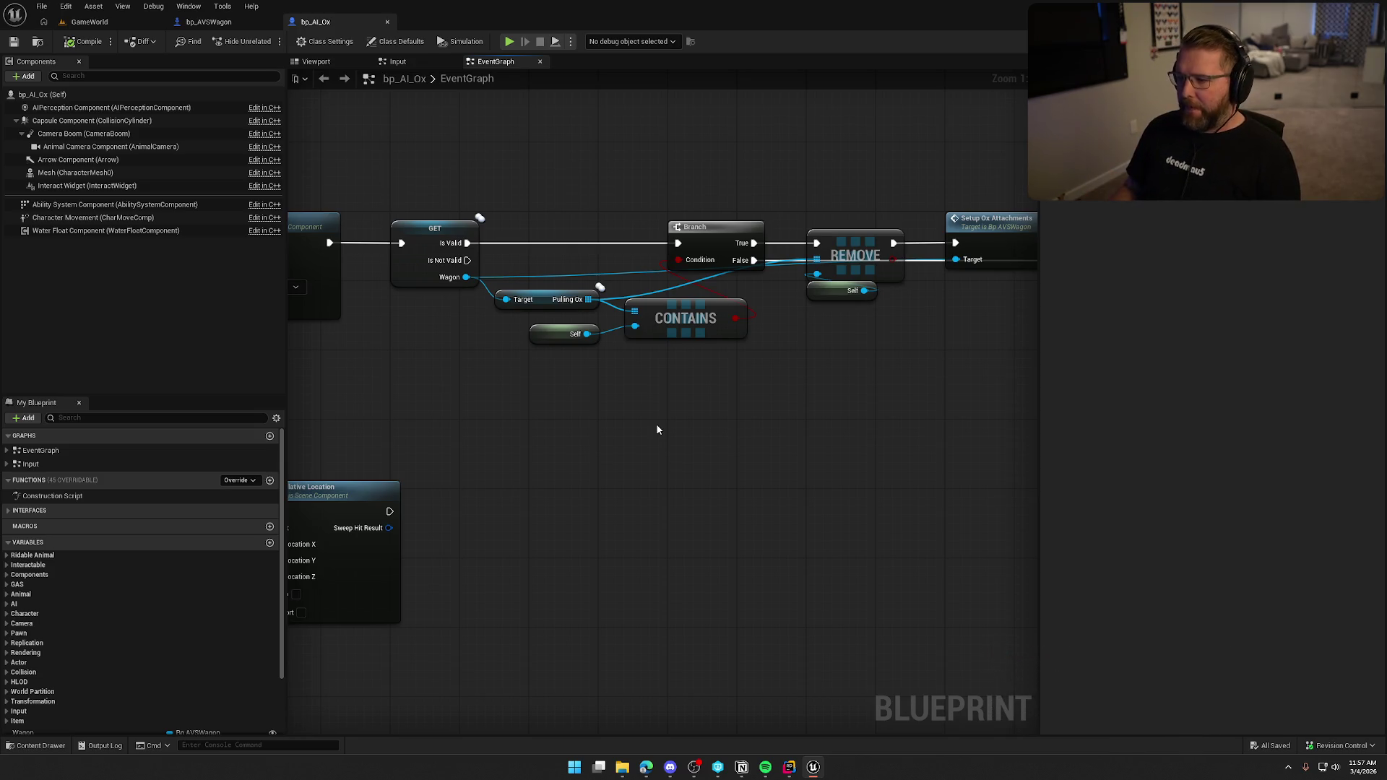
{"action": "left_click_drag", "start_coordinate": [936, 341], "coordinate": [758, 311]}
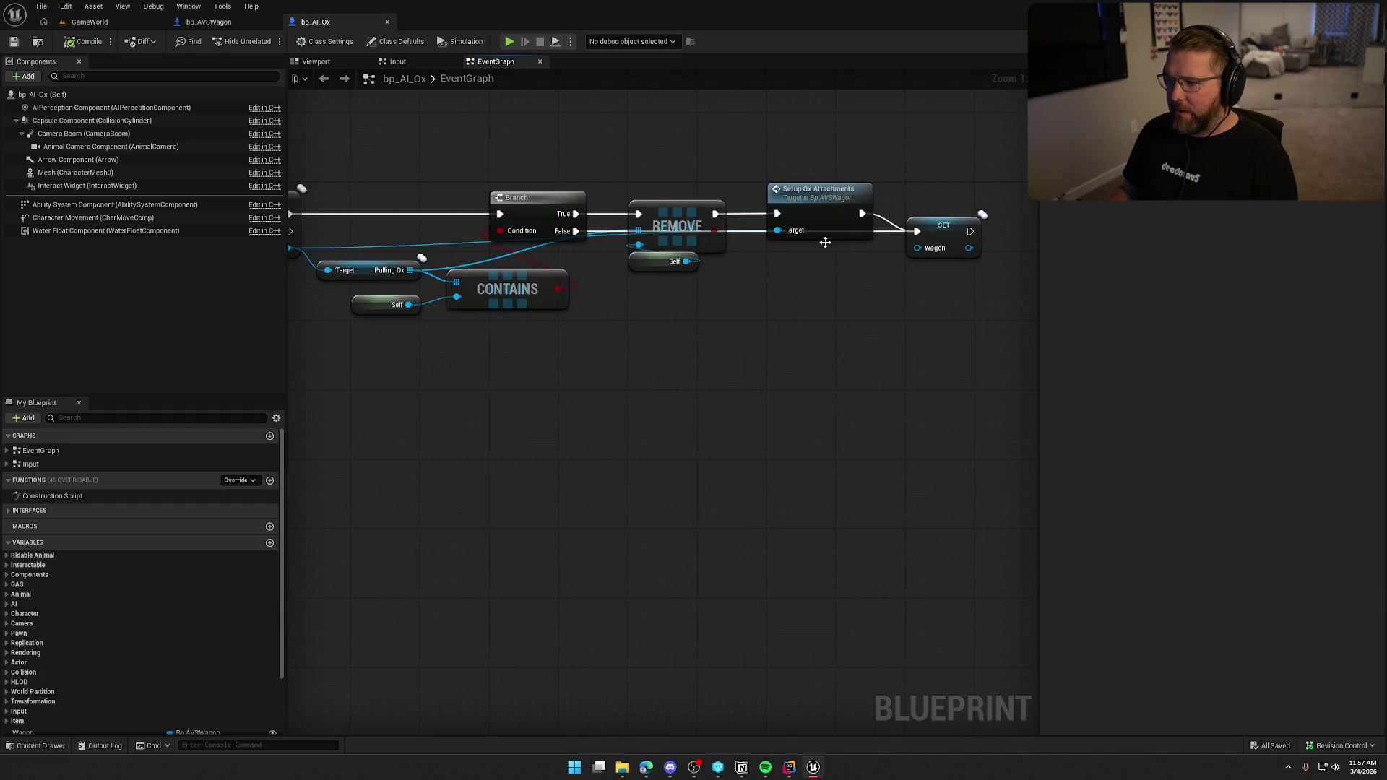
{"action": "left_click_drag", "start_coordinate": [738, 443], "coordinate": [783, 450]}
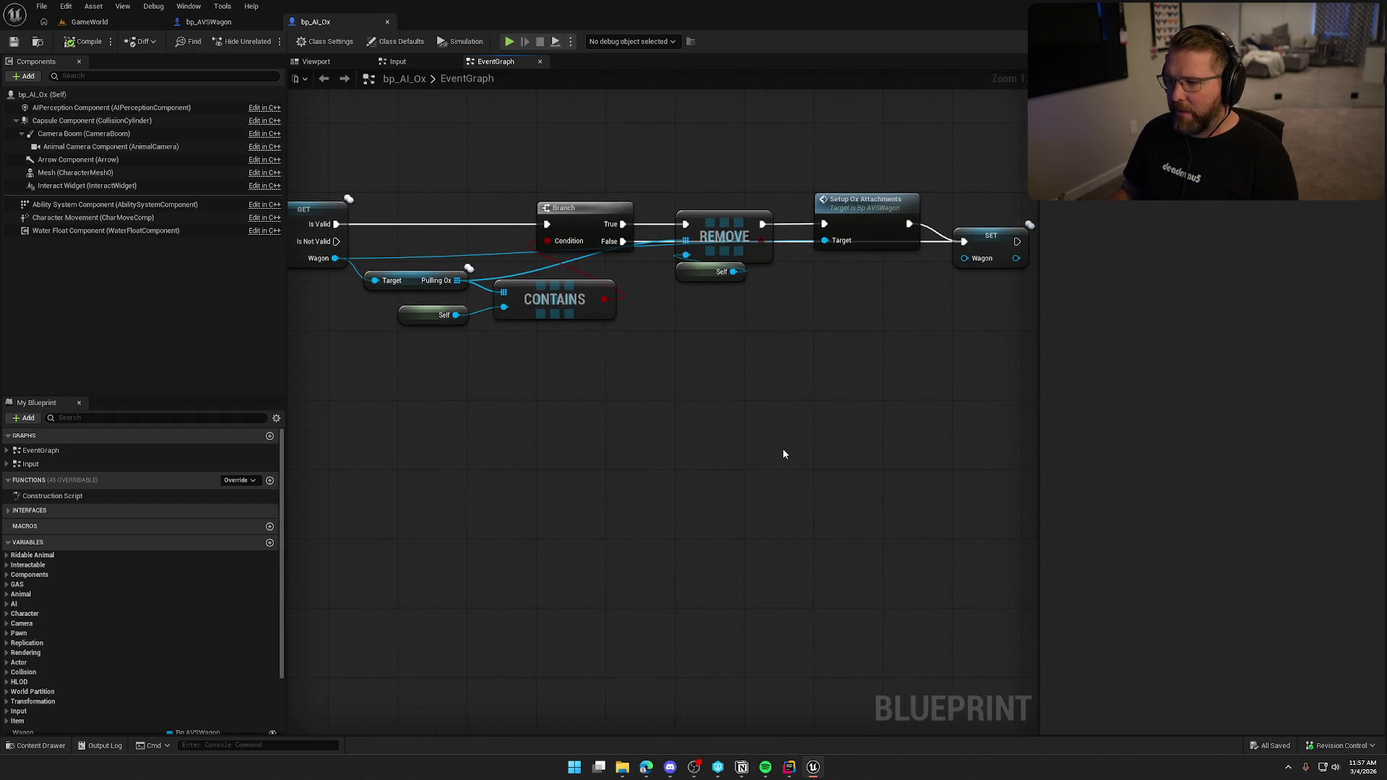